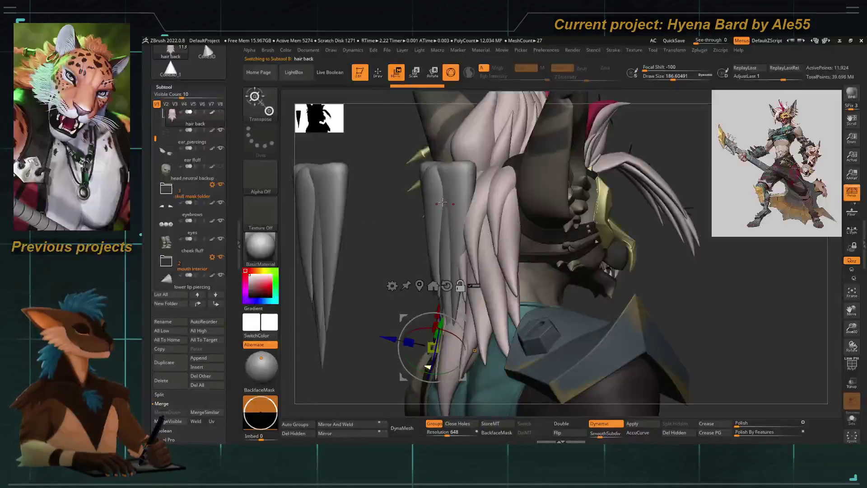
Push the duplicated hair clump back along its depth behind the character's shoulder
{"action": "right_click_drag", "start_coordinate": [357, 230], "coordinate": [442, 261]}
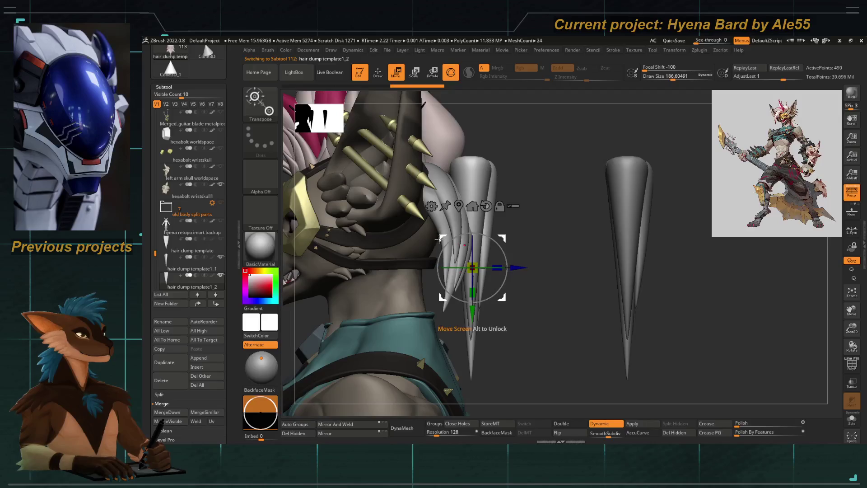
{"action": "left_click_drag", "start_coordinate": [520, 268], "coordinate": [488, 268]}
{"action": "mouse_move", "coordinate": [474, 338]}
{"action": "right_mouse_down"}
{"action": "mouse_move", "coordinate": [346, 262]}
{"action": "mouse_move", "coordinate": [413, 292]}
{"action": "right_mouse_up"}
Bring up the Gizmo's deformer type list for the clump after zooming on the torso
{"action": "left_click", "coordinate": [437, 193]}
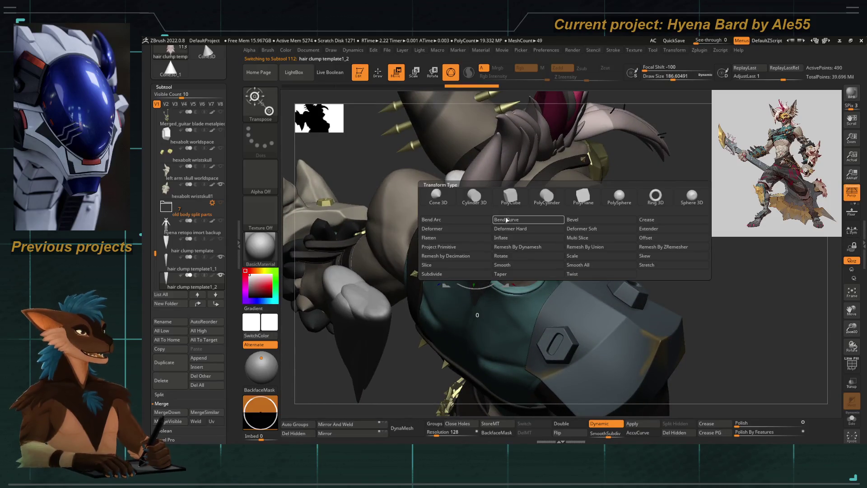
{"action": "left_click", "coordinate": [474, 225]}
{"action": "right_click_drag", "start_coordinate": [473, 319], "coordinate": [441, 325]}
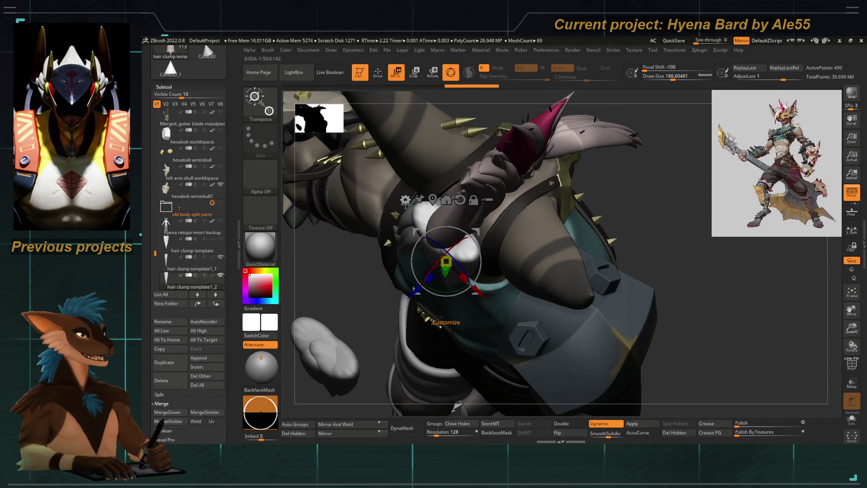
{"action": "left_click", "coordinate": [405, 199]}
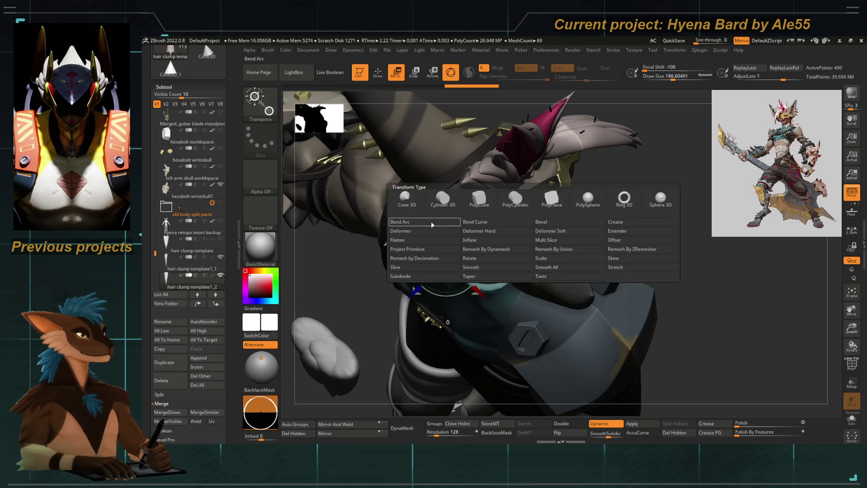
Apply a Bend Arc deformer and bend the clump into a wider arc over the shoulder
{"action": "left_click", "coordinate": [431, 221]}
{"action": "right_click_drag", "start_coordinate": [475, 339], "coordinate": [410, 287]}
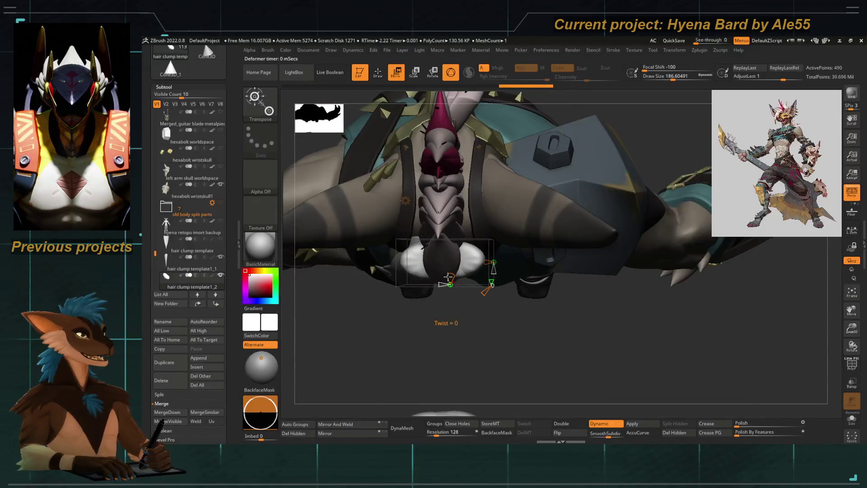
{"action": "left_click_drag", "start_coordinate": [448, 276], "coordinate": [449, 319]}
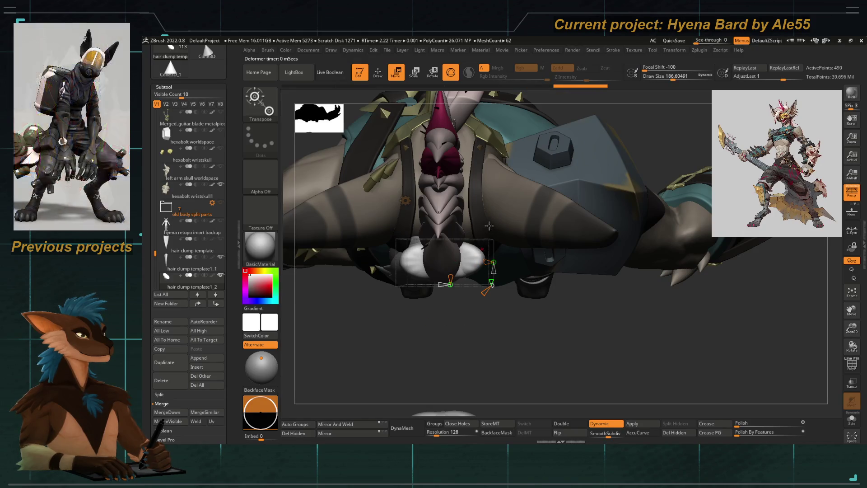
{"action": "right_click_drag", "start_coordinate": [453, 352], "coordinate": [460, 307]}
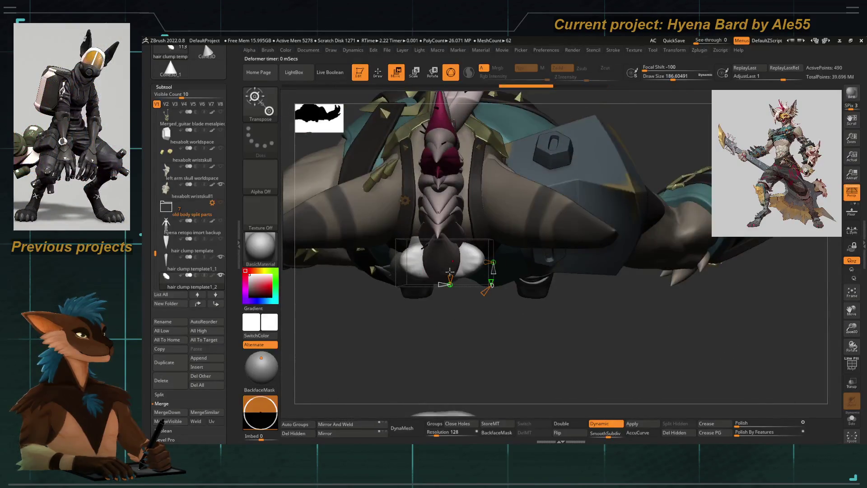
{"action": "left_click_drag", "start_coordinate": [450, 271], "coordinate": [459, 252]}
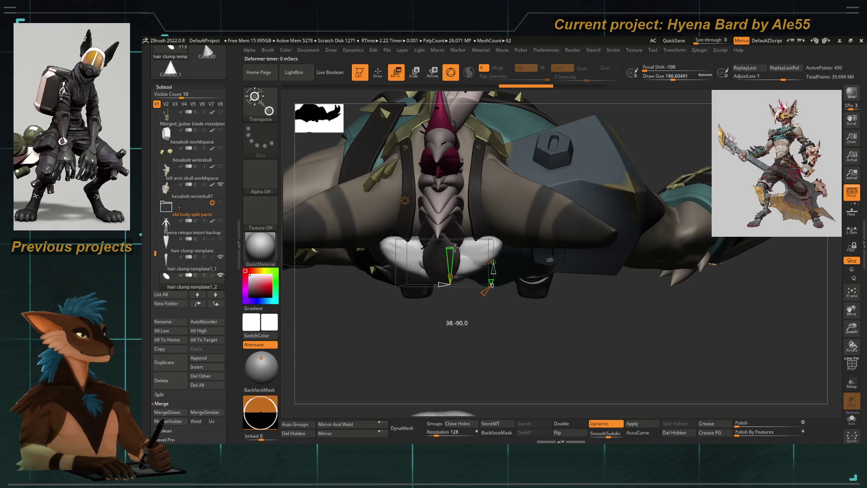
{"action": "right_click_drag", "start_coordinate": [442, 333], "coordinate": [420, 267]}
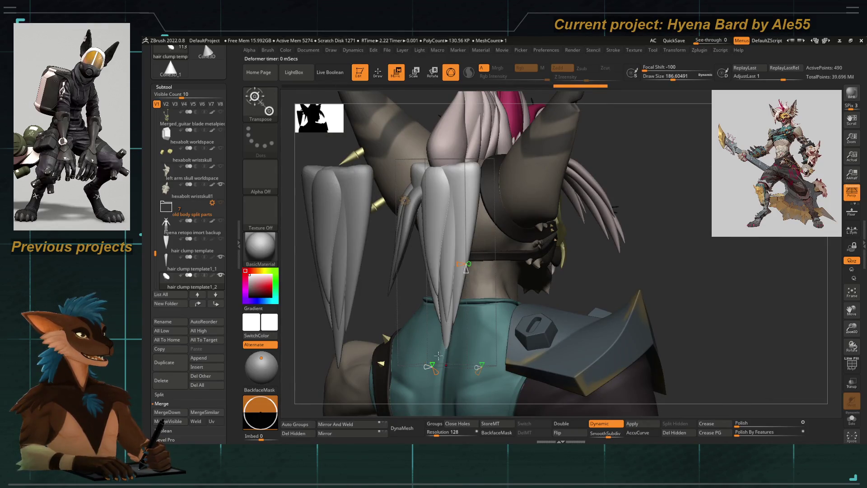
{"action": "mouse_move", "coordinate": [428, 338]}
{"action": "right_mouse_down"}
{"action": "mouse_move", "coordinate": [406, 318]}
{"action": "mouse_move", "coordinate": [427, 297]}
{"action": "right_mouse_up"}
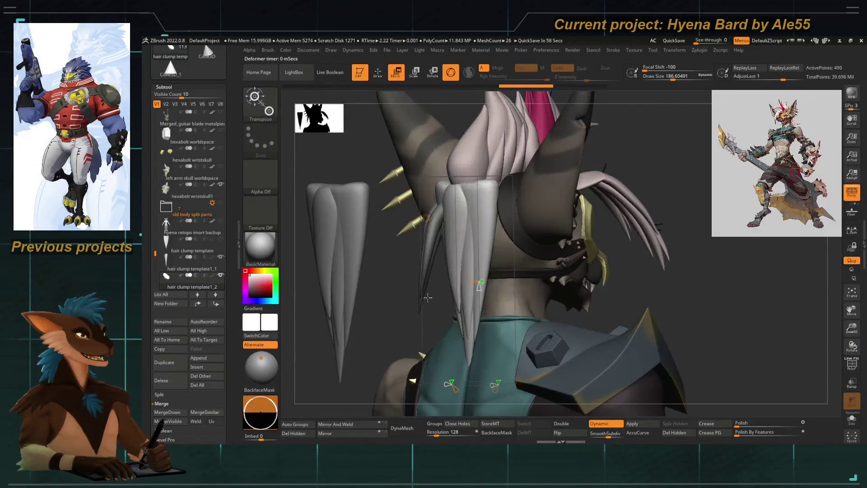
Change the bend direction, twist the clump and reshape its tip, checking from several angles
{"action": "mouse_move", "coordinate": [450, 384]}
{"action": "left_mouse_down"}
{"action": "mouse_move", "coordinate": [467, 371]}
{"action": "mouse_move", "coordinate": [461, 376]}
{"action": "left_mouse_up"}
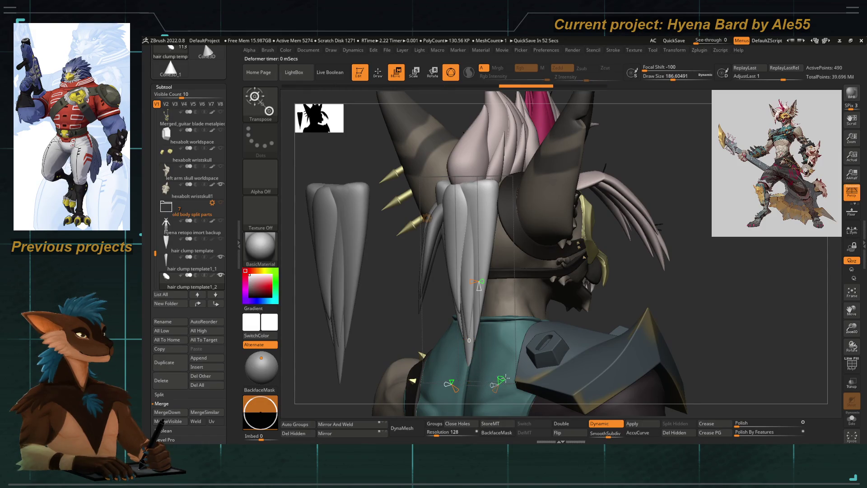
{"action": "left_click_drag", "start_coordinate": [501, 380], "coordinate": [497, 386]}
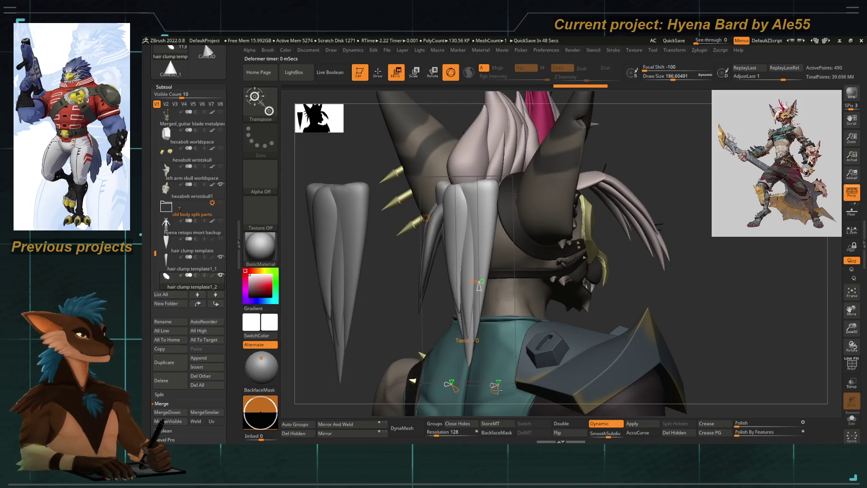
{"action": "mouse_move", "coordinate": [407, 325]}
{"action": "right_mouse_down"}
{"action": "mouse_move", "coordinate": [382, 337]}
{"action": "mouse_move", "coordinate": [421, 319]}
{"action": "right_mouse_up"}
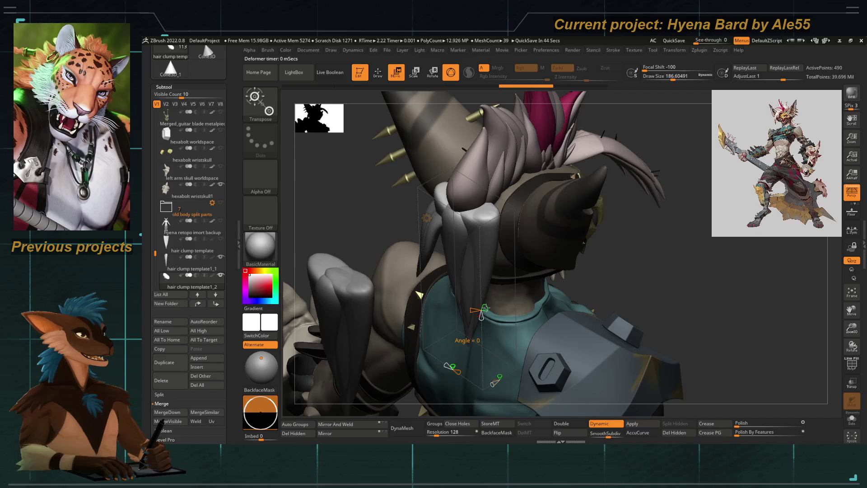
{"action": "left_click_drag", "start_coordinate": [496, 300], "coordinate": [479, 312]}
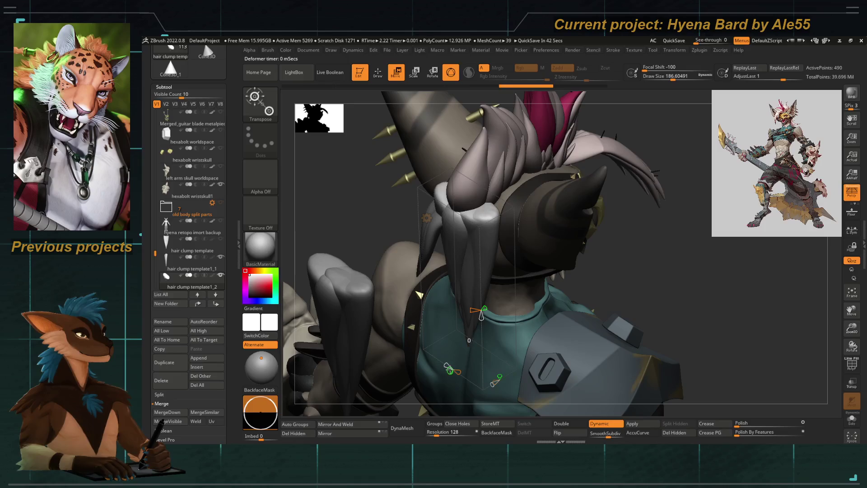
{"action": "left_click_drag", "start_coordinate": [470, 366], "coordinate": [482, 348]}
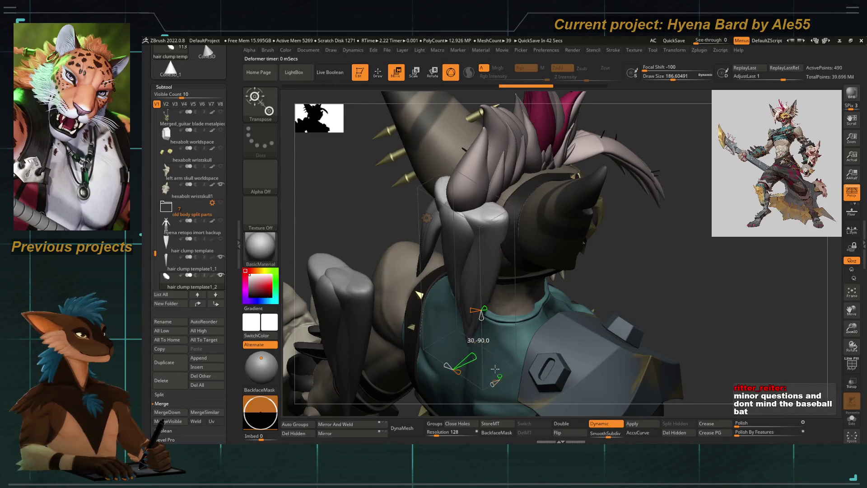
{"action": "mouse_move", "coordinate": [609, 271]}
{"action": "right_mouse_down"}
{"action": "mouse_move", "coordinate": [515, 203]}
{"action": "mouse_move", "coordinate": [347, 236]}
{"action": "right_mouse_up"}
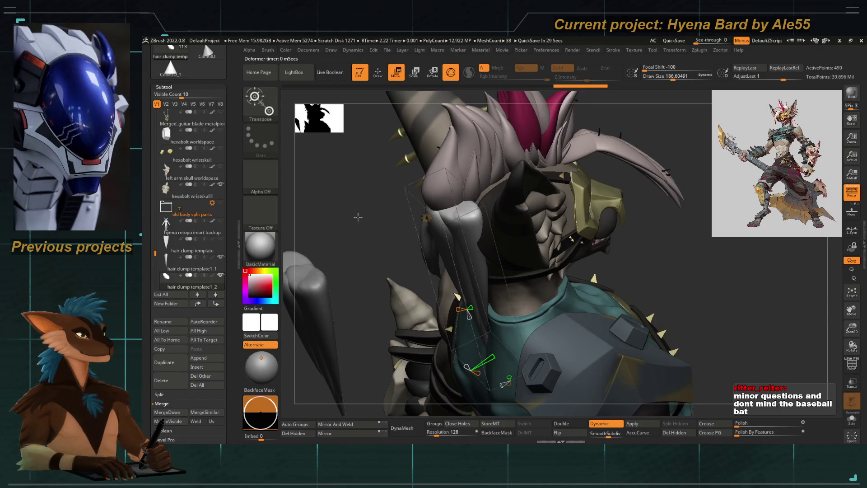
{"action": "mouse_move", "coordinate": [358, 217]}
{"action": "right_mouse_down"}
{"action": "mouse_move", "coordinate": [358, 248]}
{"action": "mouse_move", "coordinate": [448, 314]}
{"action": "right_mouse_up"}
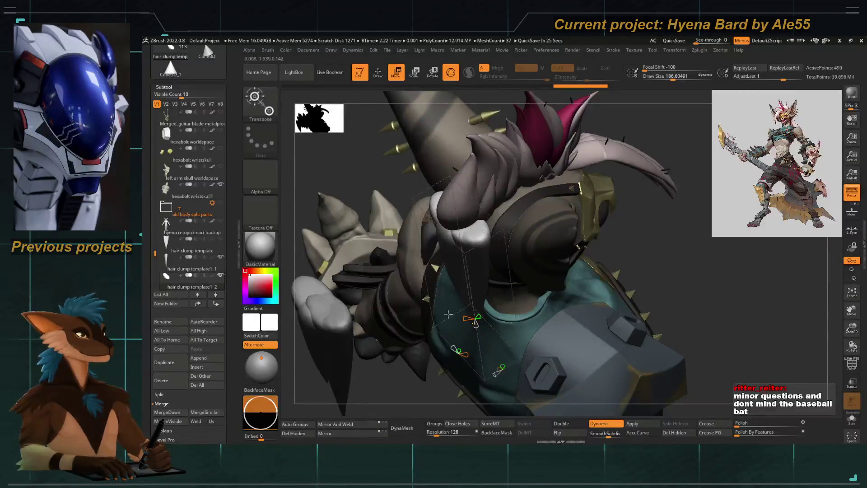
Isolate the hair clump with Solo and frame it in view
{"action": "left_click", "coordinate": [851, 418]}
{"action": "key", "text": "f"}
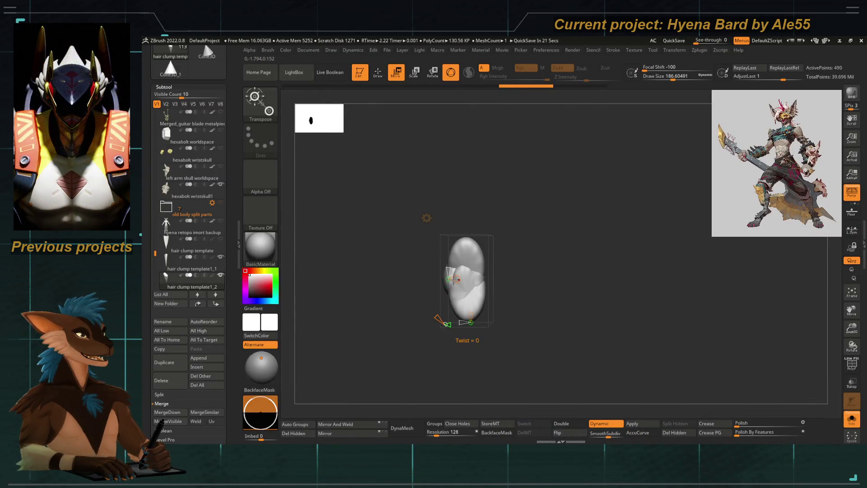
Increase the Bend Arc on the isolated clump, then bring up the deformer type list
{"action": "right_click_drag", "start_coordinate": [437, 280], "coordinate": [436, 293], "text": "shift"}
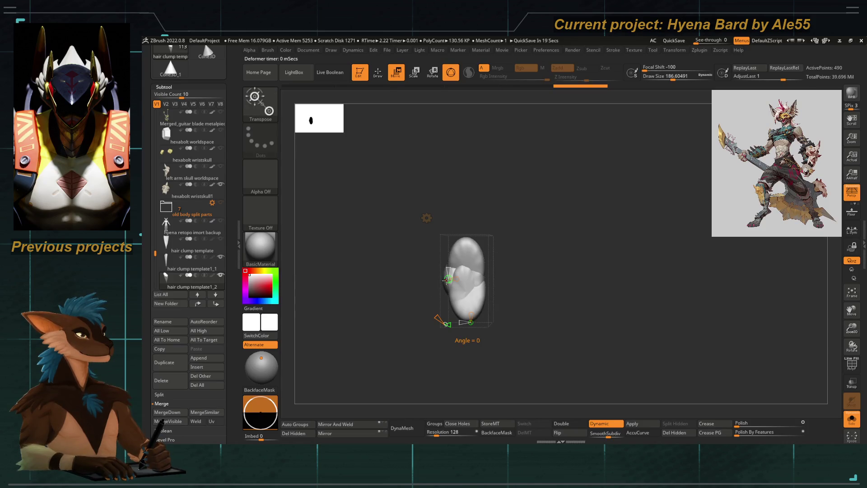
{"action": "left_click_drag", "start_coordinate": [417, 280], "coordinate": [409, 286]}
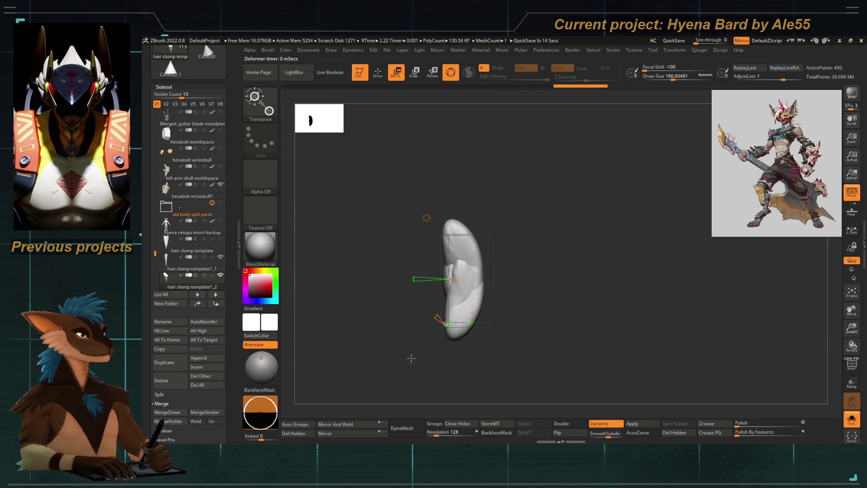
{"action": "right_click_drag", "start_coordinate": [411, 359], "coordinate": [458, 285]}
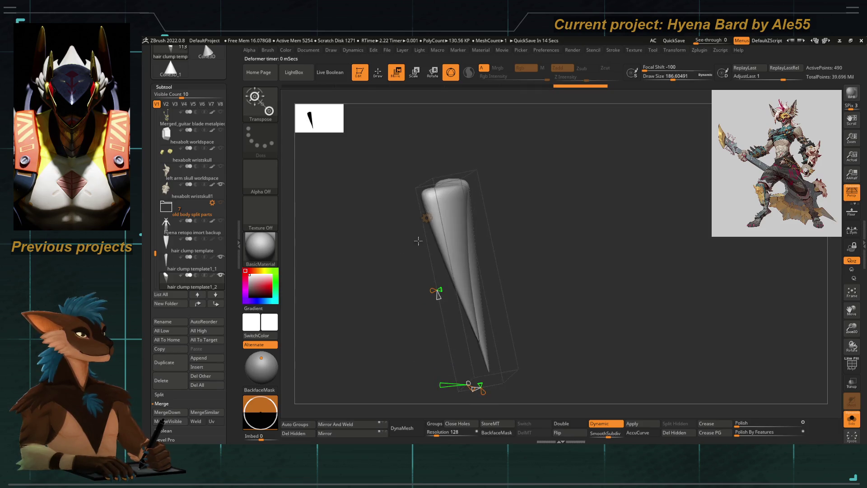
{"action": "right_click_drag", "start_coordinate": [393, 277], "coordinate": [422, 220]}
{"action": "left_click", "coordinate": [426, 218]}
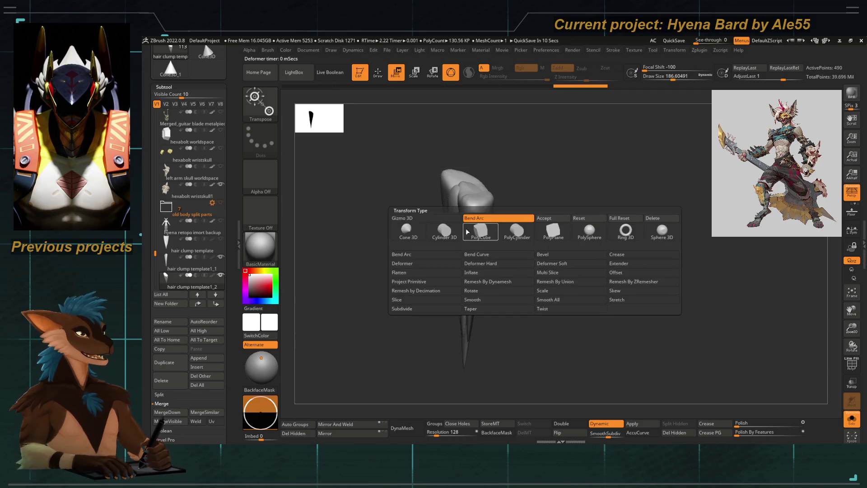
Accept the arc bend, switch the clump to a Bend Curve deformer and unsolo the character
{"action": "left_click", "coordinate": [551, 219]}
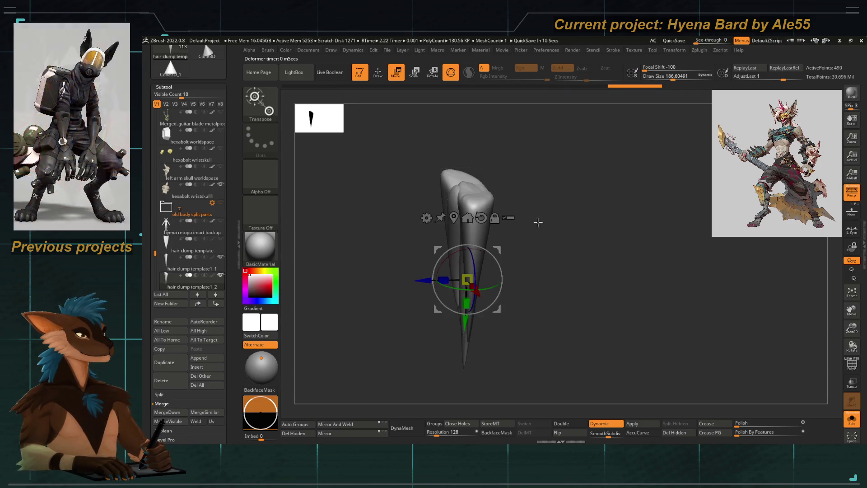
{"action": "left_click", "coordinate": [431, 229]}
{"action": "left_click", "coordinate": [492, 244]}
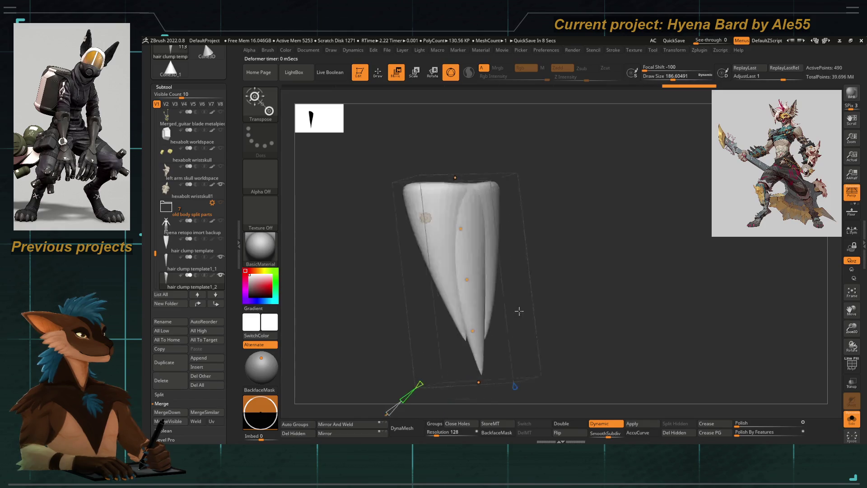
{"action": "left_click", "coordinate": [852, 421]}
{"action": "mouse_move", "coordinate": [380, 258]}
{"action": "right_mouse_down"}
{"action": "mouse_move", "coordinate": [335, 290]}
{"action": "mouse_move", "coordinate": [358, 268]}
{"action": "mouse_move", "coordinate": [404, 258]}
{"action": "right_mouse_up"}
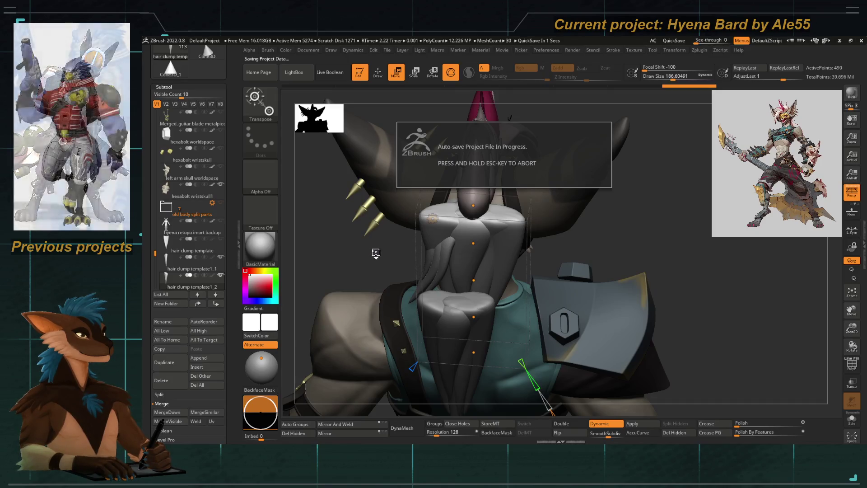
{"action": "right_click_drag", "start_coordinate": [373, 252], "coordinate": [405, 269]}
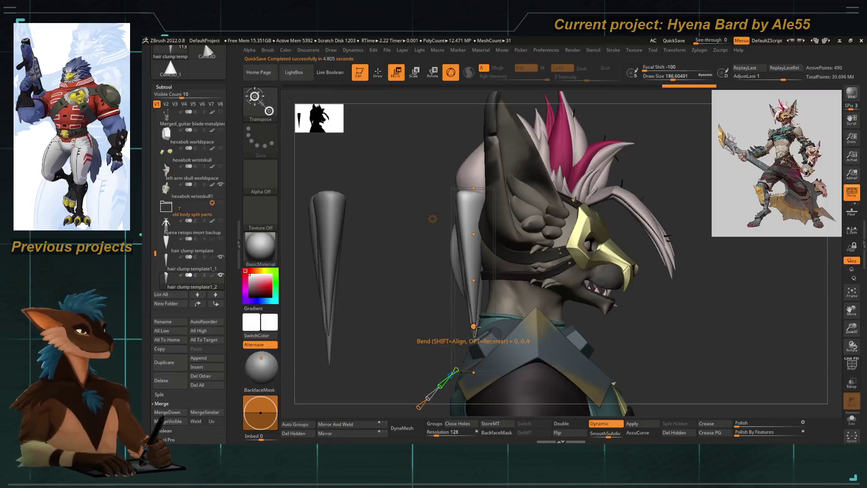
Curve the clump near the ear by raising its middle and bending it down the back
{"action": "left_click_drag", "start_coordinate": [461, 318], "coordinate": [474, 238]}
{"action": "left_click_drag", "start_coordinate": [462, 280], "coordinate": [458, 235]}
{"action": "right_click_drag", "start_coordinate": [406, 224], "coordinate": [483, 195]}
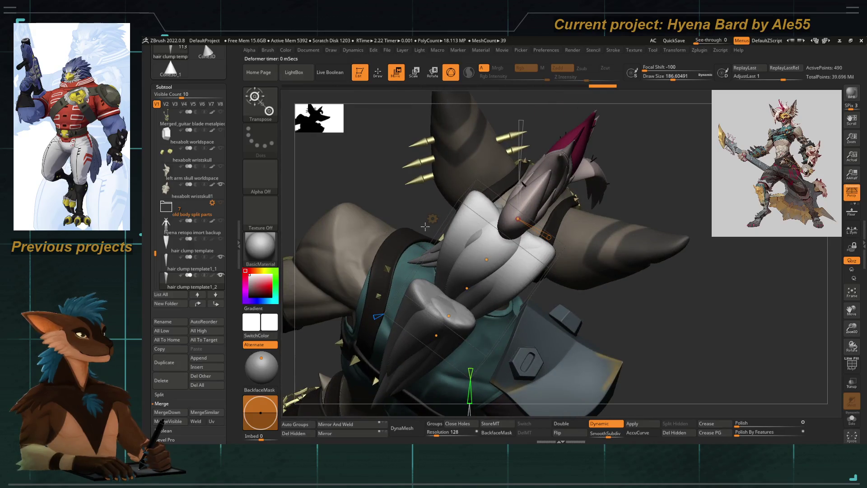
{"action": "right_click_drag", "start_coordinate": [433, 218], "coordinate": [441, 263]}
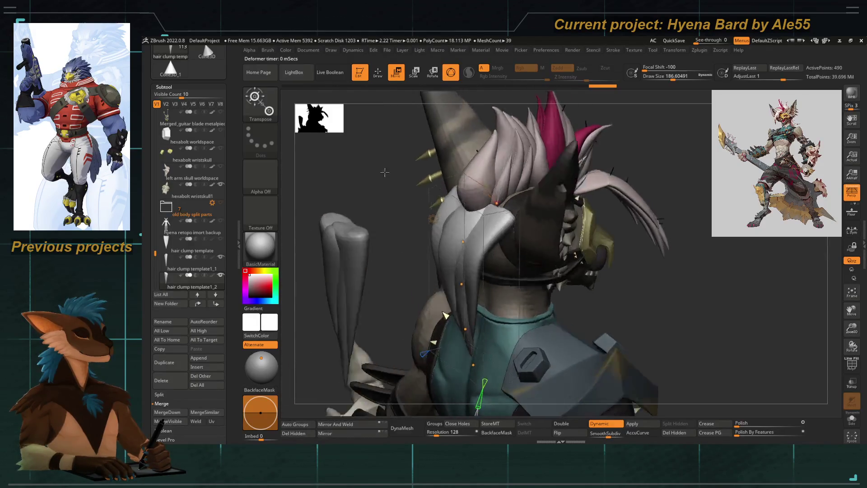
{"action": "mouse_move", "coordinate": [461, 237]}
{"action": "left_mouse_down"}
{"action": "mouse_move", "coordinate": [477, 286]}
{"action": "mouse_move", "coordinate": [488, 243]}
{"action": "left_mouse_up"}
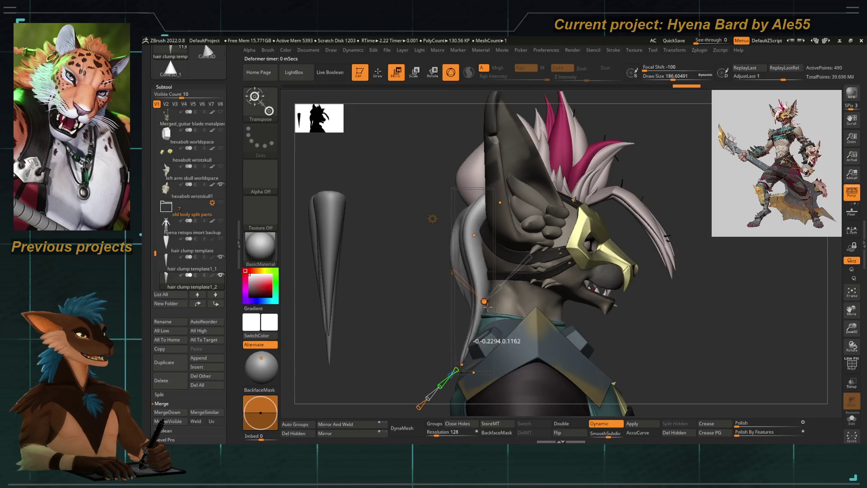
{"action": "right_click_drag", "start_coordinate": [456, 258], "coordinate": [371, 274]}
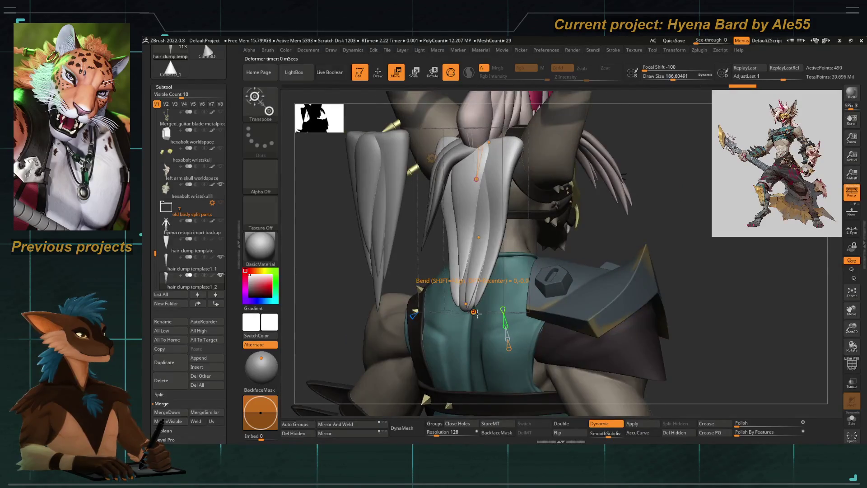
{"action": "right_click_drag", "start_coordinate": [418, 324], "coordinate": [455, 243]}
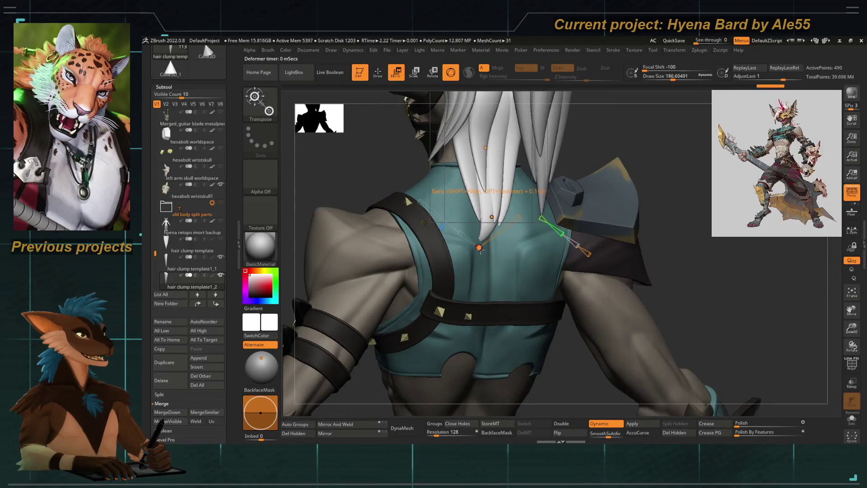
Bend the central clump further down so it follows the upper back and neck
{"action": "left_click_drag", "start_coordinate": [504, 316], "coordinate": [498, 231]}
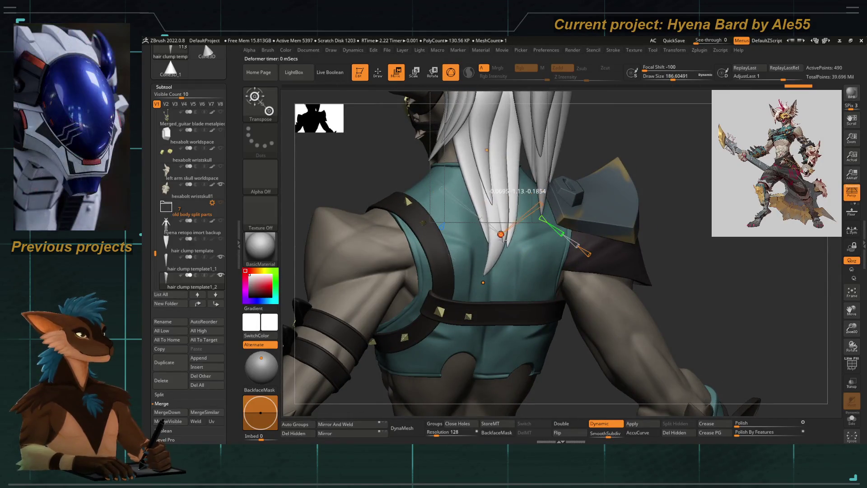
{"action": "right_click_drag", "start_coordinate": [425, 201], "coordinate": [461, 276]}
{"action": "left_click_drag", "start_coordinate": [477, 282], "coordinate": [479, 315]}
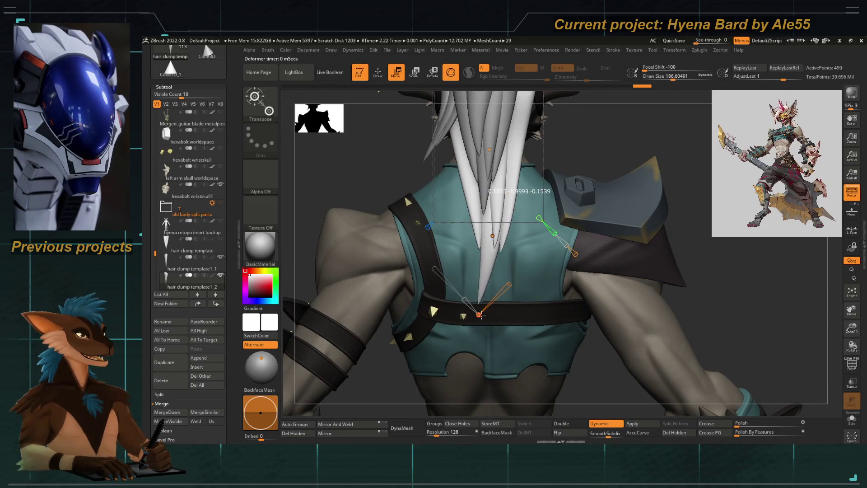
{"action": "right_click_drag", "start_coordinate": [484, 303], "coordinate": [496, 252], "text": "alt"}
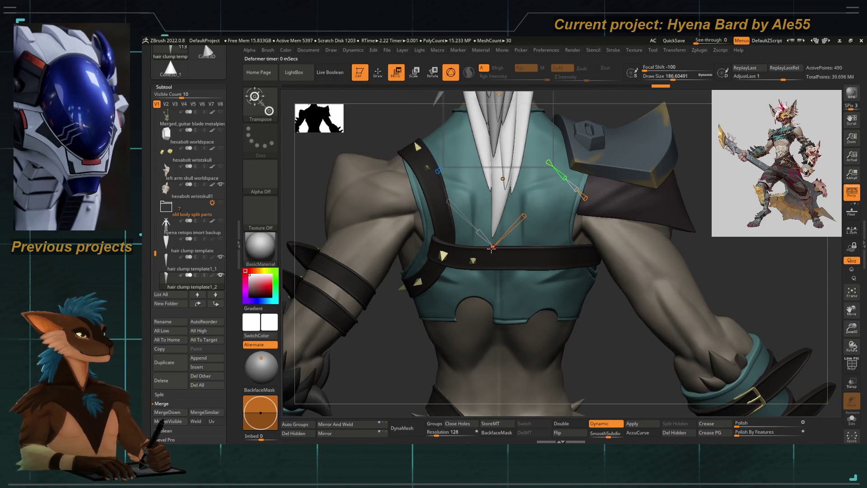
{"action": "mouse_move", "coordinate": [490, 247]}
{"action": "right_mouse_down"}
{"action": "mouse_move", "coordinate": [515, 258]}
{"action": "mouse_move", "coordinate": [462, 293]}
{"action": "mouse_move", "coordinate": [479, 220]}
{"action": "mouse_move", "coordinate": [385, 239]}
{"action": "mouse_move", "coordinate": [483, 234]}
{"action": "right_mouse_up"}
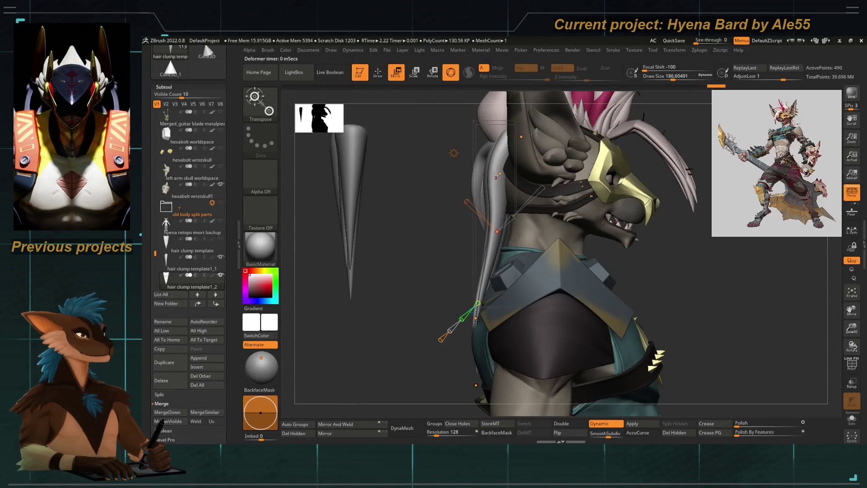
Move the bend point up the strand and show the hair with polygroup wireframe
{"action": "left_click_drag", "start_coordinate": [499, 175], "coordinate": [497, 174]}
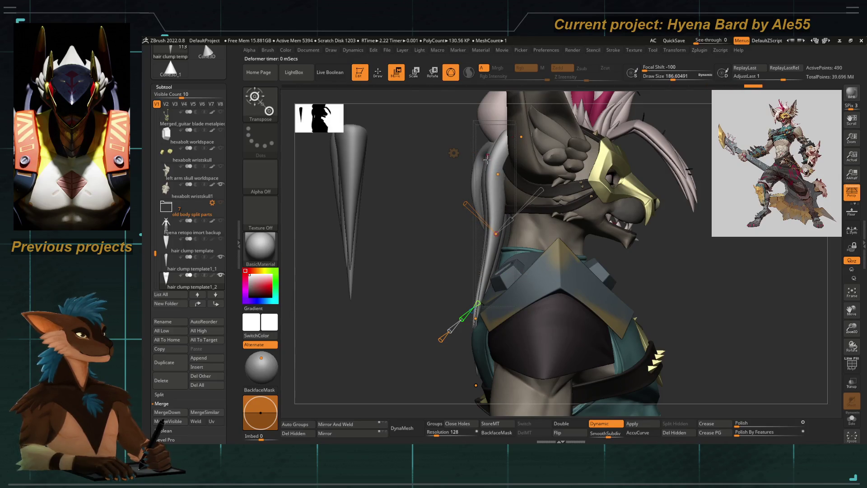
{"action": "mouse_move", "coordinate": [474, 271]}
{"action": "right_mouse_down"}
{"action": "mouse_move", "coordinate": [440, 277]}
{"action": "mouse_move", "coordinate": [498, 271]}
{"action": "mouse_move", "coordinate": [440, 271]}
{"action": "right_mouse_up"}
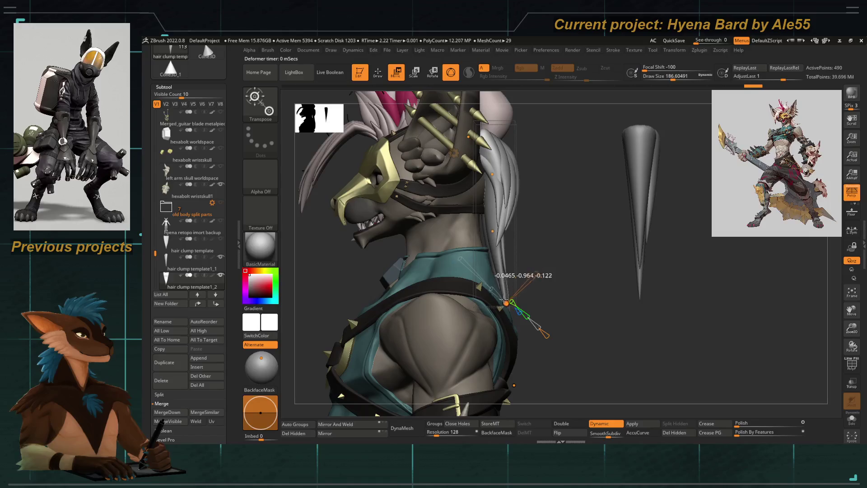
{"action": "right_click_drag", "start_coordinate": [566, 291], "coordinate": [488, 277]}
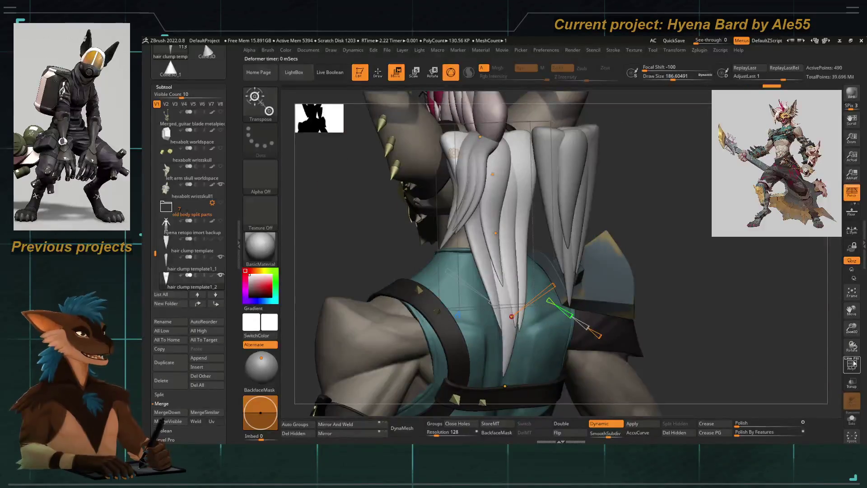
{"action": "key", "text": "shift+f"}
Bend the strands further to hug the back, then leave the deformer for sculpting
{"action": "left_click_drag", "start_coordinate": [512, 317], "coordinate": [509, 333]}
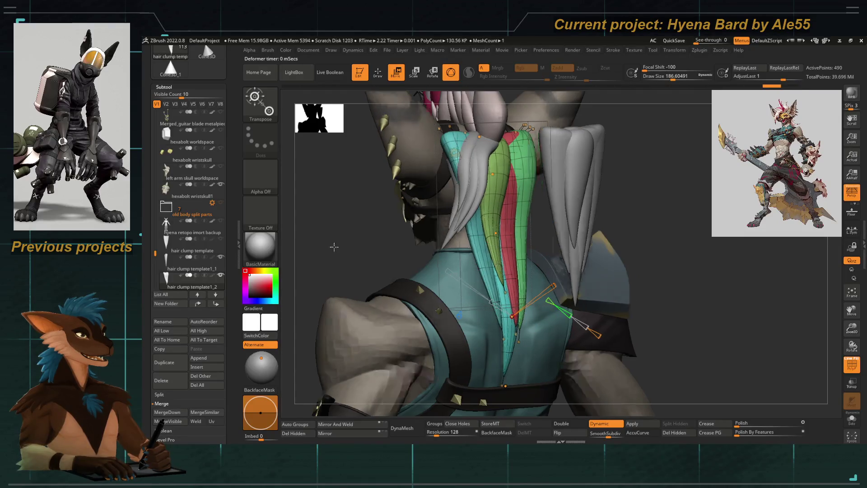
{"action": "right_click_drag", "start_coordinate": [495, 263], "coordinate": [440, 258]}
{"action": "left_click_drag", "start_coordinate": [493, 234], "coordinate": [495, 242]}
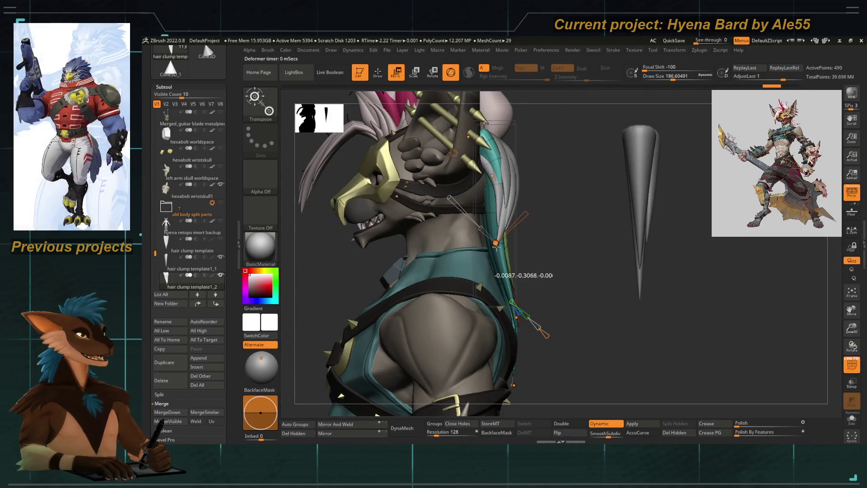
{"action": "mouse_move", "coordinate": [550, 268]}
{"action": "right_mouse_down"}
{"action": "mouse_move", "coordinate": [713, 356]}
{"action": "mouse_move", "coordinate": [401, 218]}
{"action": "mouse_move", "coordinate": [435, 247]}
{"action": "mouse_move", "coordinate": [395, 230]}
{"action": "right_mouse_up"}
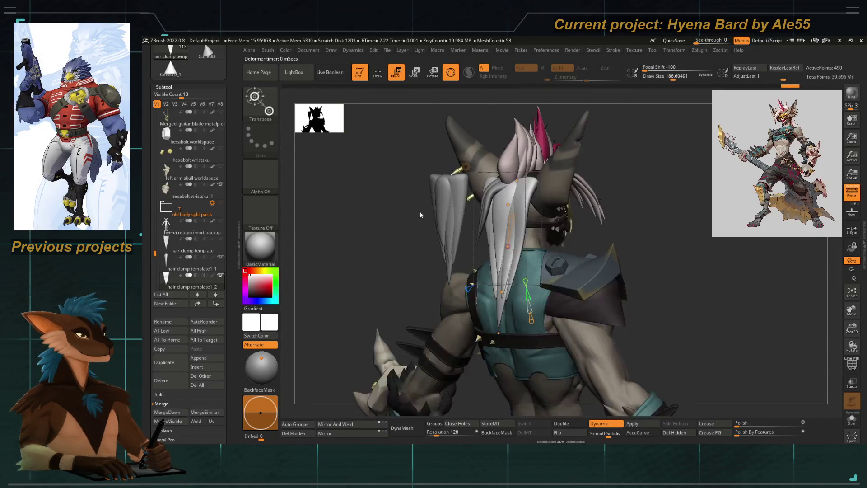
{"action": "key", "text": "w"}
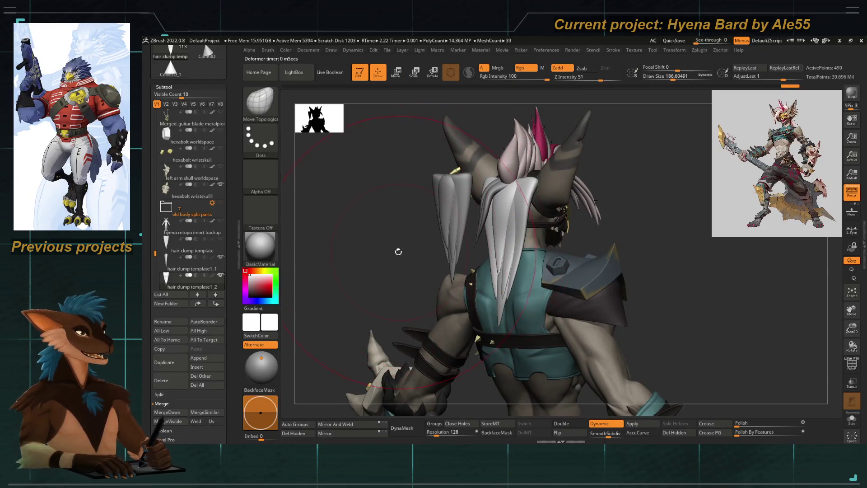
Duplicate the floating hair clump as template1_3 and move the copy slightly with the gizmo
{"action": "mouse_move", "coordinate": [624, 342]}
{"action": "right_mouse_down"}
{"action": "mouse_move", "coordinate": [474, 285]}
{"action": "mouse_move", "coordinate": [406, 233]}
{"action": "right_mouse_up"}
{"action": "left_click", "coordinate": [425, 224], "text": "alt"}
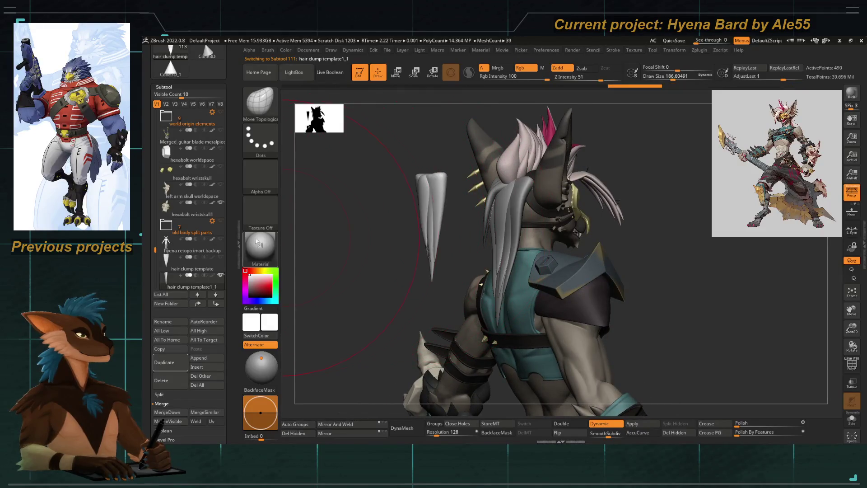
{"action": "left_click", "coordinate": [165, 361]}
{"action": "key", "text": "w"}
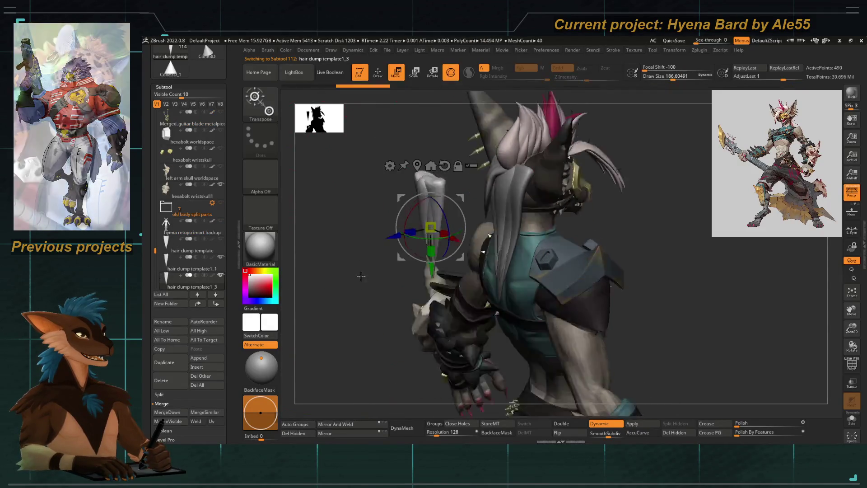
{"action": "right_click_drag", "start_coordinate": [575, 305], "coordinate": [474, 284]}
{"action": "mouse_move", "coordinate": [447, 229]}
{"action": "left_mouse_down"}
{"action": "mouse_move", "coordinate": [420, 229]}
{"action": "mouse_move", "coordinate": [497, 231]}
{"action": "left_mouse_up"}
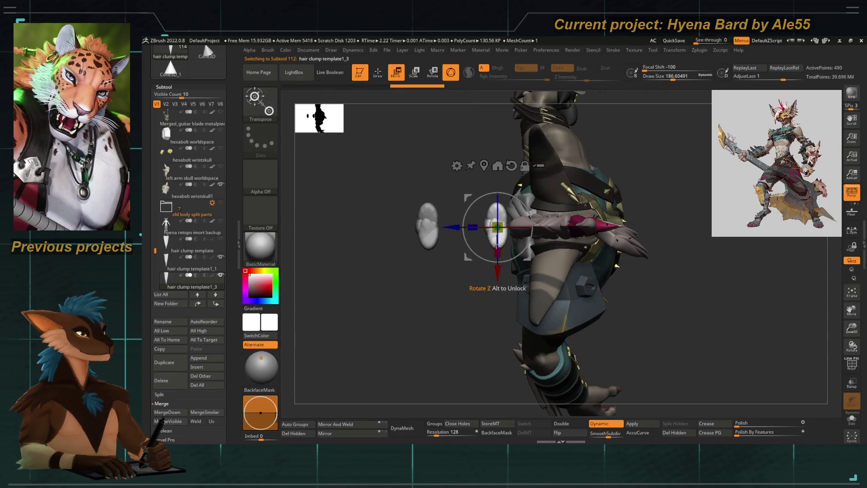
Clear the ghosted copy, rotate the new clump about its vertical axis and add a Bend Curve deformer
{"action": "mouse_move", "coordinate": [609, 306]}
{"action": "right_mouse_down"}
{"action": "mouse_move", "coordinate": [474, 204]}
{"action": "mouse_move", "coordinate": [440, 252]}
{"action": "mouse_move", "coordinate": [420, 224]}
{"action": "mouse_move", "coordinate": [405, 245]}
{"action": "mouse_move", "coordinate": [391, 235]}
{"action": "mouse_move", "coordinate": [405, 230]}
{"action": "right_mouse_up"}
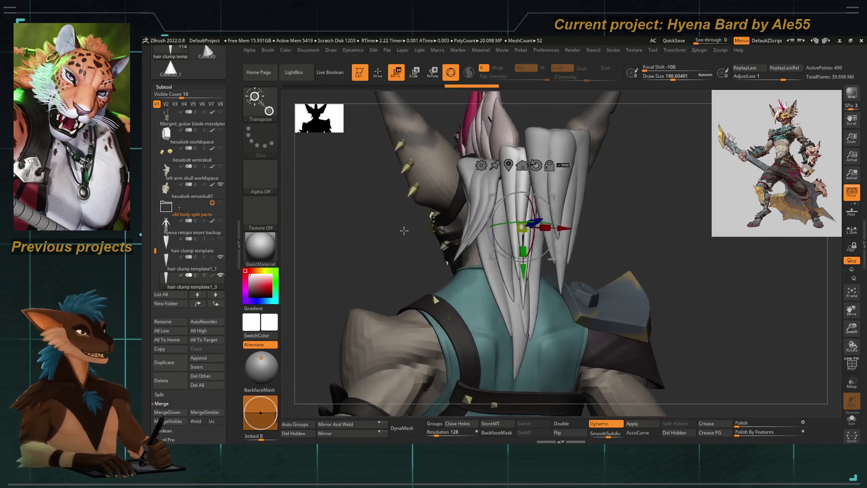
{"action": "key", "text": "shift+x"}
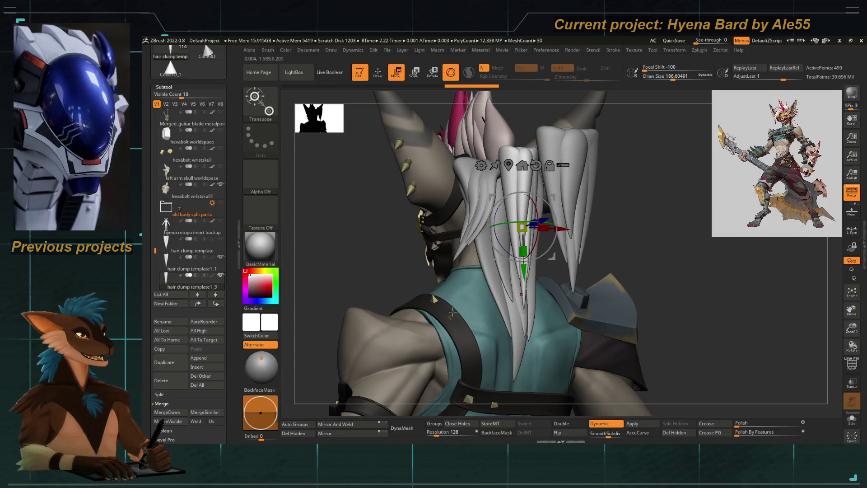
{"action": "left_click_drag", "start_coordinate": [523, 251], "coordinate": [521, 231]}
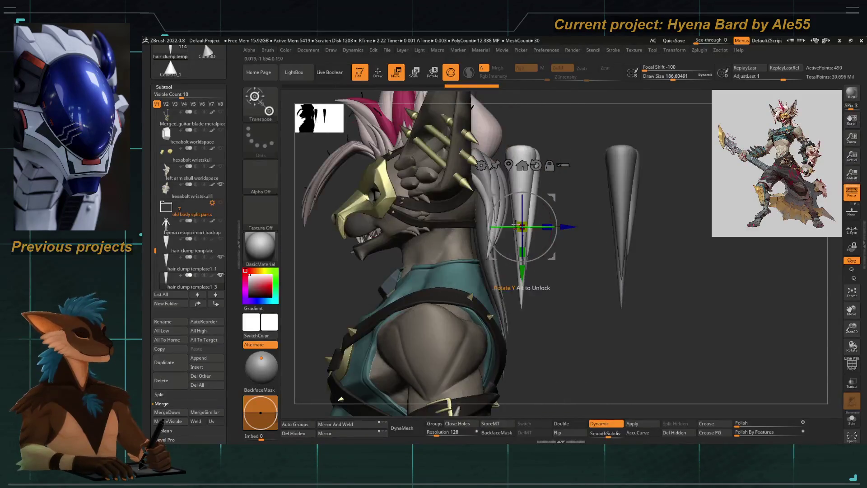
{"action": "left_click", "coordinate": [480, 164]}
{"action": "left_click", "coordinate": [555, 191]}
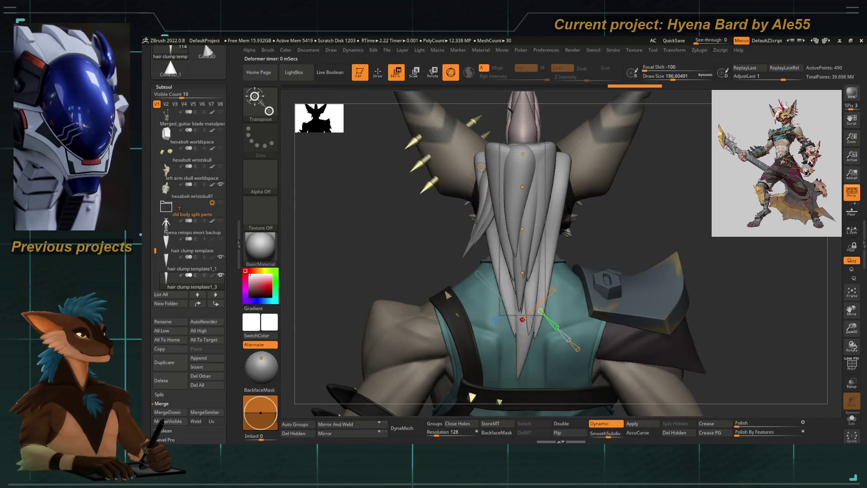
Move the bend point up the strand and bend it toward the back, adjusting its base
{"action": "right_click_drag", "start_coordinate": [477, 323], "coordinate": [494, 270]}
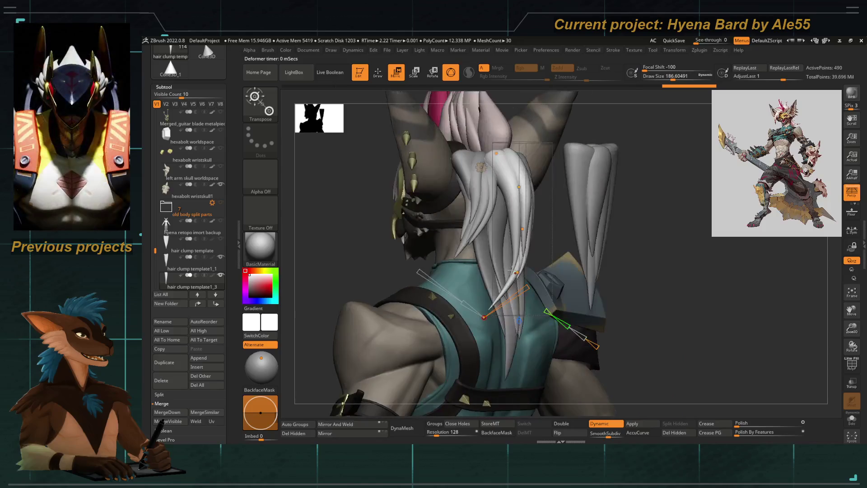
{"action": "left_click_drag", "start_coordinate": [493, 267], "coordinate": [494, 201]}
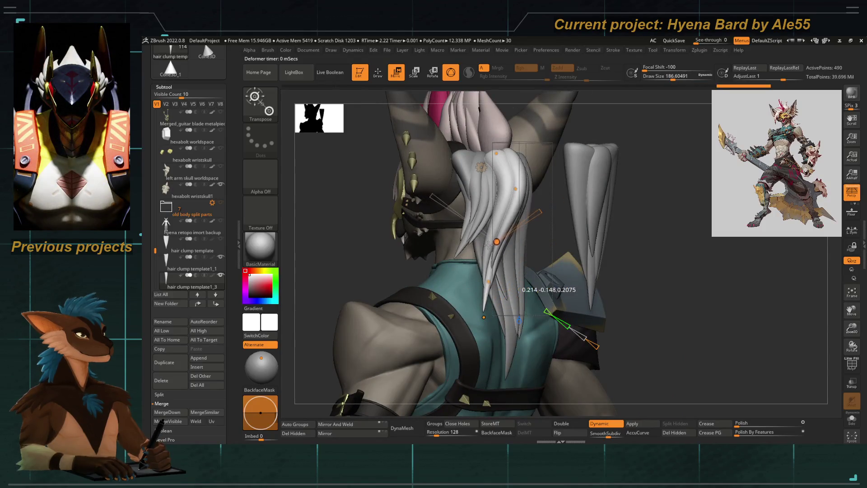
{"action": "right_click_drag", "start_coordinate": [494, 217], "coordinate": [418, 230]}
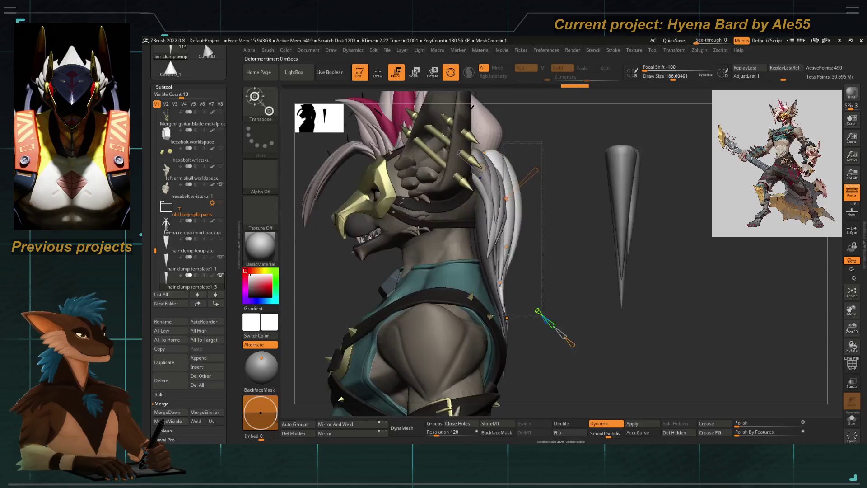
{"action": "left_click_drag", "start_coordinate": [506, 248], "coordinate": [496, 249]}
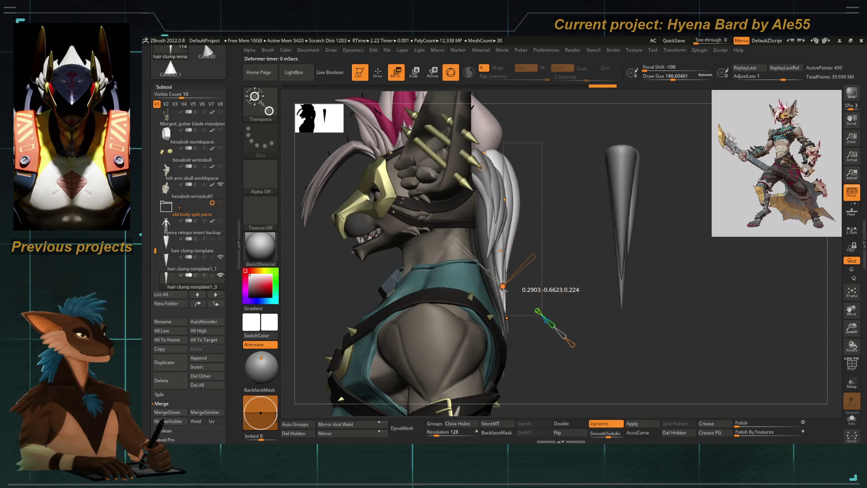
{"action": "right_click_drag", "start_coordinate": [562, 203], "coordinate": [474, 217]}
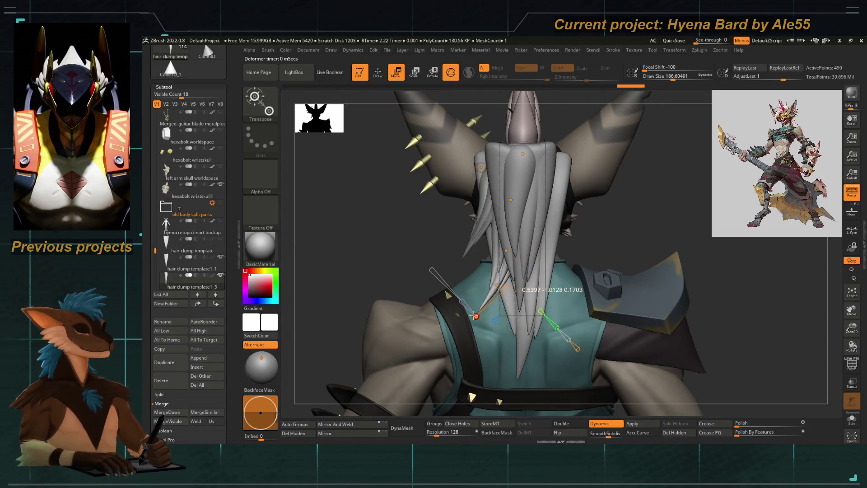
{"action": "left_click_drag", "start_coordinate": [474, 315], "coordinate": [472, 313]}
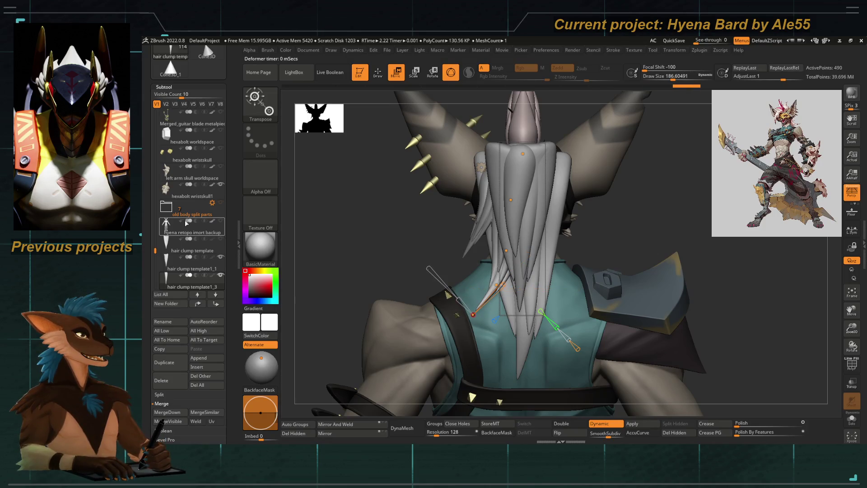
{"action": "mouse_move", "coordinate": [191, 228]}
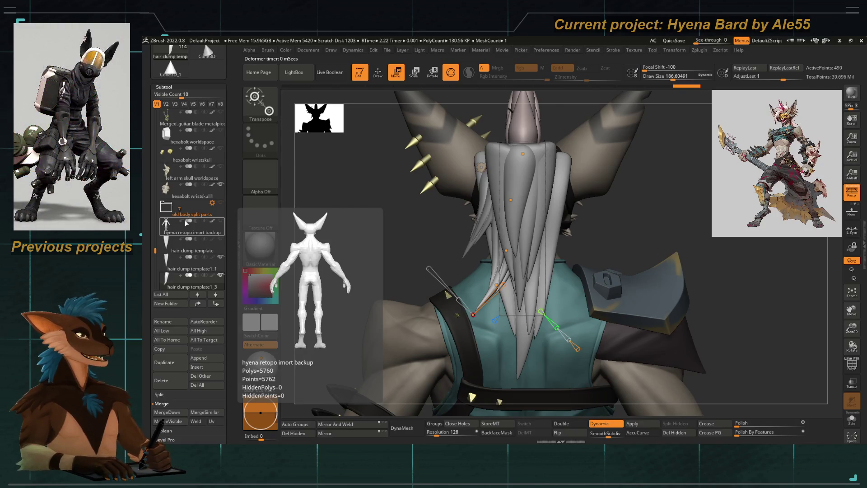
{"action": "mouse_move", "coordinate": [380, 237]}
{"action": "right_mouse_down"}
{"action": "mouse_move", "coordinate": [463, 268]}
{"action": "mouse_move", "coordinate": [380, 269]}
{"action": "right_mouse_up"}
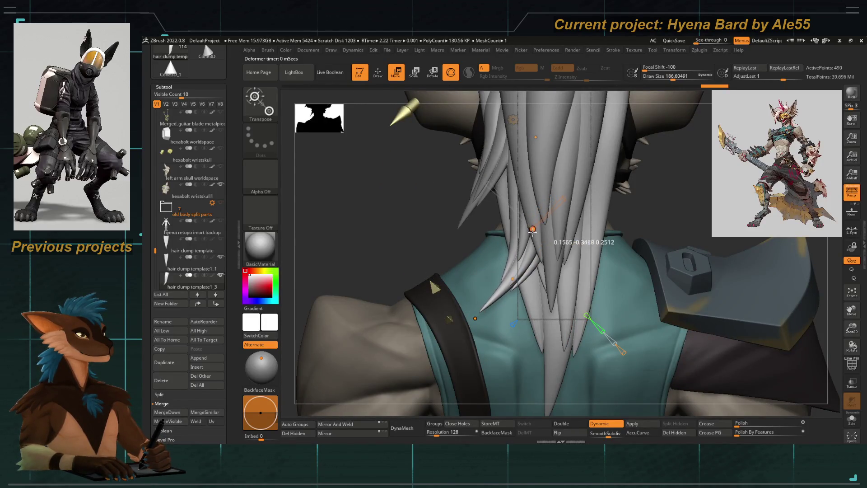
{"action": "mouse_move", "coordinate": [534, 230]}
{"action": "right_mouse_down"}
{"action": "mouse_move", "coordinate": [407, 285]}
{"action": "mouse_move", "coordinate": [487, 219]}
{"action": "right_mouse_up"}
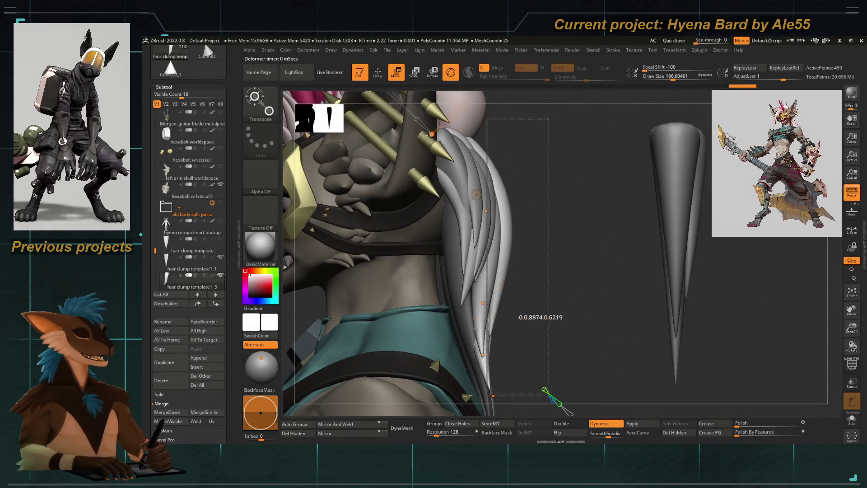
Fine-tune the strand's bend, then make hair clump template1 the active piece
{"action": "mouse_move", "coordinate": [535, 316]}
{"action": "right_mouse_down"}
{"action": "mouse_move", "coordinate": [441, 271]}
{"action": "mouse_move", "coordinate": [370, 354]}
{"action": "mouse_move", "coordinate": [365, 230]}
{"action": "right_mouse_up"}
{"action": "left_click_drag", "start_coordinate": [487, 257], "coordinate": [478, 213]}
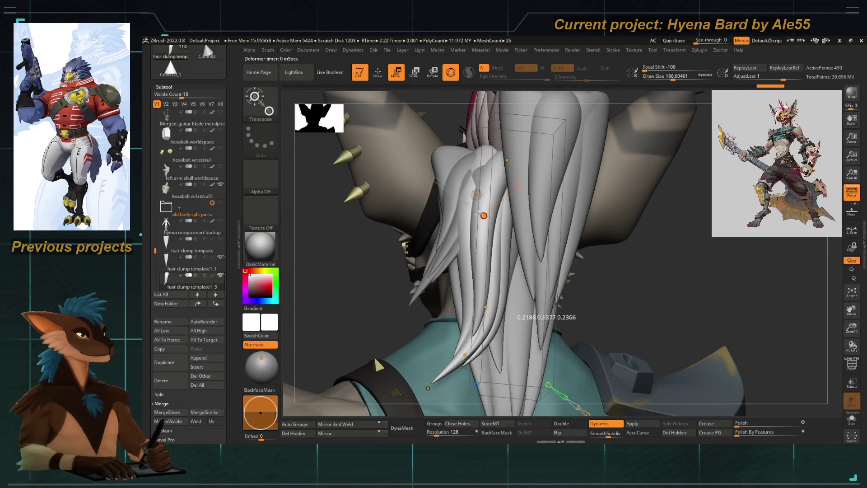
{"action": "right_click_drag", "start_coordinate": [379, 245], "coordinate": [407, 284]}
{"action": "left_click_drag", "start_coordinate": [478, 225], "coordinate": [479, 232]}
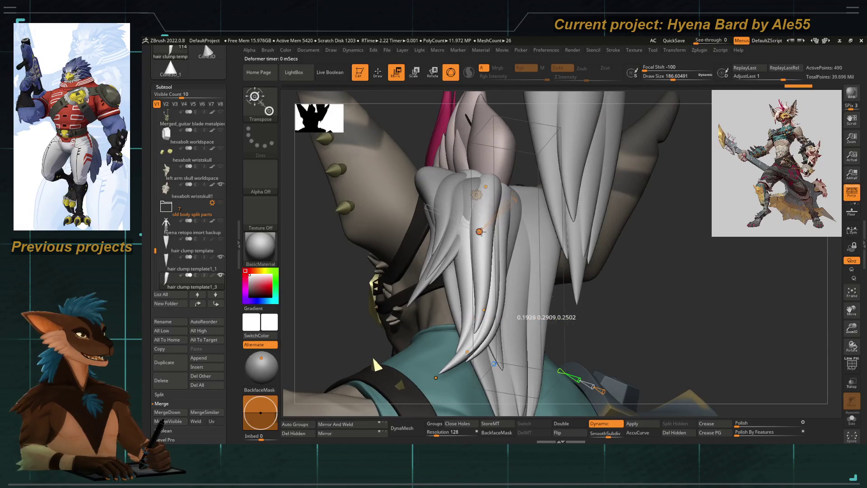
{"action": "right_click_drag", "start_coordinate": [376, 366], "coordinate": [474, 237]}
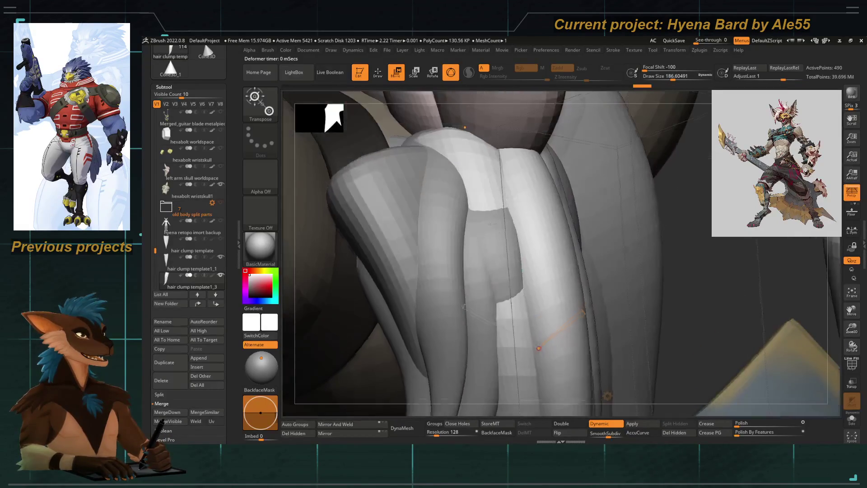
{"action": "right_click_drag", "start_coordinate": [407, 270], "coordinate": [353, 312]}
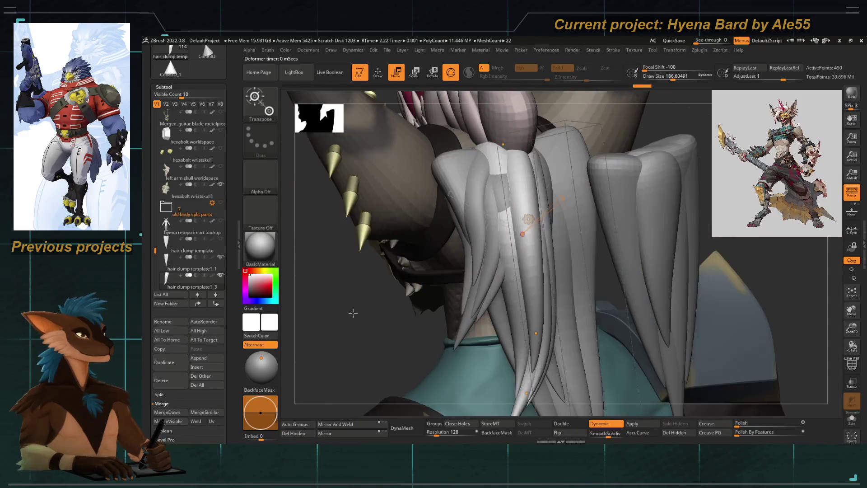
{"action": "left_click", "coordinate": [481, 277], "text": "alt"}
{"action": "right_click_drag", "start_coordinate": [398, 295], "coordinate": [405, 262]}
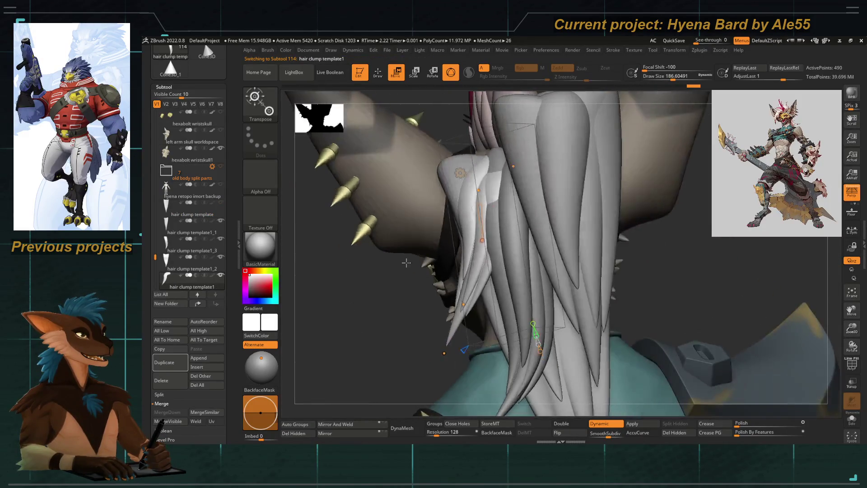
Bend hair clump template1 slightly, then switch to template1_3 and view it from behind
{"action": "left_click_drag", "start_coordinate": [512, 294], "coordinate": [474, 204]}
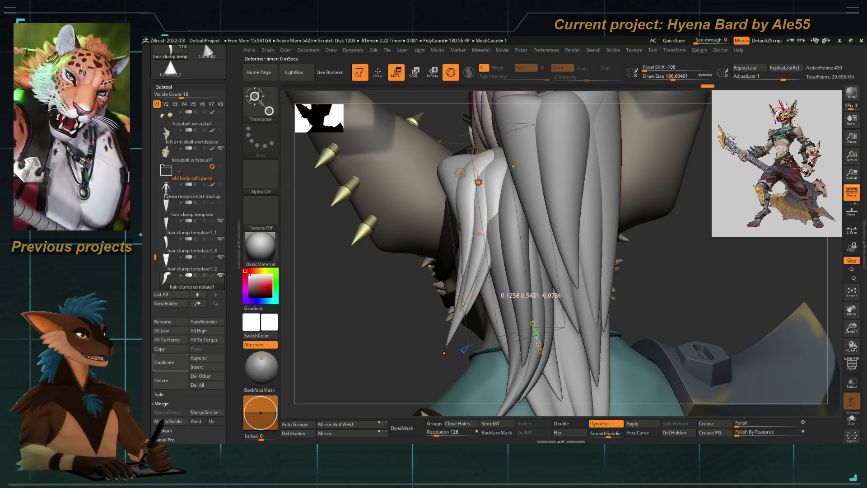
{"action": "right_click_drag", "start_coordinate": [388, 320], "coordinate": [458, 200]}
{"action": "left_click_drag", "start_coordinate": [454, 171], "coordinate": [451, 163]}
{"action": "left_click", "coordinate": [553, 256], "text": "alt"}
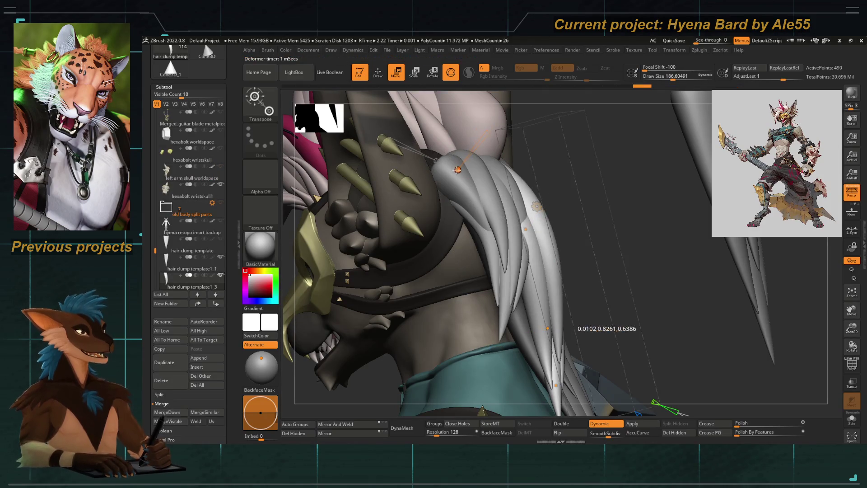
{"action": "mouse_move", "coordinate": [613, 187]}
{"action": "right_mouse_down"}
{"action": "mouse_move", "coordinate": [592, 190]}
{"action": "mouse_move", "coordinate": [708, 276]}
{"action": "right_mouse_up"}
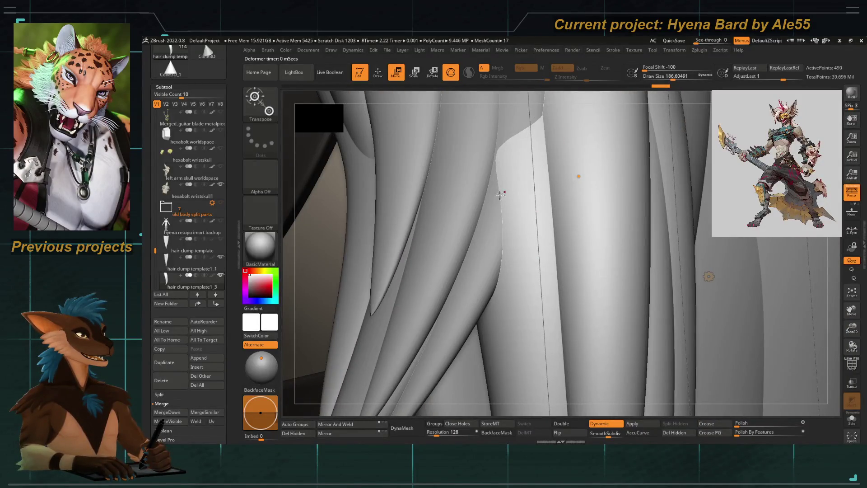
{"action": "mouse_move", "coordinate": [528, 161]}
{"action": "right_mouse_down", "text": "ctrl"}
{"action": "mouse_move", "coordinate": [485, 205]}
{"action": "mouse_move", "coordinate": [412, 217]}
{"action": "right_mouse_up", "text": "ctrl"}
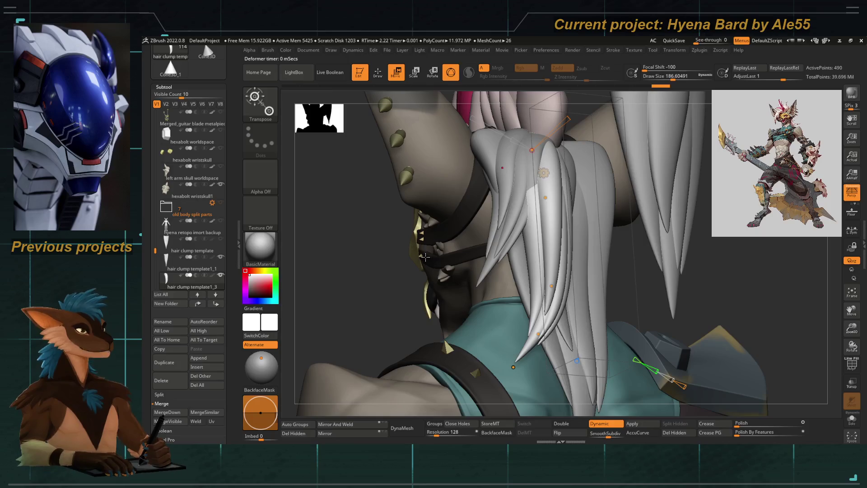
{"action": "mouse_move", "coordinate": [428, 255]}
{"action": "right_mouse_down"}
{"action": "mouse_move", "coordinate": [413, 264]}
{"action": "mouse_move", "coordinate": [379, 258]}
{"action": "right_mouse_up"}
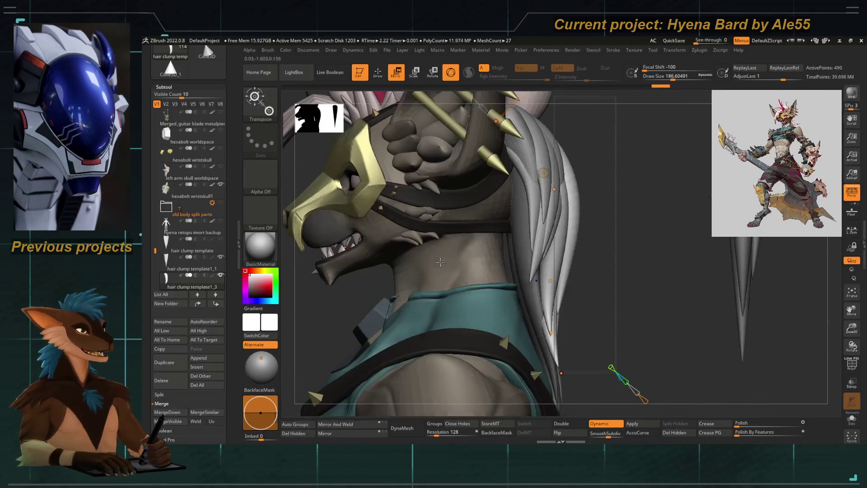
Bend the tip of hair clump template1_3 along its curve down toward the shoulder
{"action": "left_click", "coordinate": [549, 191]}
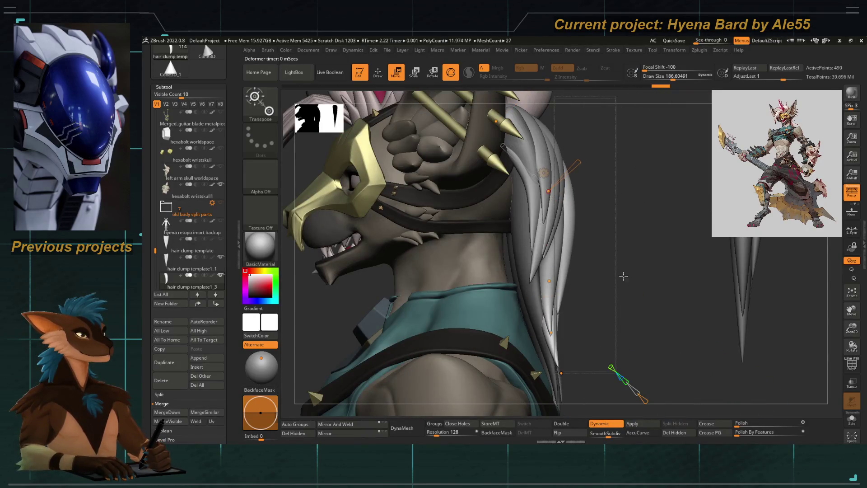
{"action": "right_click_drag", "start_coordinate": [623, 276], "coordinate": [522, 224]}
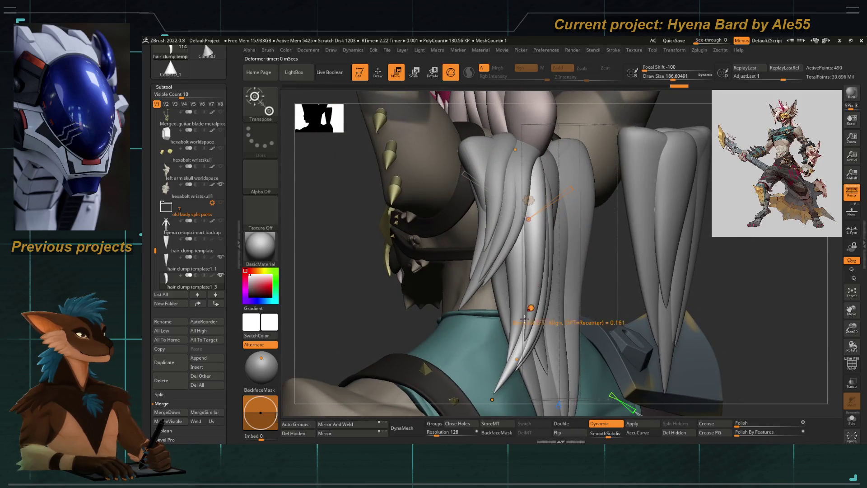
{"action": "right_click_drag", "start_coordinate": [533, 277], "coordinate": [439, 228]}
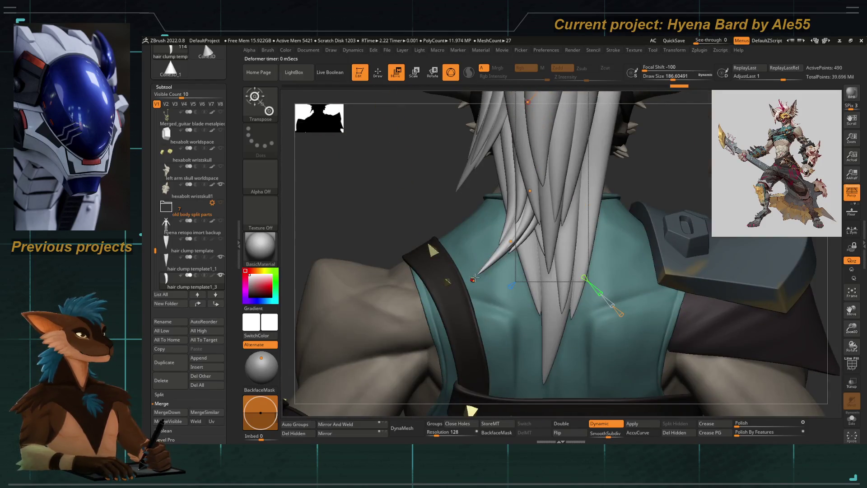
{"action": "left_click_drag", "start_coordinate": [467, 281], "coordinate": [509, 243]}
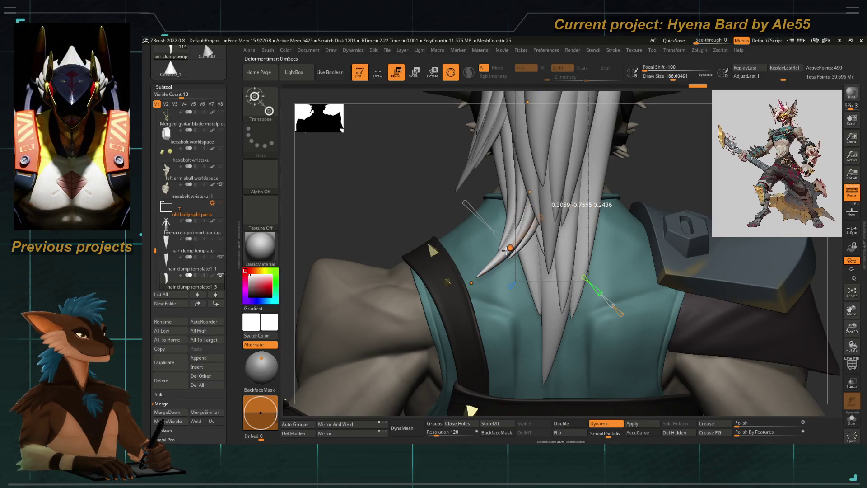
{"action": "right_click_drag", "start_coordinate": [428, 195], "coordinate": [516, 283]}
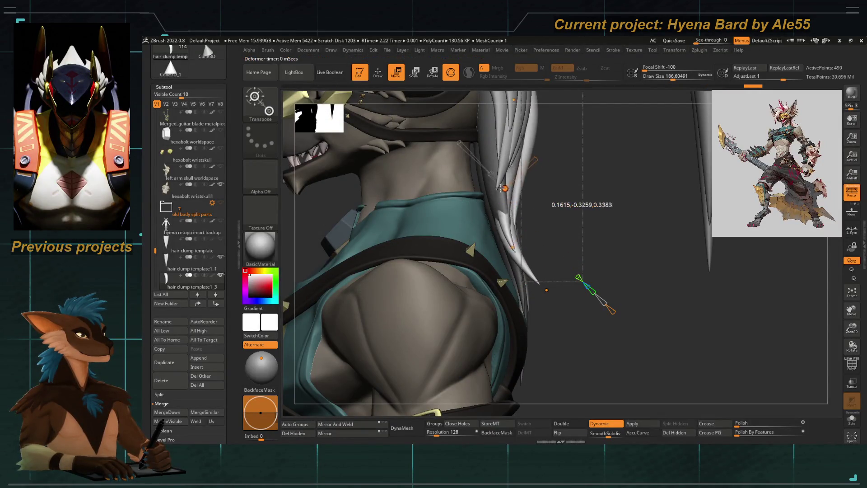
{"action": "mouse_move", "coordinate": [556, 225]}
{"action": "right_mouse_down"}
{"action": "mouse_move", "coordinate": [364, 219]}
{"action": "mouse_move", "coordinate": [420, 250]}
{"action": "mouse_move", "coordinate": [547, 267]}
{"action": "mouse_move", "coordinate": [446, 273]}
{"action": "mouse_move", "coordinate": [547, 251]}
{"action": "right_mouse_up"}
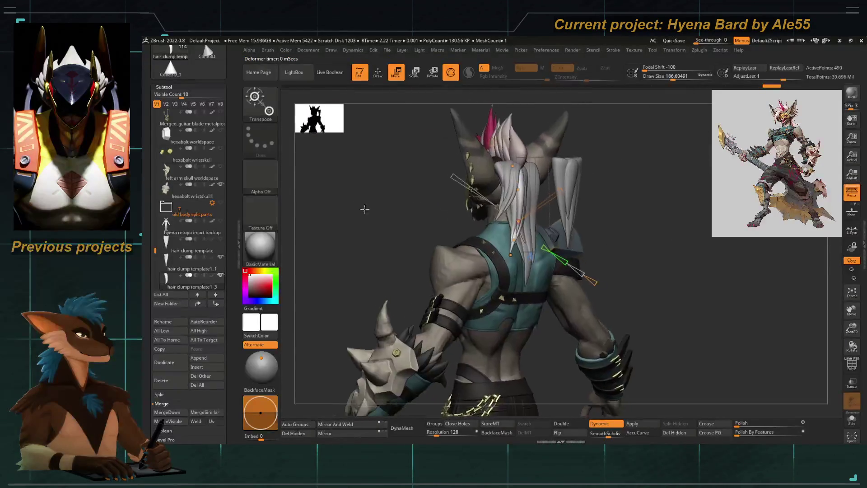
Fine-tune the bend of hair clump template1_2, then return to template1_3
{"action": "left_click", "coordinate": [547, 267], "text": "alt"}
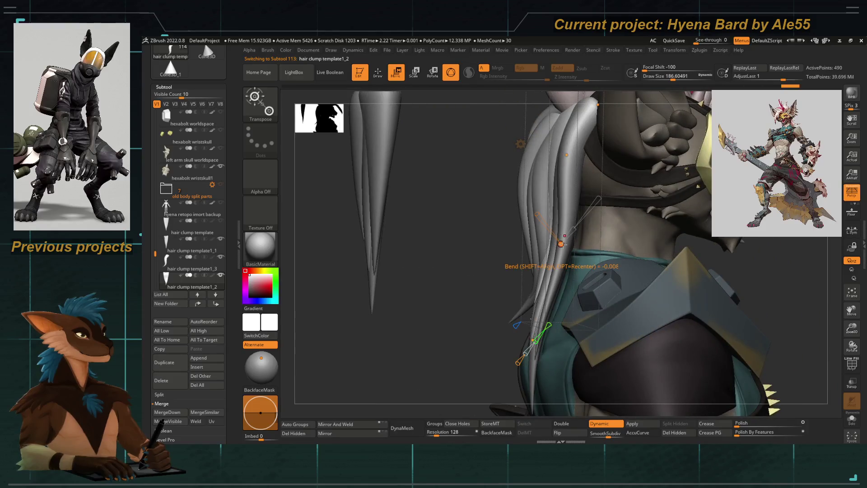
{"action": "right_click_drag", "start_coordinate": [431, 332], "coordinate": [421, 243]}
{"action": "mouse_move", "coordinate": [518, 285]}
{"action": "right_mouse_down"}
{"action": "mouse_move", "coordinate": [474, 291]}
{"action": "mouse_move", "coordinate": [518, 287]}
{"action": "right_mouse_up"}
{"action": "left_click_drag", "start_coordinate": [518, 285], "coordinate": [518, 291]}
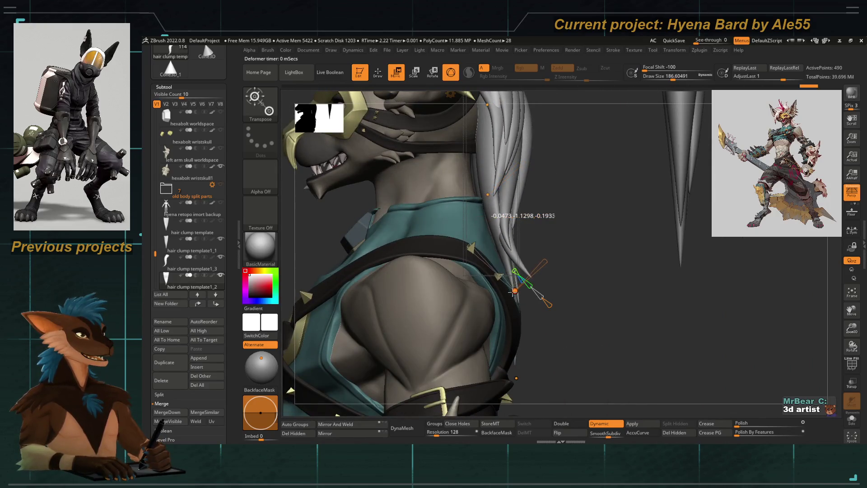
{"action": "mouse_move", "coordinate": [474, 292]}
{"action": "right_mouse_down"}
{"action": "mouse_move", "coordinate": [399, 253]}
{"action": "mouse_move", "coordinate": [423, 268]}
{"action": "mouse_move", "coordinate": [383, 278]}
{"action": "mouse_move", "coordinate": [406, 234]}
{"action": "mouse_move", "coordinate": [413, 276]}
{"action": "mouse_move", "coordinate": [445, 279]}
{"action": "right_mouse_up"}
{"action": "left_click", "coordinate": [424, 268], "text": "alt"}
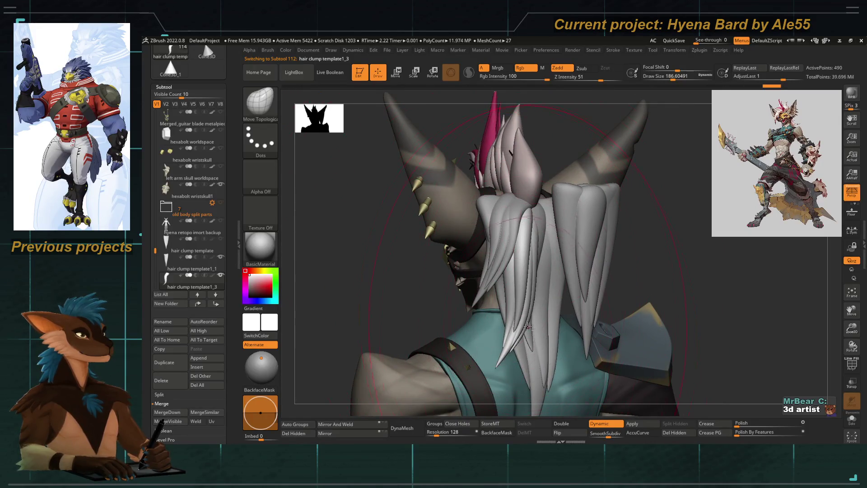
Inspect the back hair clumps from front and back, then bring up the move manipulator on a clump
{"action": "mouse_move", "coordinate": [541, 325]}
{"action": "right_mouse_down", "text": "ctrl"}
{"action": "mouse_move", "coordinate": [520, 266]}
{"action": "mouse_move", "coordinate": [420, 205]}
{"action": "mouse_move", "coordinate": [435, 216]}
{"action": "right_mouse_up", "text": "ctrl"}
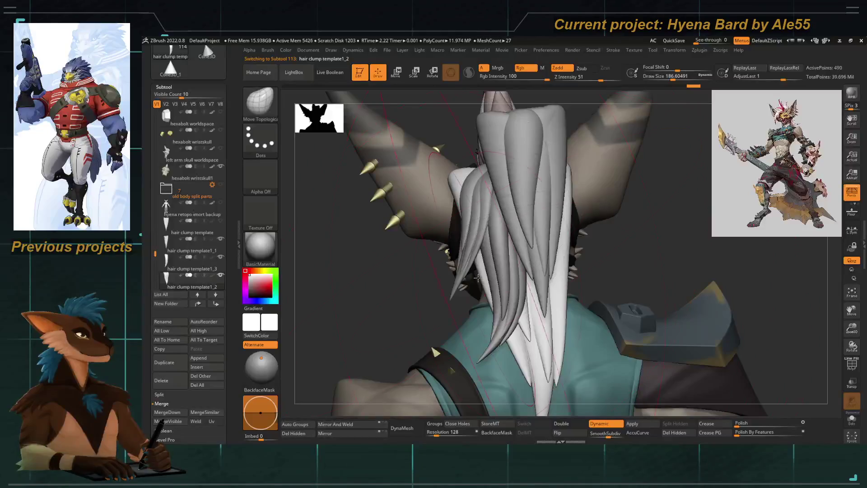
{"action": "right_click_drag", "start_coordinate": [477, 278], "coordinate": [468, 244], "text": "ctrl"}
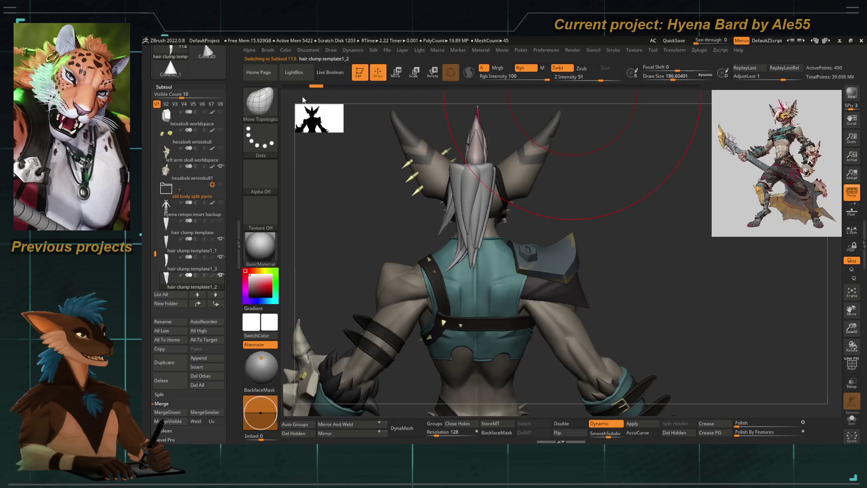
{"action": "mouse_move", "coordinate": [359, 203]}
{"action": "right_mouse_down"}
{"action": "mouse_move", "coordinate": [477, 175]}
{"action": "mouse_move", "coordinate": [463, 168]}
{"action": "right_mouse_up"}
{"action": "right_click_drag", "start_coordinate": [408, 195], "coordinate": [359, 243]}
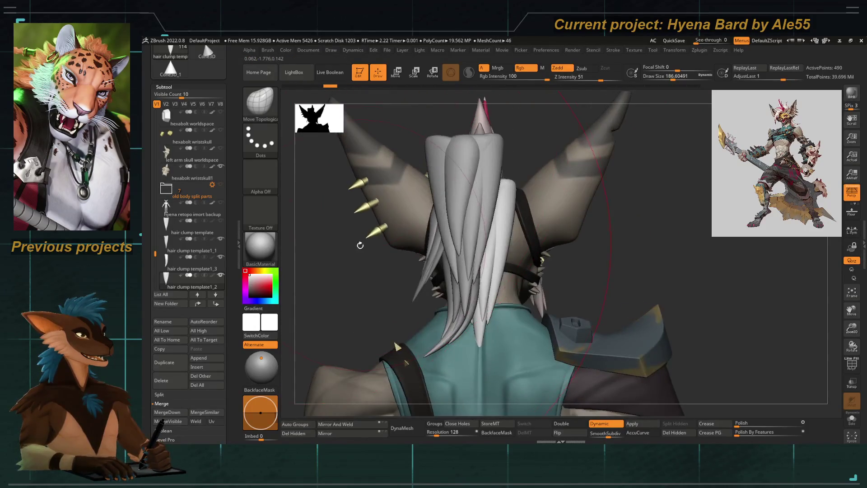
{"action": "key", "text": "w"}
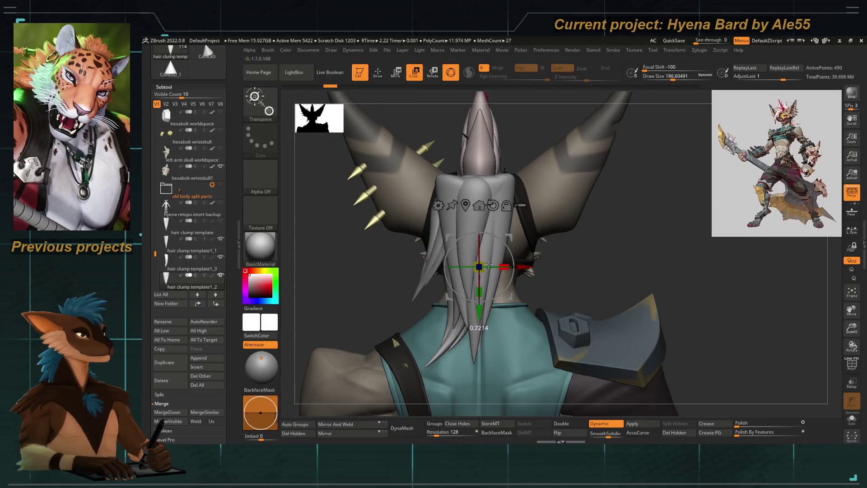
Move and slightly scale up the clump, then add a Bend deformer cage to it
{"action": "left_click_drag", "start_coordinate": [489, 264], "coordinate": [337, 237]}
{"action": "left_click", "coordinate": [486, 294]}
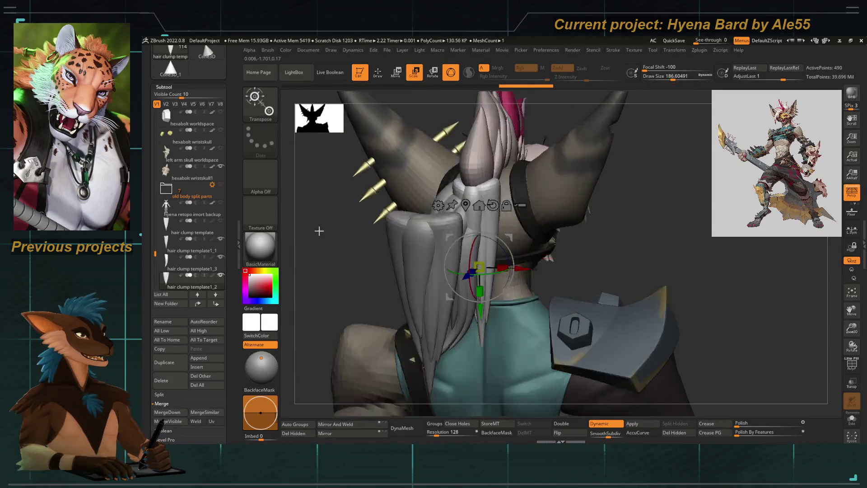
{"action": "right_click_drag", "start_coordinate": [407, 204], "coordinate": [474, 217]}
{"action": "left_click_drag", "start_coordinate": [478, 270], "coordinate": [502, 271]}
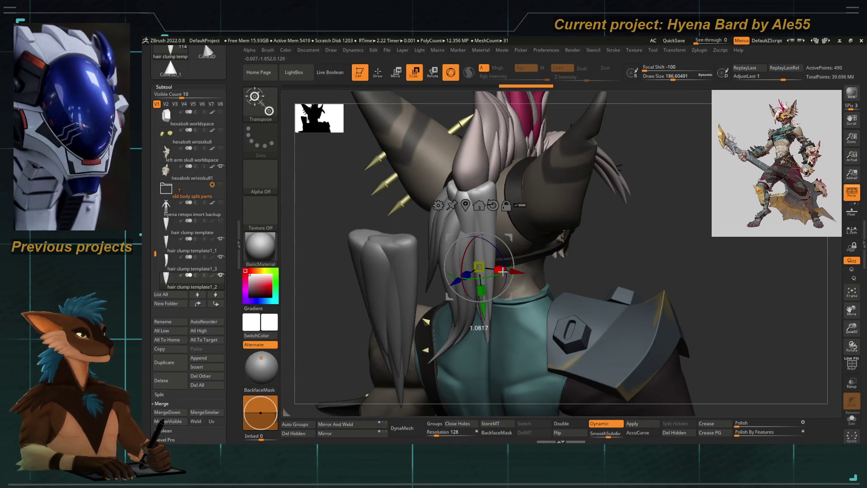
{"action": "right_click_drag", "start_coordinate": [610, 305], "coordinate": [542, 305]}
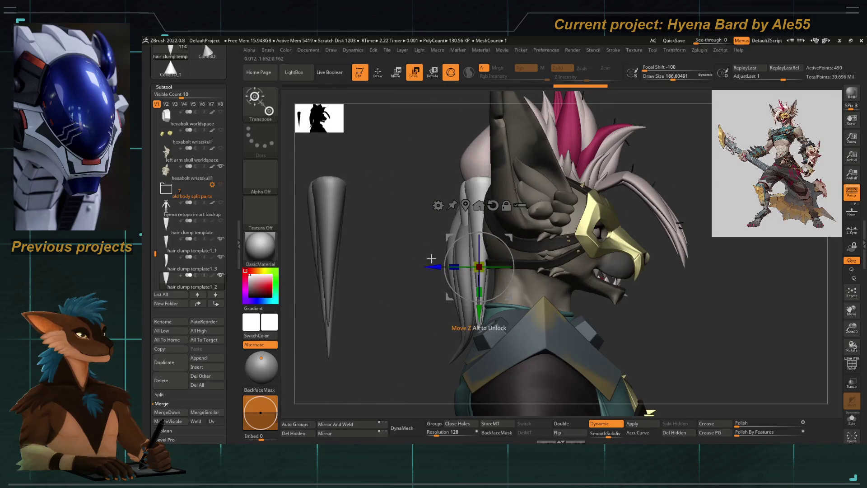
{"action": "left_click", "coordinate": [438, 206]}
{"action": "left_click", "coordinate": [434, 290]}
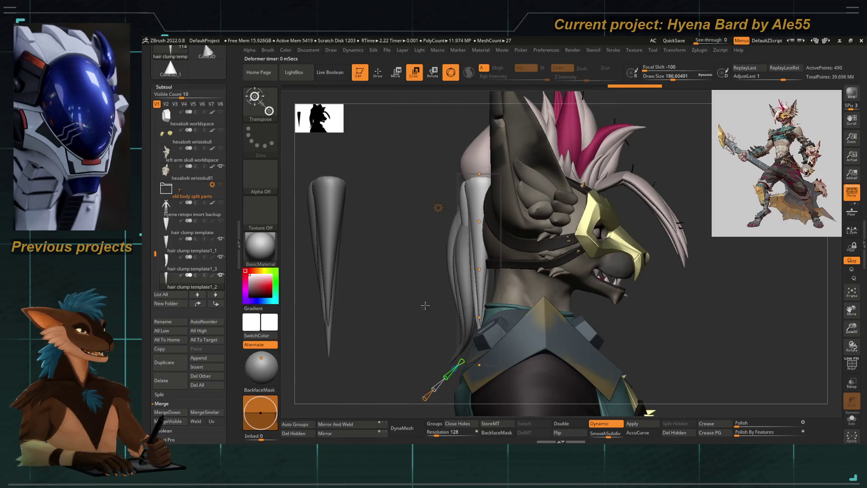
Drag the deformer control points to start curving the clump down the back
{"action": "right_click_drag", "start_coordinate": [425, 306], "coordinate": [424, 204], "text": "alt"}
{"action": "left_click_drag", "start_coordinate": [468, 271], "coordinate": [455, 344]}
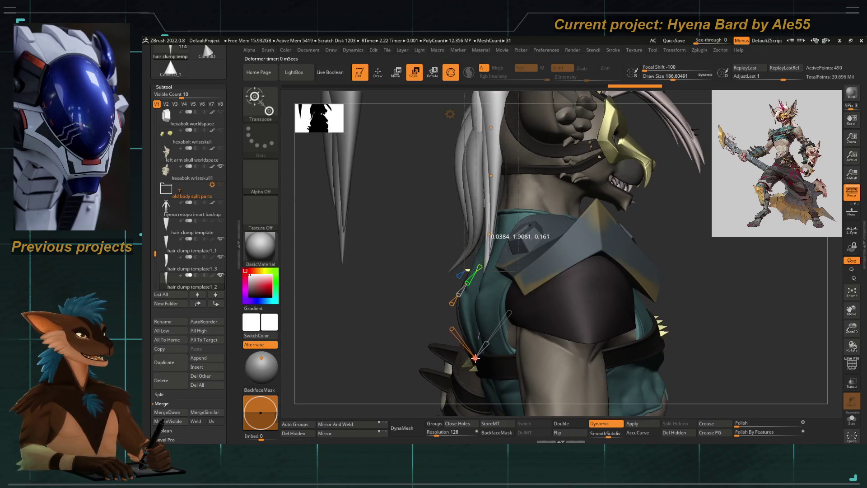
{"action": "left_click_drag", "start_coordinate": [467, 306], "coordinate": [469, 301]}
{"action": "left_click_drag", "start_coordinate": [487, 190], "coordinate": [494, 203]}
{"action": "right_click_drag", "start_coordinate": [379, 203], "coordinate": [484, 293]}
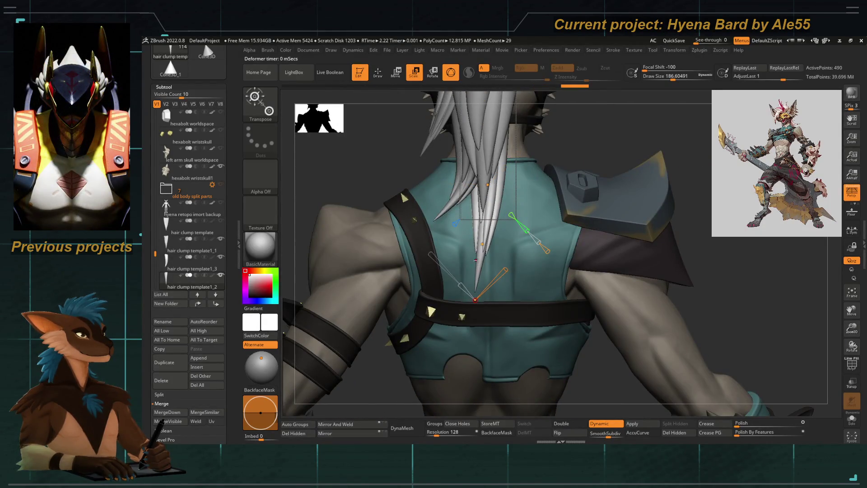
{"action": "right_click_drag", "start_coordinate": [525, 230], "coordinate": [352, 168]}
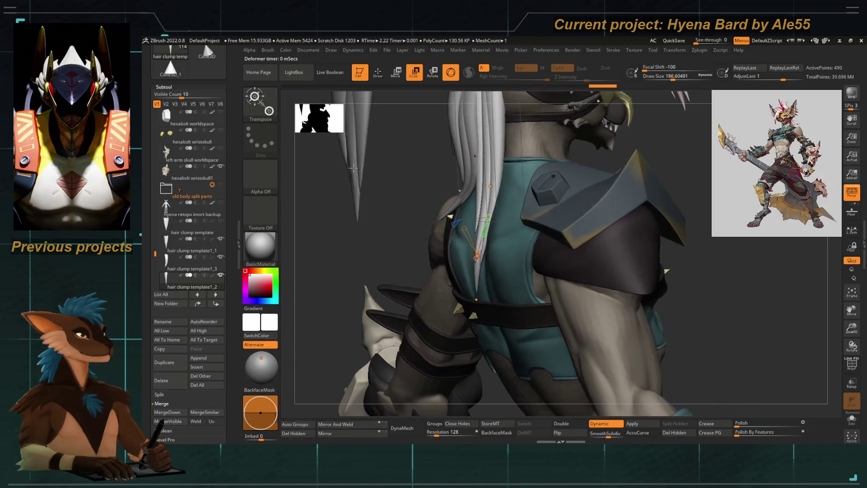
{"action": "mouse_move", "coordinate": [418, 235]}
{"action": "right_mouse_down"}
{"action": "mouse_move", "coordinate": [433, 243]}
{"action": "mouse_move", "coordinate": [474, 223]}
{"action": "right_mouse_up"}
Deepen the clump's bend so it hangs down the neck over the teal vest, checking from behind
{"action": "left_click_drag", "start_coordinate": [468, 231], "coordinate": [474, 215]}
{"action": "right_click_drag", "start_coordinate": [473, 223], "coordinate": [515, 244]}
{"action": "left_click_drag", "start_coordinate": [474, 258], "coordinate": [486, 285]}
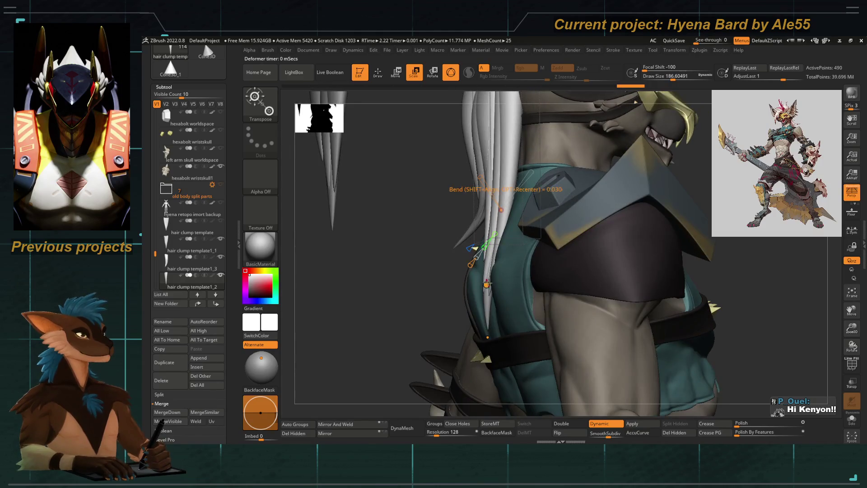
{"action": "right_click_drag", "start_coordinate": [481, 283], "coordinate": [472, 289]}
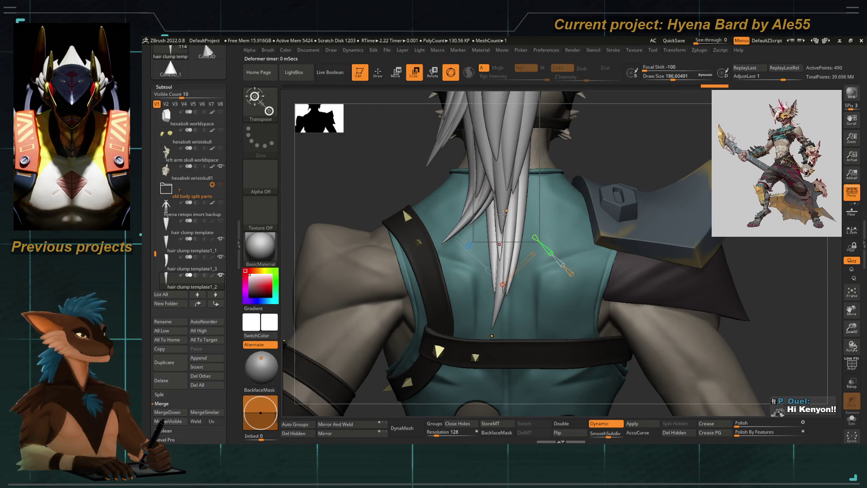
{"action": "mouse_move", "coordinate": [508, 230]}
{"action": "right_mouse_down"}
{"action": "mouse_move", "coordinate": [488, 271]}
{"action": "mouse_move", "coordinate": [461, 258]}
{"action": "right_mouse_up"}
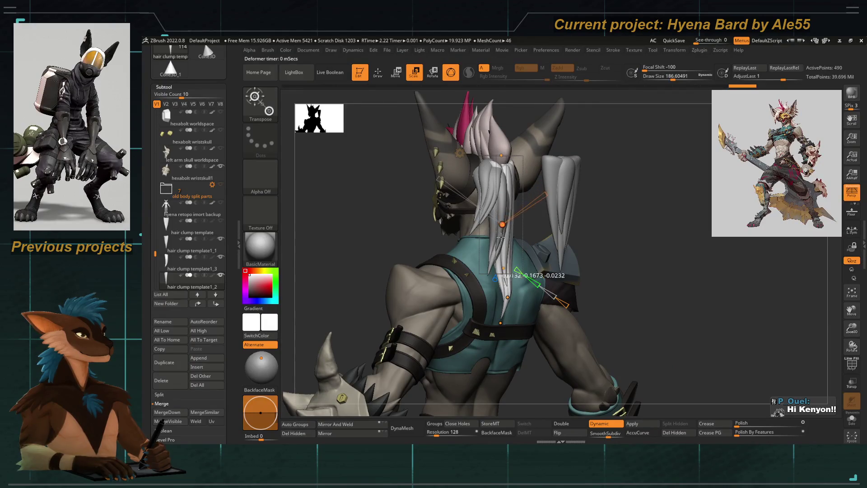
{"action": "mouse_move", "coordinate": [498, 277]}
{"action": "right_mouse_down"}
{"action": "mouse_move", "coordinate": [365, 203]}
{"action": "mouse_move", "coordinate": [420, 210]}
{"action": "mouse_move", "coordinate": [542, 193]}
{"action": "right_mouse_up"}
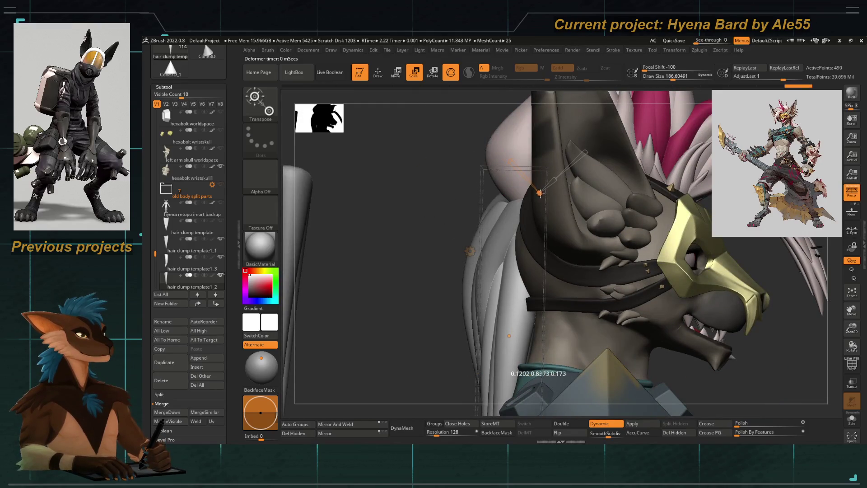
{"action": "mouse_move", "coordinate": [420, 275]}
{"action": "right_mouse_down"}
{"action": "mouse_move", "coordinate": [400, 282]}
{"action": "mouse_move", "coordinate": [443, 259]}
{"action": "mouse_move", "coordinate": [345, 185]}
{"action": "mouse_move", "coordinate": [470, 214]}
{"action": "right_mouse_up"}
{"action": "mouse_move", "coordinate": [505, 256]}
{"action": "right_mouse_down", "text": "alt"}
{"action": "mouse_move", "coordinate": [328, 218]}
{"action": "mouse_move", "coordinate": [499, 219]}
{"action": "right_mouse_up", "text": "alt"}
{"action": "mouse_move", "coordinate": [493, 216]}
{"action": "left_mouse_down"}
{"action": "mouse_move", "coordinate": [502, 218]}
{"action": "mouse_move", "coordinate": [497, 261]}
{"action": "left_mouse_up"}
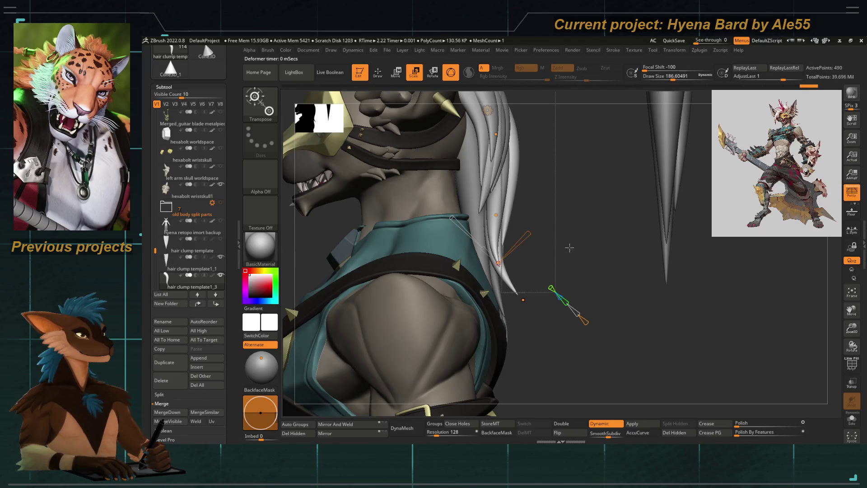
Orbit and zoom around the back to review the bent clump against the whole back
{"action": "right_click_drag", "start_coordinate": [569, 247], "coordinate": [462, 296]}
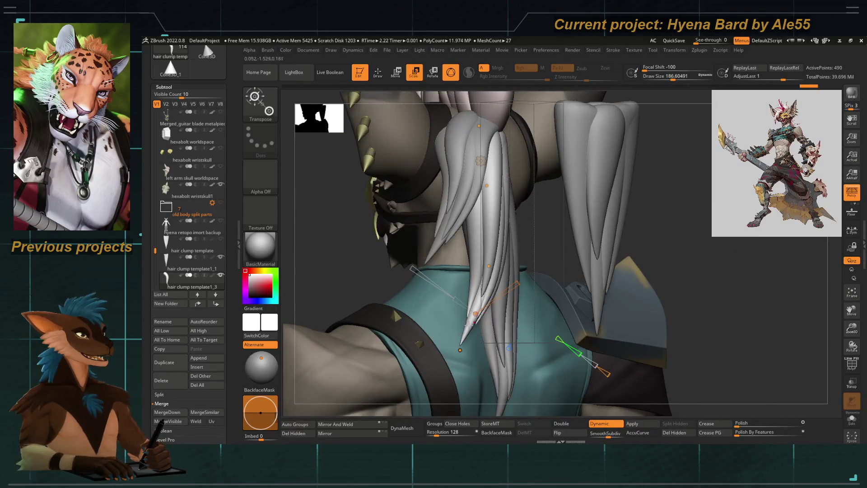
{"action": "right_click_drag", "start_coordinate": [488, 163], "coordinate": [490, 272], "text": "alt"}
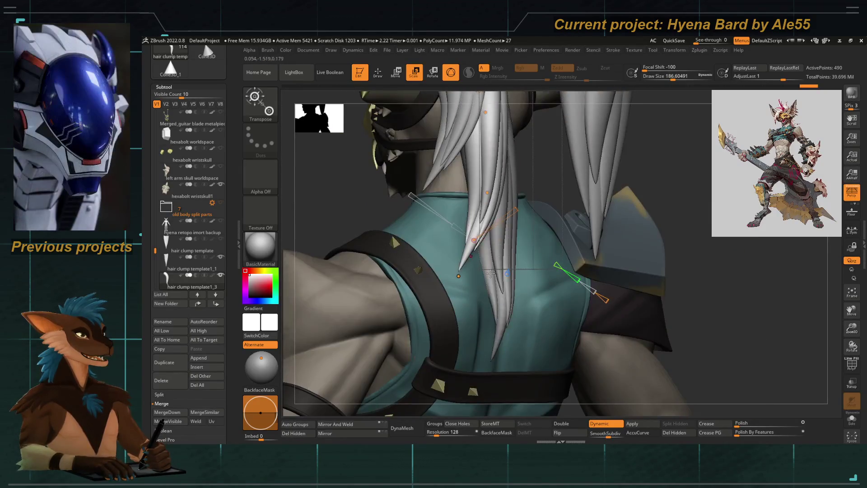
{"action": "right_click_drag", "start_coordinate": [457, 249], "coordinate": [556, 264]}
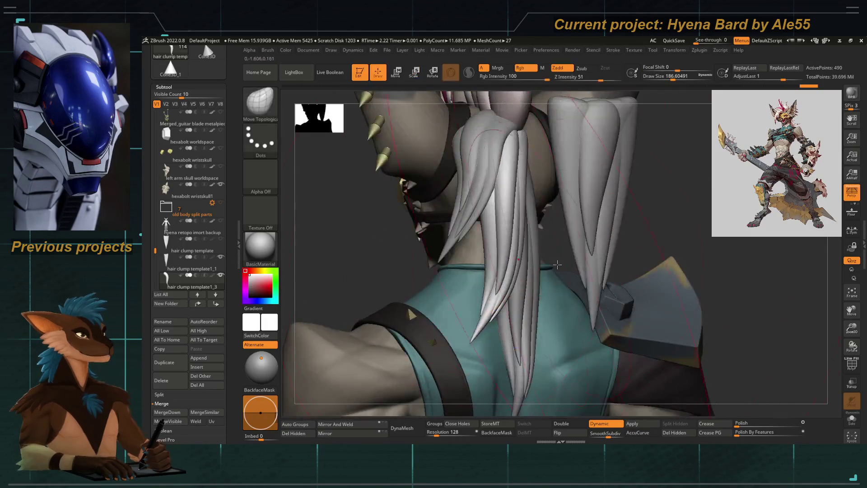
{"action": "mouse_move", "coordinate": [600, 235]}
{"action": "right_mouse_down", "text": "ctrl"}
{"action": "mouse_move", "coordinate": [582, 217]}
{"action": "mouse_move", "coordinate": [549, 211]}
{"action": "right_mouse_up", "text": "ctrl"}
Duplicate the hair clump as template1_4 and move the copy into place behind the head
{"action": "left_click", "coordinate": [559, 193], "text": "alt"}
{"action": "key", "text": "w"}
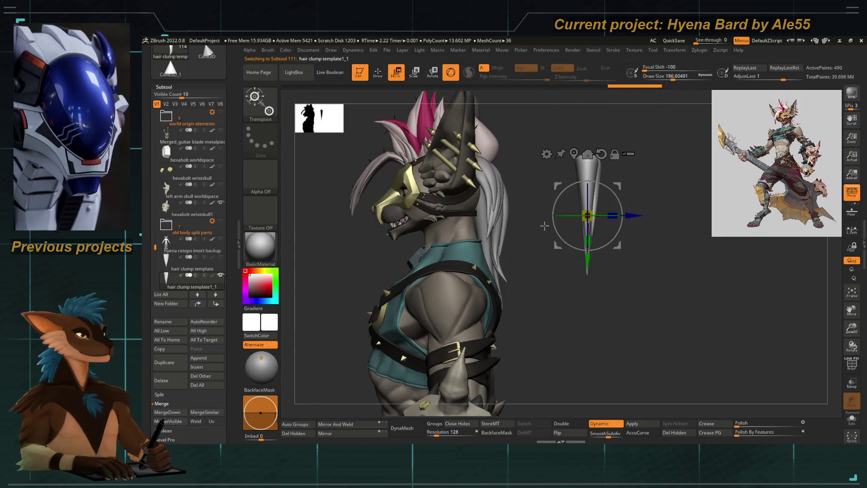
{"action": "left_click", "coordinate": [164, 362]}
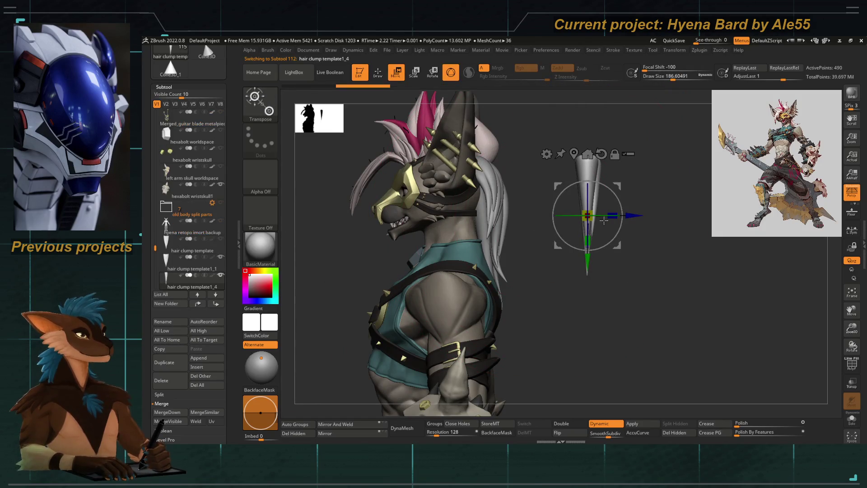
{"action": "left_click_drag", "start_coordinate": [613, 217], "coordinate": [527, 218]}
{"action": "scroll", "coordinate": [190, 203], "scroll_direction": "down", "scroll_amount": 3}
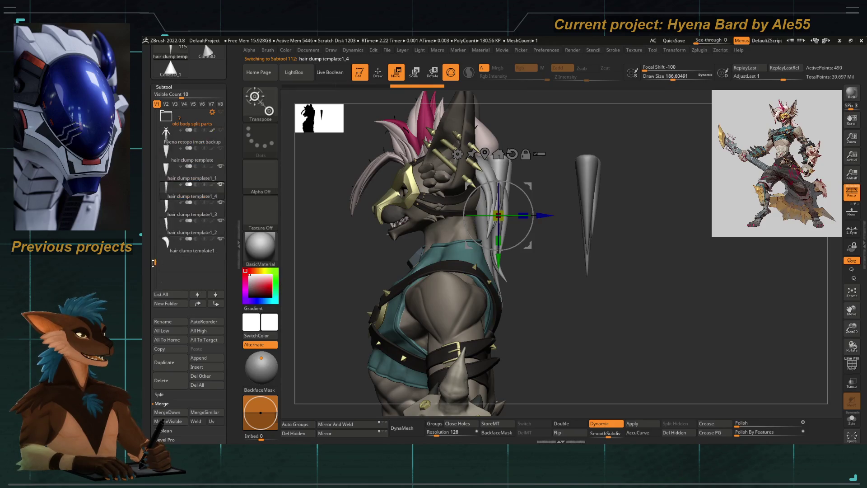
{"action": "right_click_drag", "start_coordinate": [610, 305], "coordinate": [317, 290]}
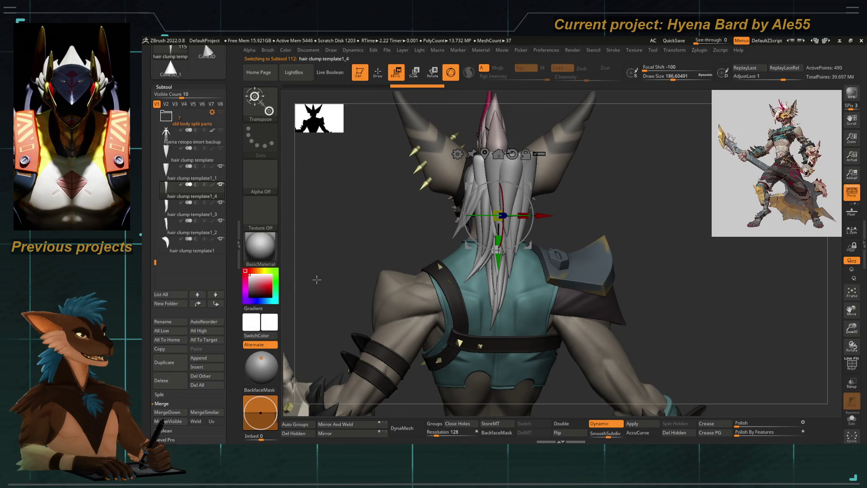
{"action": "right_click_drag", "start_coordinate": [318, 280], "coordinate": [343, 270]}
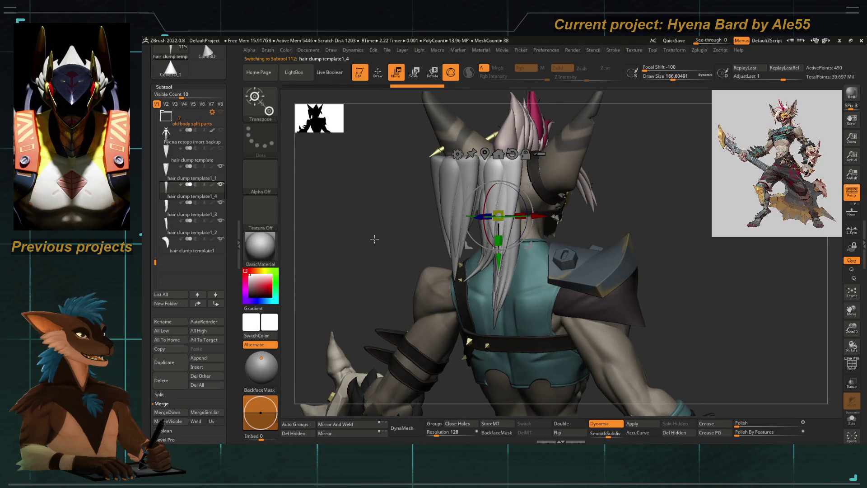
{"action": "left_click_drag", "start_coordinate": [356, 249], "coordinate": [477, 272]}
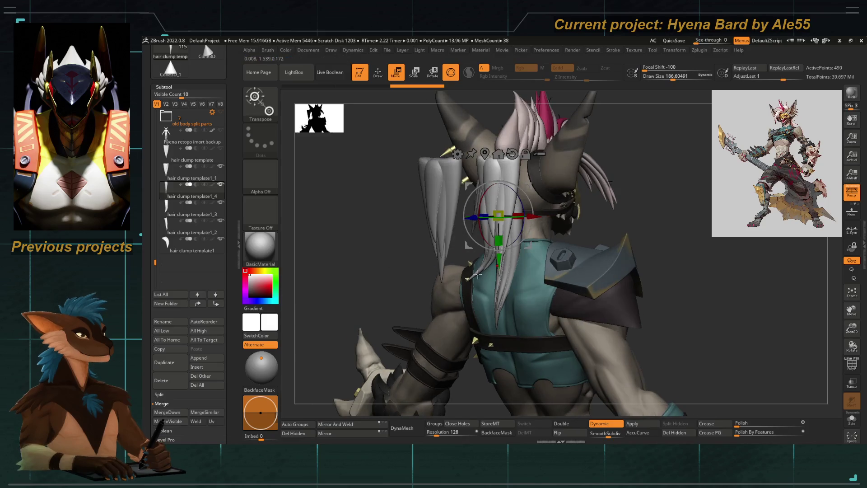
{"action": "left_click_drag", "start_coordinate": [463, 191], "coordinate": [455, 139]}
{"action": "mouse_move", "coordinate": [457, 212]}
{"action": "left_mouse_down"}
{"action": "mouse_move", "coordinate": [502, 258]}
{"action": "mouse_move", "coordinate": [510, 249]}
{"action": "left_mouse_up"}
Add a Bend deformer to the copy and start bending it down the back
{"action": "mouse_move", "coordinate": [449, 196]}
{"action": "left_mouse_down"}
{"action": "mouse_move", "coordinate": [438, 204]}
{"action": "mouse_move", "coordinate": [470, 185]}
{"action": "left_mouse_up"}
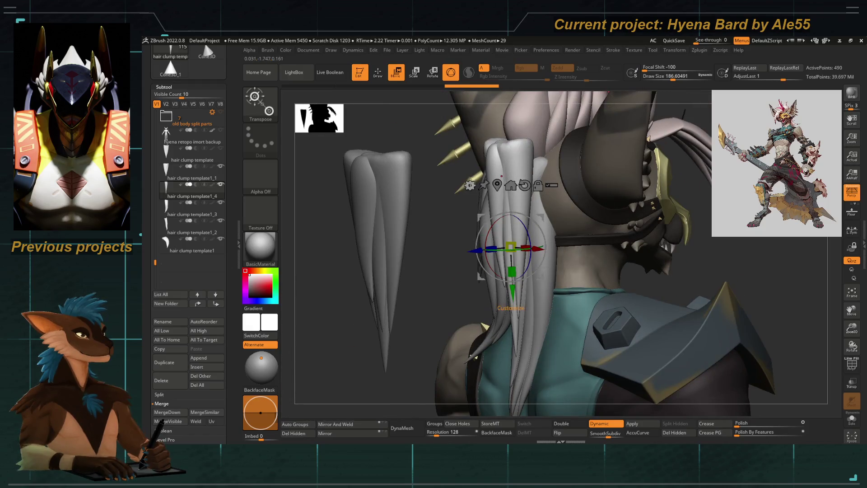
{"action": "left_click", "coordinate": [470, 185]}
{"action": "left_click", "coordinate": [542, 212]}
{"action": "mouse_move", "coordinate": [449, 271]}
{"action": "left_mouse_down"}
{"action": "mouse_move", "coordinate": [470, 327]}
{"action": "mouse_move", "coordinate": [433, 298]}
{"action": "left_mouse_up"}
{"action": "mouse_move", "coordinate": [507, 179]}
{"action": "left_mouse_down"}
{"action": "mouse_move", "coordinate": [507, 188]}
{"action": "mouse_move", "coordinate": [505, 159]}
{"action": "left_mouse_up"}
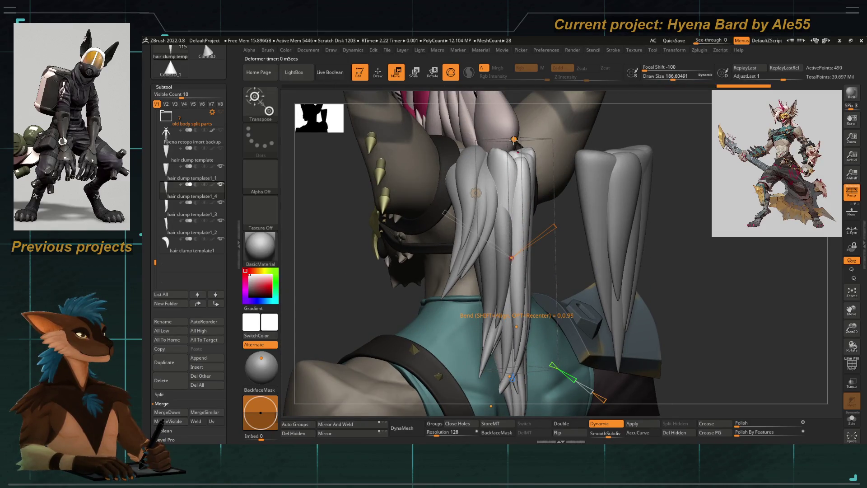
Adjust the clump's bend while checking it from the front-left, back and side
{"action": "mouse_move", "coordinate": [495, 214]}
{"action": "left_mouse_down"}
{"action": "mouse_move", "coordinate": [509, 198]}
{"action": "mouse_move", "coordinate": [545, 217]}
{"action": "left_mouse_up"}
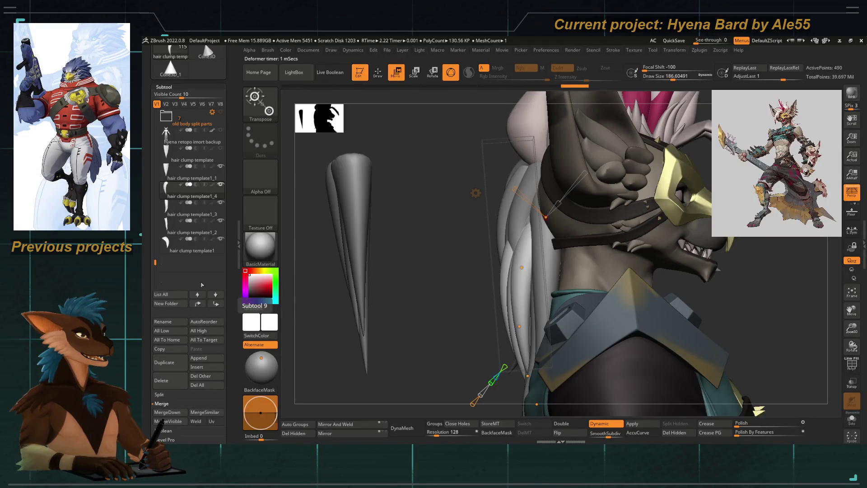
{"action": "left_click_drag", "start_coordinate": [515, 264], "coordinate": [528, 275]}
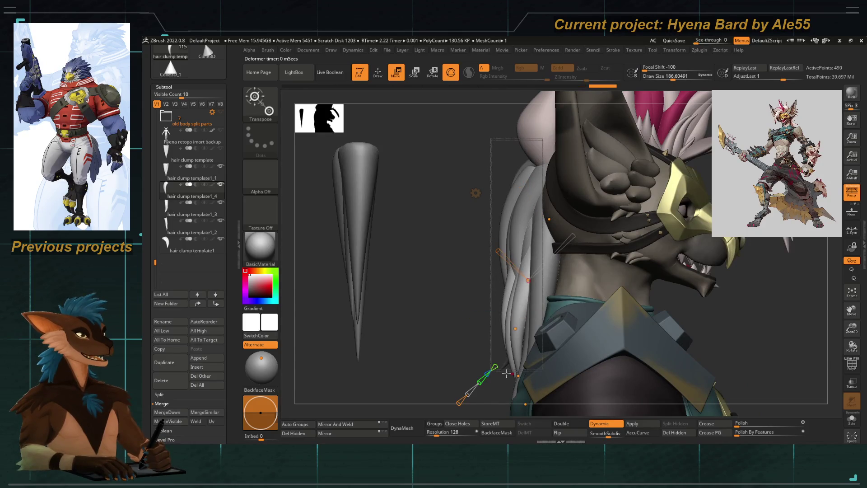
{"action": "mouse_move", "coordinate": [523, 271]}
{"action": "right_mouse_down"}
{"action": "mouse_move", "coordinate": [465, 284]}
{"action": "mouse_move", "coordinate": [474, 298]}
{"action": "mouse_move", "coordinate": [467, 321]}
{"action": "mouse_move", "coordinate": [391, 280]}
{"action": "mouse_move", "coordinate": [423, 290]}
{"action": "mouse_move", "coordinate": [433, 271]}
{"action": "mouse_move", "coordinate": [420, 260]}
{"action": "mouse_move", "coordinate": [431, 257]}
{"action": "right_mouse_up"}
{"action": "left_click_drag", "start_coordinate": [503, 278], "coordinate": [498, 236]}
{"action": "right_click_drag", "start_coordinate": [437, 224], "coordinate": [488, 227]}
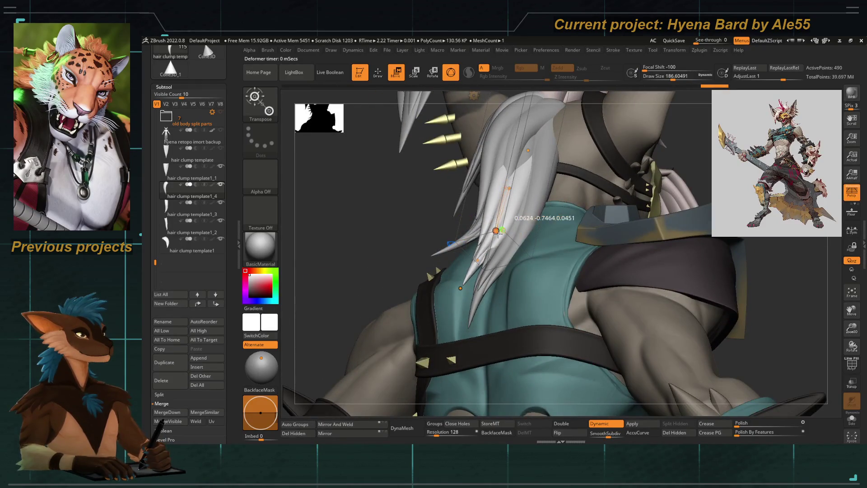
{"action": "right_click_drag", "start_coordinate": [420, 223], "coordinate": [474, 224]}
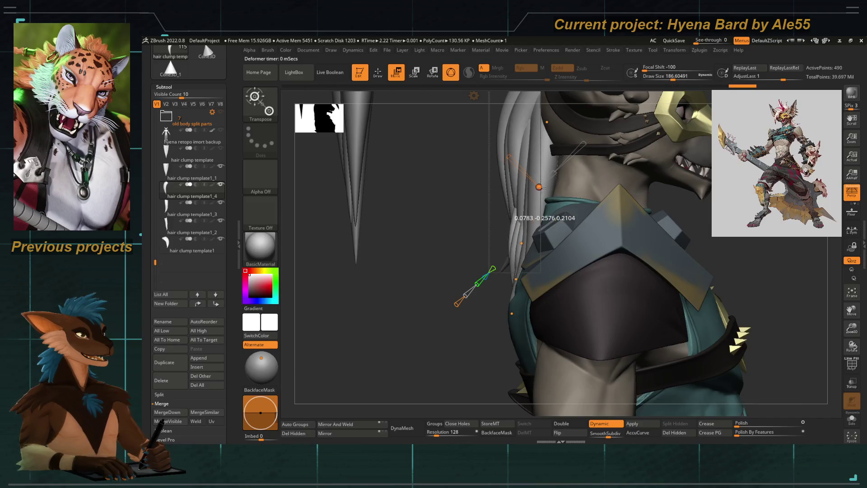
Bend the strand further so it curves down over the upper back toward the lower torso
{"action": "right_click_drag", "start_coordinate": [538, 187], "coordinate": [527, 203], "text": "alt"}
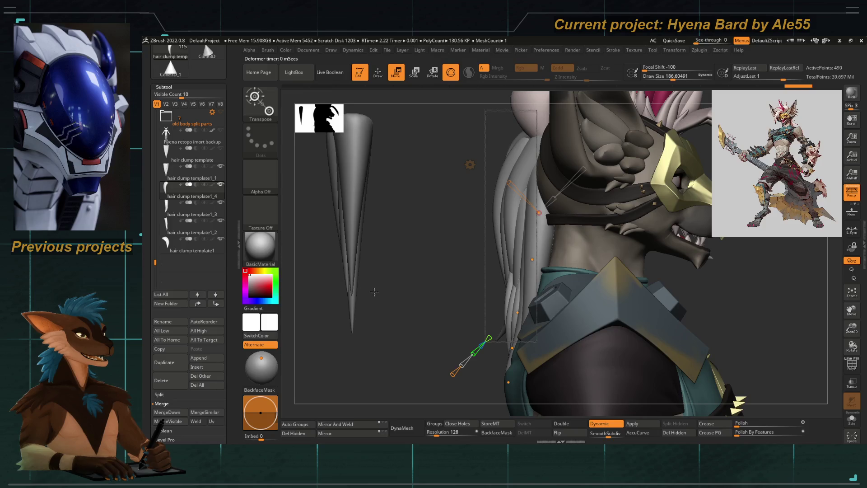
{"action": "mouse_move", "coordinate": [374, 292]}
{"action": "right_mouse_down"}
{"action": "mouse_move", "coordinate": [402, 294]}
{"action": "mouse_move", "coordinate": [385, 201]}
{"action": "mouse_move", "coordinate": [407, 217]}
{"action": "right_mouse_up"}
{"action": "right_click_drag", "start_coordinate": [474, 270], "coordinate": [571, 313]}
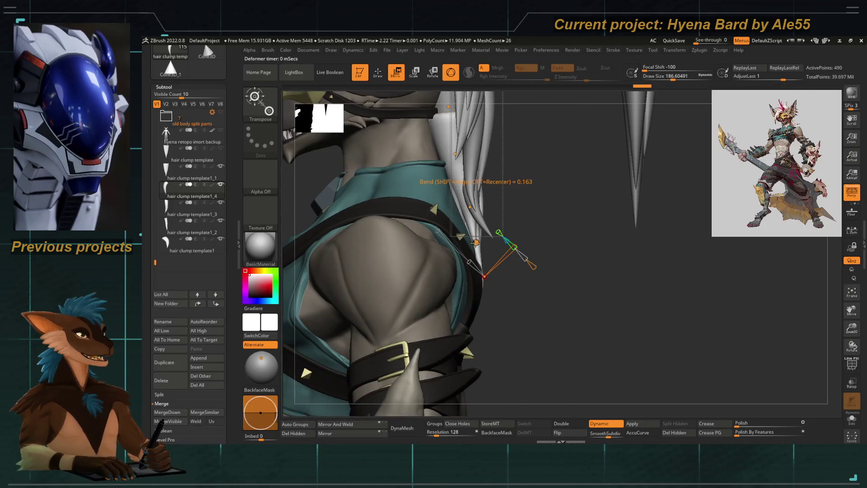
{"action": "left_click_drag", "start_coordinate": [472, 207], "coordinate": [491, 183]}
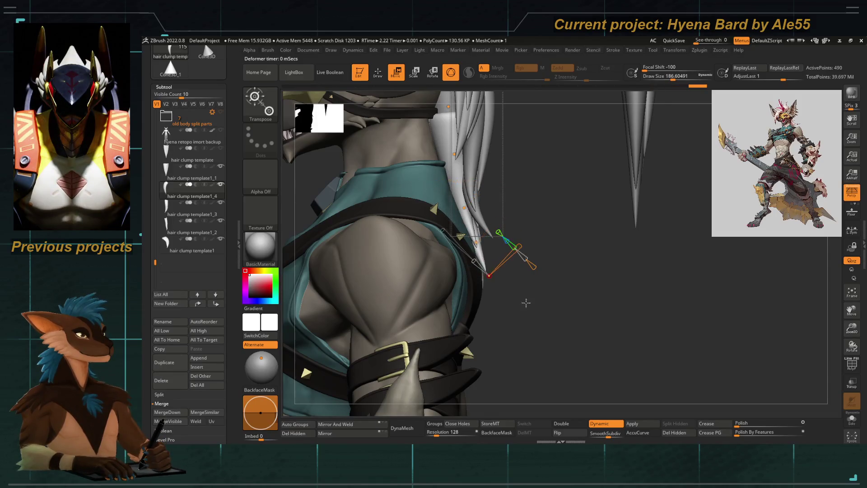
{"action": "right_click_drag", "start_coordinate": [526, 303], "coordinate": [450, 277]}
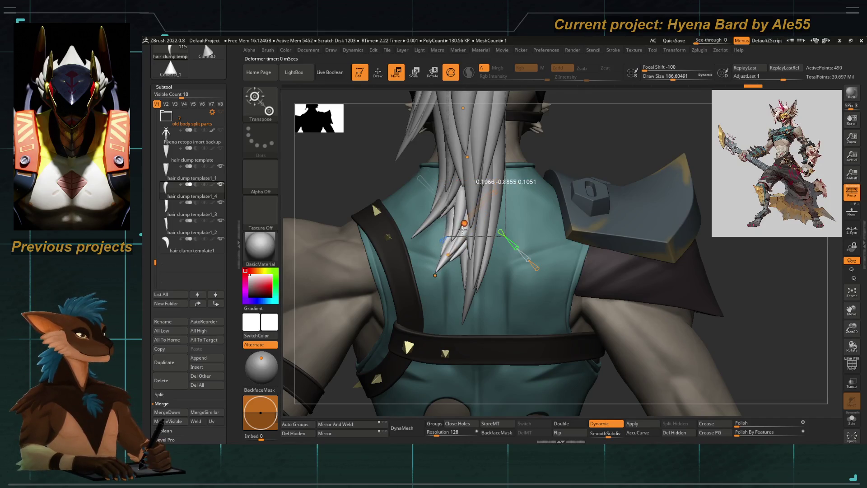
Bend the clump further and toggle see-through display to spot hidden clumps over the vest
{"action": "mouse_move", "coordinate": [467, 210]}
{"action": "right_mouse_down", "text": "alt"}
{"action": "mouse_move", "coordinate": [370, 230]}
{"action": "mouse_move", "coordinate": [436, 192]}
{"action": "mouse_move", "coordinate": [380, 224]}
{"action": "mouse_move", "coordinate": [406, 203]}
{"action": "mouse_move", "coordinate": [448, 224]}
{"action": "mouse_move", "coordinate": [505, 165]}
{"action": "right_mouse_up", "text": "alt"}
{"action": "mouse_move", "coordinate": [508, 225]}
{"action": "right_mouse_down"}
{"action": "mouse_move", "coordinate": [474, 204]}
{"action": "mouse_move", "coordinate": [456, 211]}
{"action": "mouse_move", "coordinate": [415, 271]}
{"action": "mouse_move", "coordinate": [474, 261]}
{"action": "right_mouse_up"}
{"action": "left_click_drag", "start_coordinate": [502, 251], "coordinate": [508, 248]}
{"action": "mouse_move", "coordinate": [515, 251]}
{"action": "right_mouse_down"}
{"action": "mouse_move", "coordinate": [446, 279]}
{"action": "mouse_move", "coordinate": [484, 285]}
{"action": "mouse_move", "coordinate": [501, 261]}
{"action": "mouse_move", "coordinate": [498, 286]}
{"action": "right_mouse_up"}
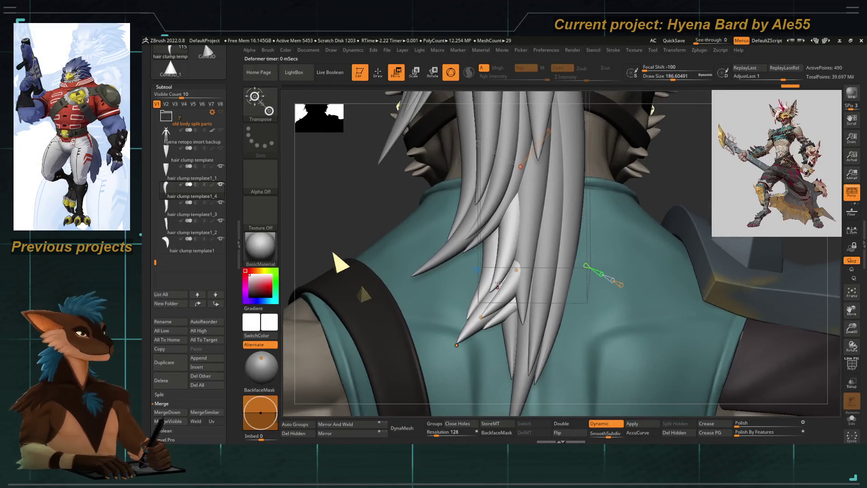
{"action": "mouse_move", "coordinate": [513, 190]}
{"action": "right_mouse_down"}
{"action": "mouse_move", "coordinate": [511, 217]}
{"action": "mouse_move", "coordinate": [474, 258]}
{"action": "mouse_move", "coordinate": [341, 289]}
{"action": "mouse_move", "coordinate": [406, 271]}
{"action": "right_mouse_up"}
{"action": "mouse_move", "coordinate": [474, 257]}
{"action": "right_mouse_down"}
{"action": "mouse_move", "coordinate": [501, 210]}
{"action": "mouse_move", "coordinate": [494, 238]}
{"action": "mouse_move", "coordinate": [459, 212]}
{"action": "right_mouse_up"}
{"action": "left_click", "coordinate": [850, 383]}
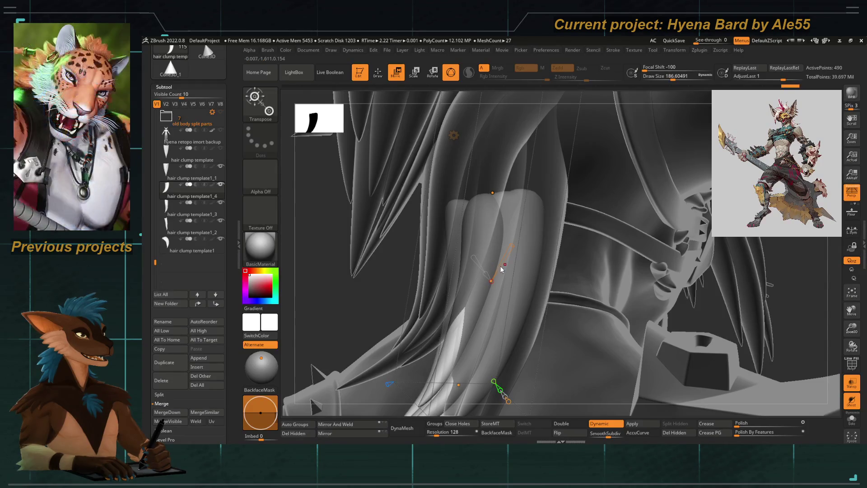
{"action": "left_click", "coordinate": [852, 382]}
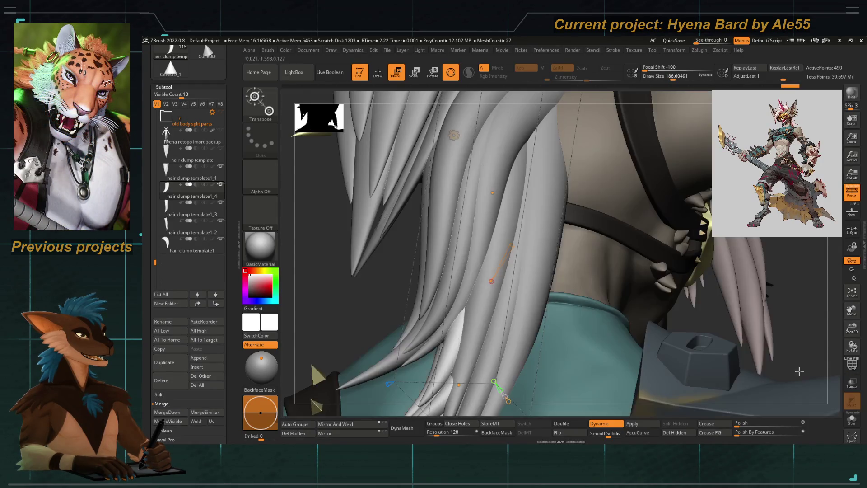
Reposition deformer points to nudge and lift the clump tip, checking from several angles
{"action": "right_click_drag", "start_coordinate": [362, 328], "coordinate": [360, 173]}
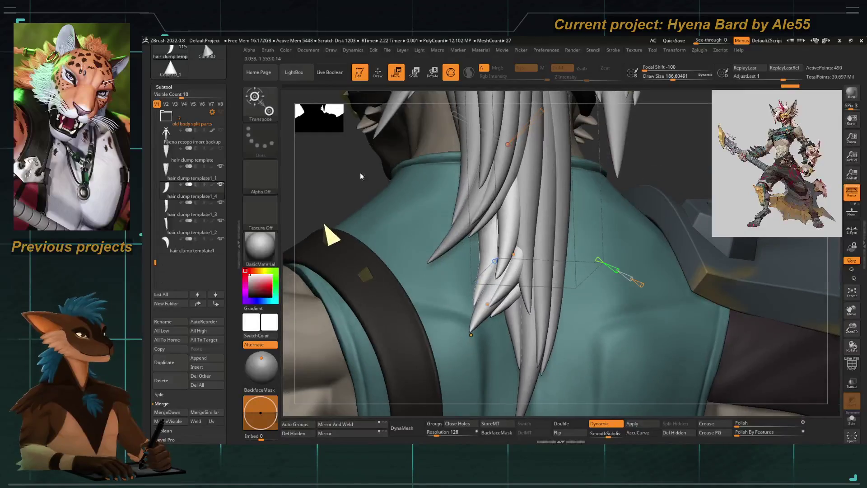
{"action": "right_click_drag", "start_coordinate": [491, 263], "coordinate": [341, 174]}
{"action": "left_click_drag", "start_coordinate": [535, 256], "coordinate": [530, 256]}
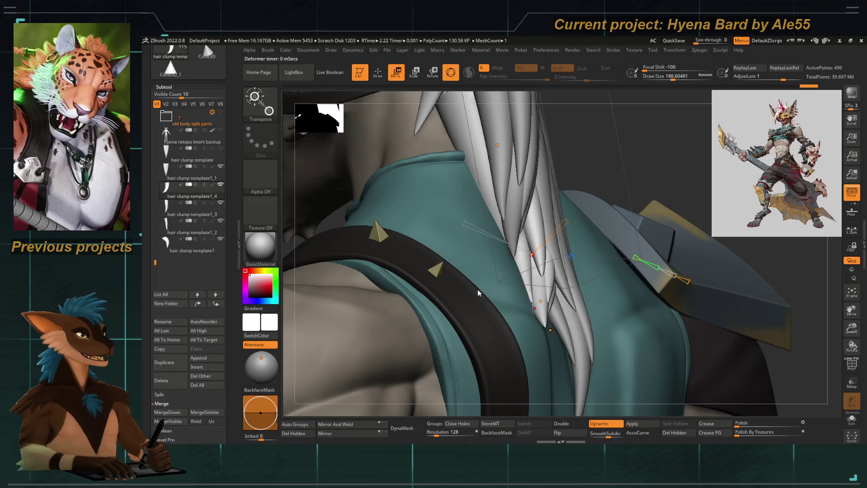
{"action": "right_click_drag", "start_coordinate": [477, 290], "coordinate": [609, 147]}
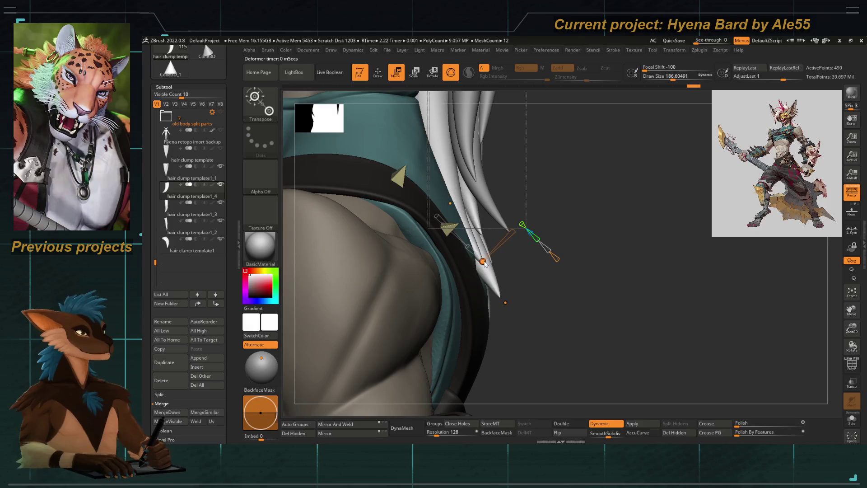
{"action": "left_click_drag", "start_coordinate": [477, 266], "coordinate": [474, 261]}
{"action": "right_click_drag", "start_coordinate": [545, 299], "coordinate": [494, 280]}
{"action": "left_click_drag", "start_coordinate": [475, 285], "coordinate": [487, 223]}
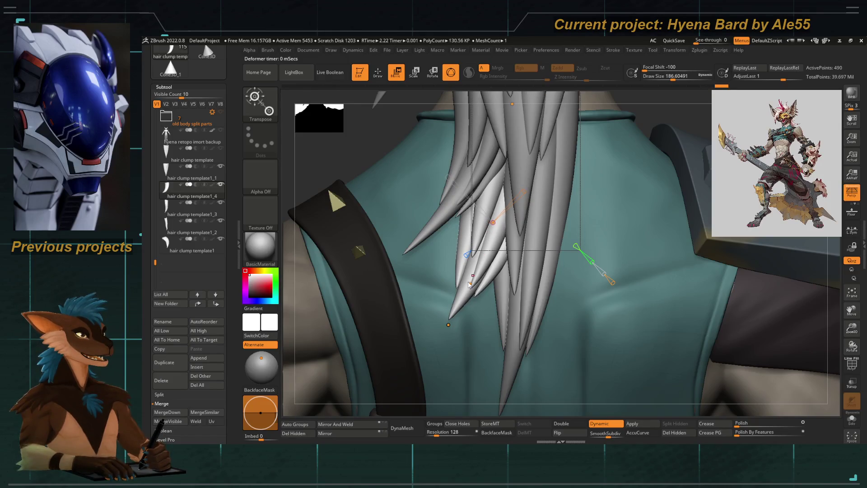
Set a new deformation line from the tip, rotate the clump upward, and leave gizmo editing
{"action": "left_click_drag", "start_coordinate": [417, 258], "coordinate": [461, 306]}
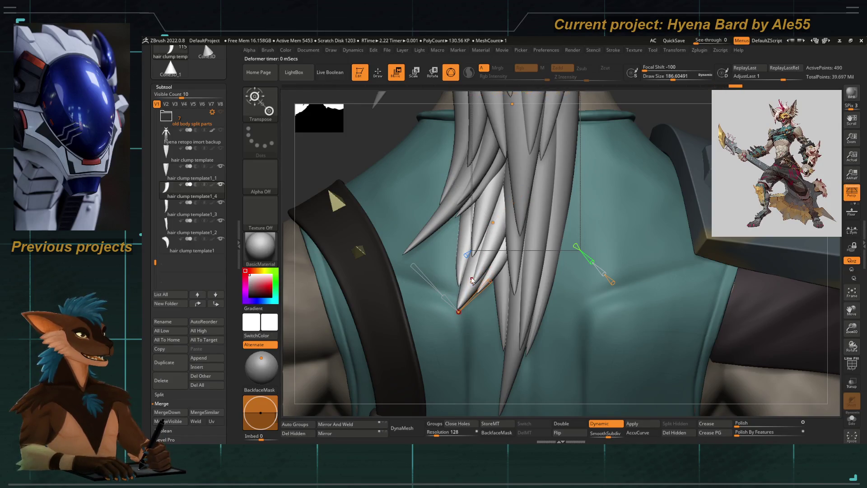
{"action": "left_click_drag", "start_coordinate": [478, 265], "coordinate": [473, 268]}
{"action": "left_click_drag", "start_coordinate": [494, 220], "coordinate": [494, 210]}
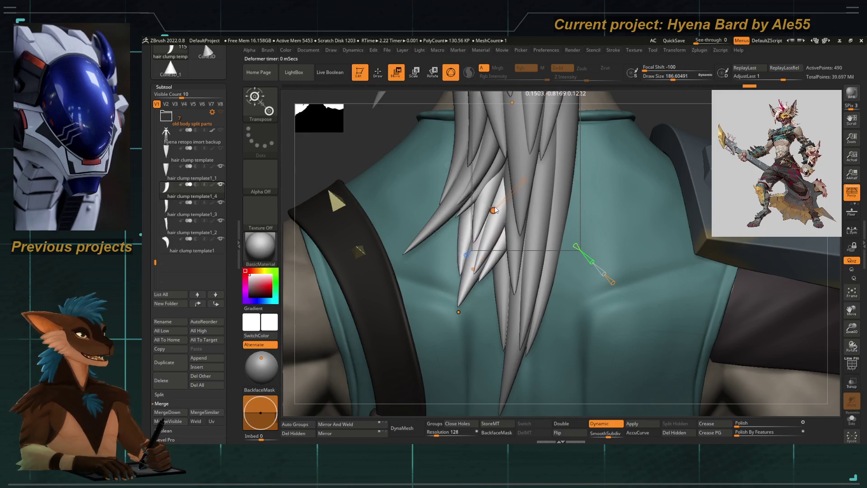
{"action": "mouse_move", "coordinate": [409, 188]}
{"action": "right_mouse_down"}
{"action": "mouse_move", "coordinate": [389, 145]}
{"action": "mouse_move", "coordinate": [414, 181]}
{"action": "mouse_move", "coordinate": [400, 190]}
{"action": "right_mouse_up"}
{"action": "key", "text": "q"}
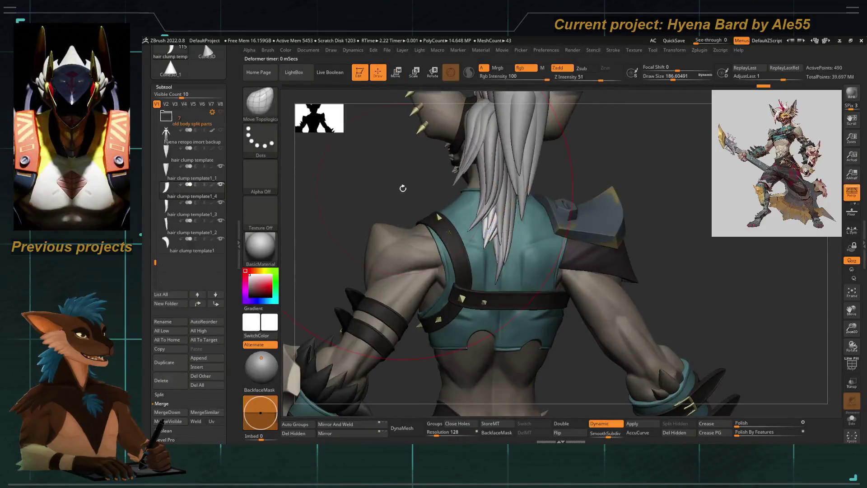
{"action": "mouse_move", "coordinate": [433, 213]}
{"action": "right_mouse_down"}
{"action": "mouse_move", "coordinate": [406, 230]}
{"action": "mouse_move", "coordinate": [397, 259]}
{"action": "mouse_move", "coordinate": [420, 252]}
{"action": "mouse_move", "coordinate": [624, 278]}
{"action": "right_mouse_up"}
{"action": "key", "text": "w"}
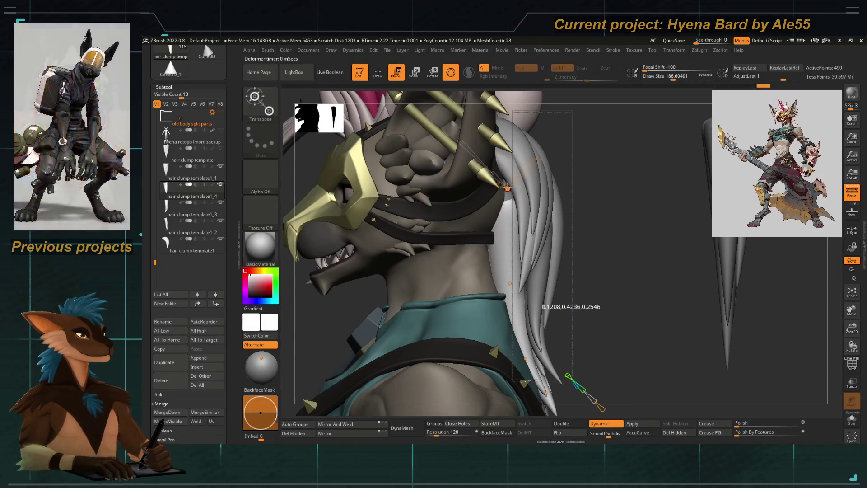
{"action": "mouse_move", "coordinate": [519, 253]}
{"action": "right_mouse_down"}
{"action": "mouse_move", "coordinate": [474, 257]}
{"action": "mouse_move", "coordinate": [433, 285]}
{"action": "mouse_move", "coordinate": [536, 208]}
{"action": "right_mouse_up"}
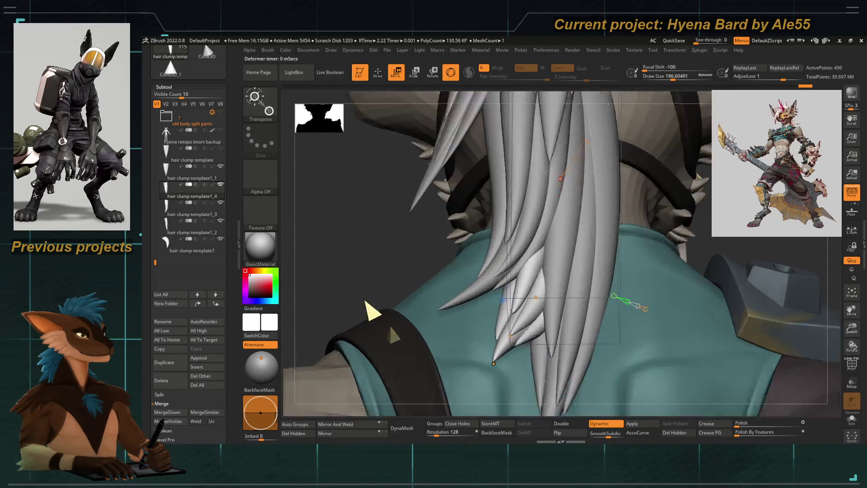
{"action": "right_click_drag", "start_coordinate": [433, 284], "coordinate": [402, 213], "text": "ctrl"}
{"action": "left_click", "coordinate": [437, 245], "text": "alt"}
{"action": "right_click_drag", "start_coordinate": [437, 258], "coordinate": [513, 199]}
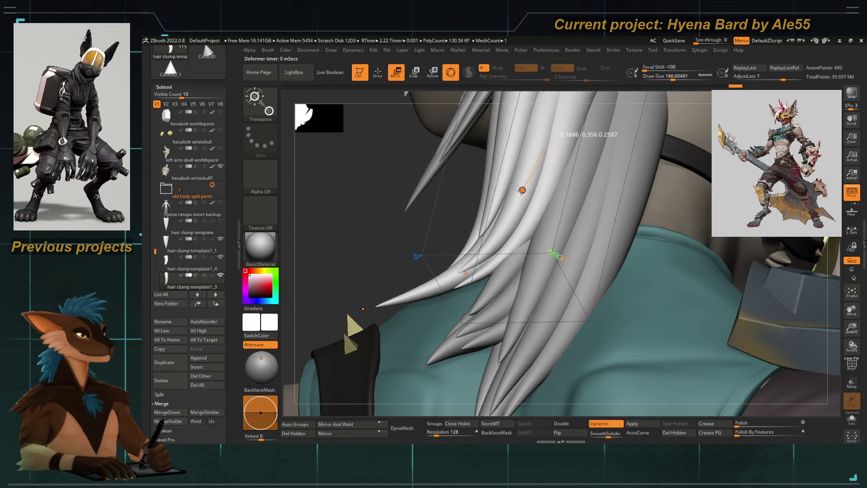
{"action": "mouse_move", "coordinate": [474, 257]}
{"action": "right_mouse_down", "text": "ctrl"}
{"action": "mouse_move", "coordinate": [433, 284]}
{"action": "mouse_move", "coordinate": [474, 244]}
{"action": "mouse_move", "coordinate": [439, 321]}
{"action": "mouse_move", "coordinate": [389, 242]}
{"action": "mouse_move", "coordinate": [467, 262]}
{"action": "mouse_move", "coordinate": [516, 236]}
{"action": "right_mouse_up", "text": "ctrl"}
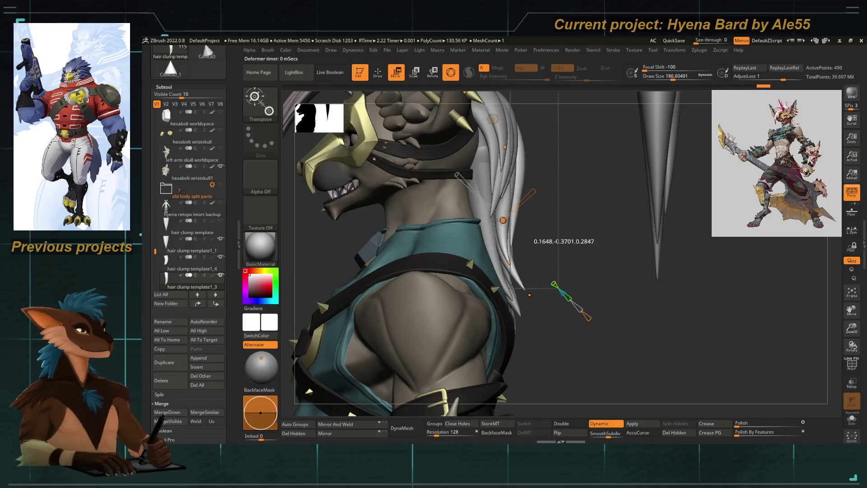
{"action": "mouse_move", "coordinate": [530, 294]}
{"action": "right_mouse_down"}
{"action": "mouse_move", "coordinate": [476, 220]}
{"action": "mouse_move", "coordinate": [458, 220]}
{"action": "right_mouse_up"}
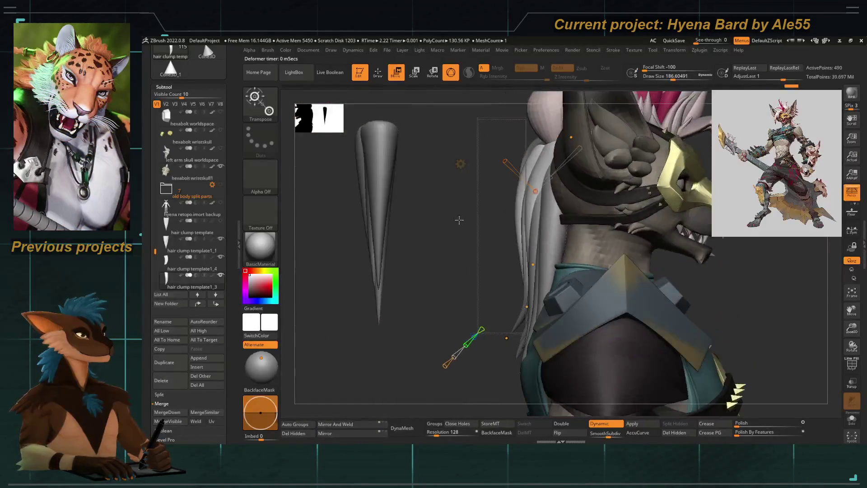
{"action": "mouse_move", "coordinate": [523, 188]}
{"action": "right_mouse_down"}
{"action": "mouse_move", "coordinate": [513, 223]}
{"action": "mouse_move", "coordinate": [406, 250]}
{"action": "mouse_move", "coordinate": [430, 252]}
{"action": "right_mouse_up"}
{"action": "key", "text": "w"}
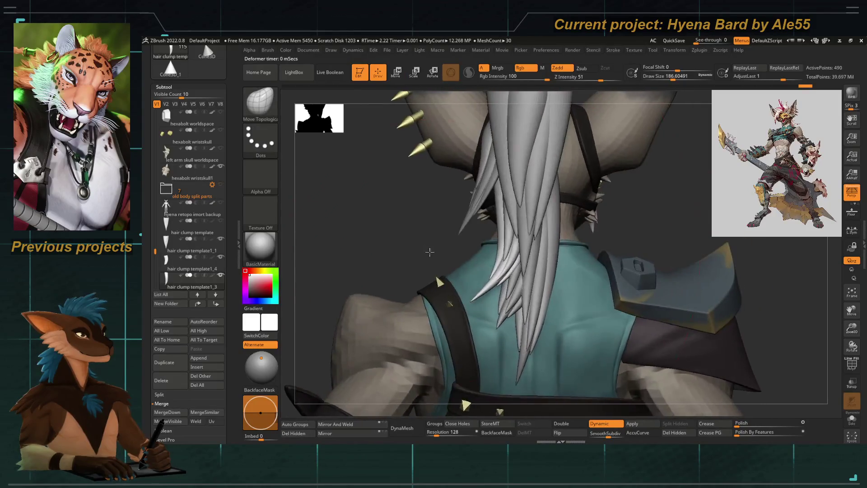
Make hair clump template1_4 active with its gizmo and orbit to a straight back view
{"action": "left_click", "coordinate": [503, 319], "text": "alt"}
{"action": "right_click_drag", "start_coordinate": [502, 320], "coordinate": [495, 328]}
{"action": "key", "text": "w"}
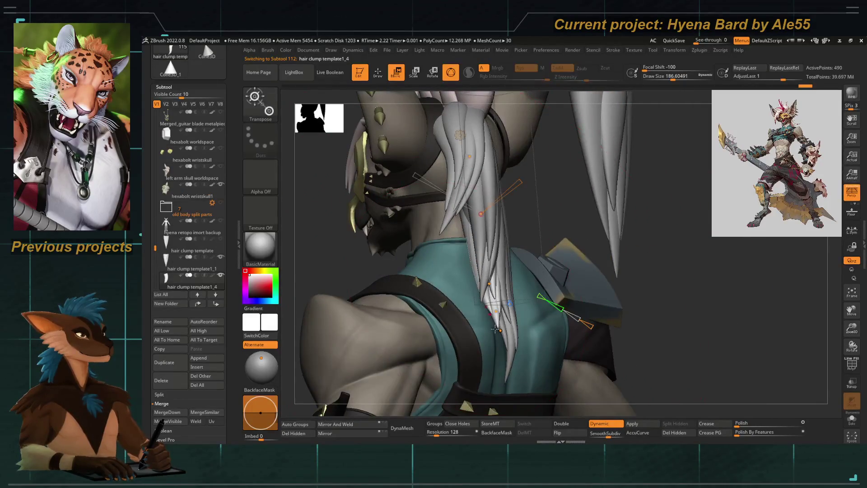
{"action": "right_click_drag", "start_coordinate": [390, 281], "coordinate": [474, 271]}
{"action": "left_click_drag", "start_coordinate": [521, 257], "coordinate": [509, 288]}
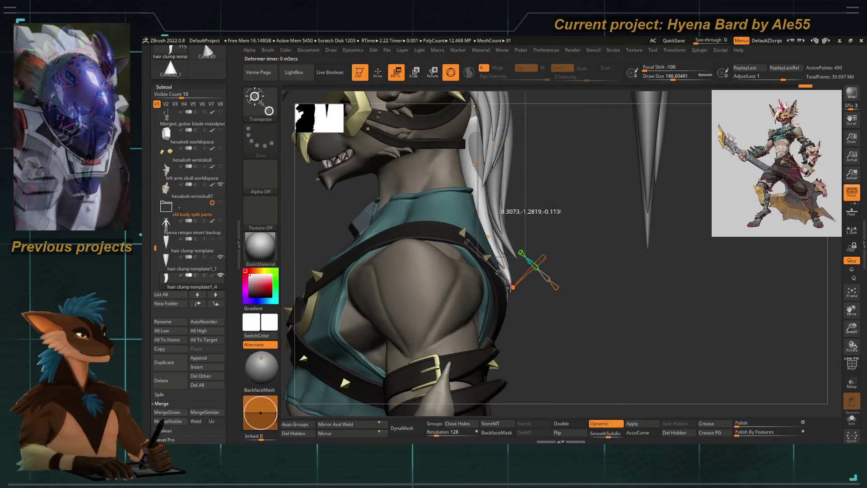
{"action": "right_click_drag", "start_coordinate": [527, 310], "coordinate": [500, 325]}
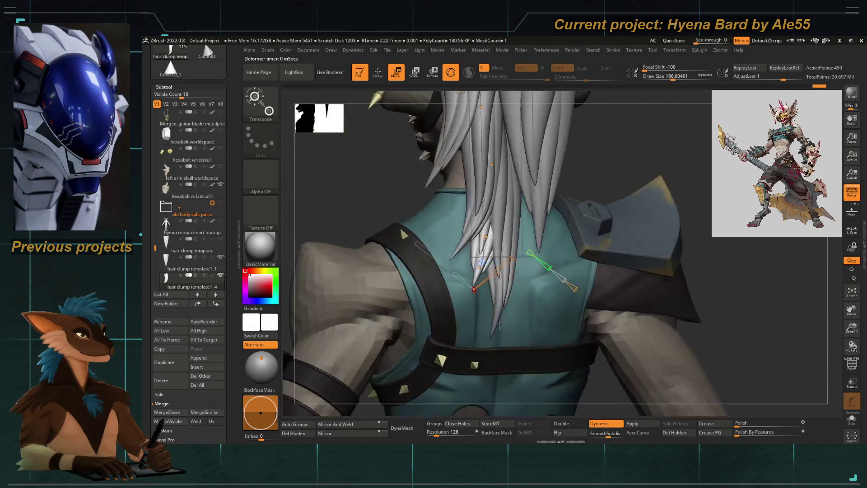
{"action": "right_click_drag", "start_coordinate": [371, 195], "coordinate": [377, 208]}
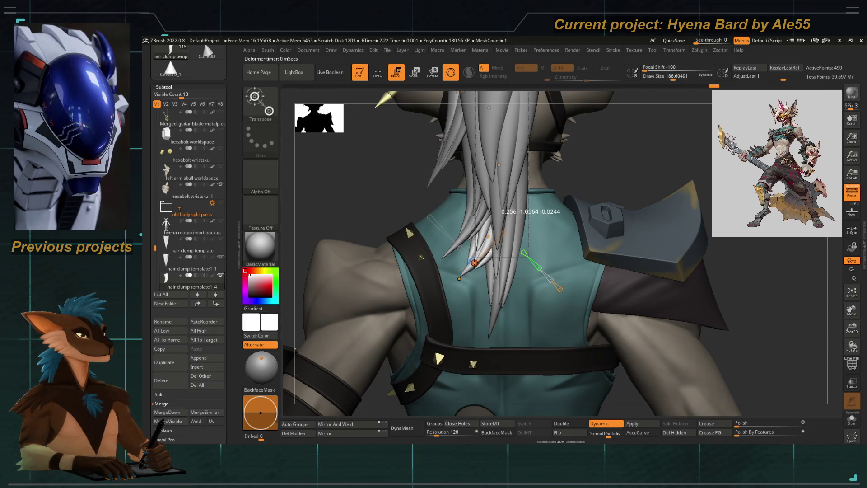
Reselect template1_4, bend it into a curve down the upper back, and finish gizmo editing
{"action": "left_click", "coordinate": [499, 291], "text": "alt"}
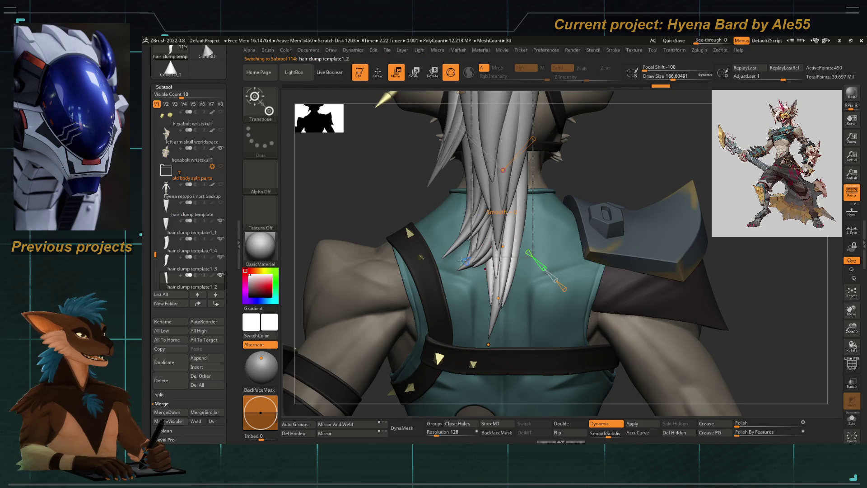
{"action": "left_click", "coordinate": [462, 261], "text": "alt"}
{"action": "left_click_drag", "start_coordinate": [456, 270], "coordinate": [473, 264]}
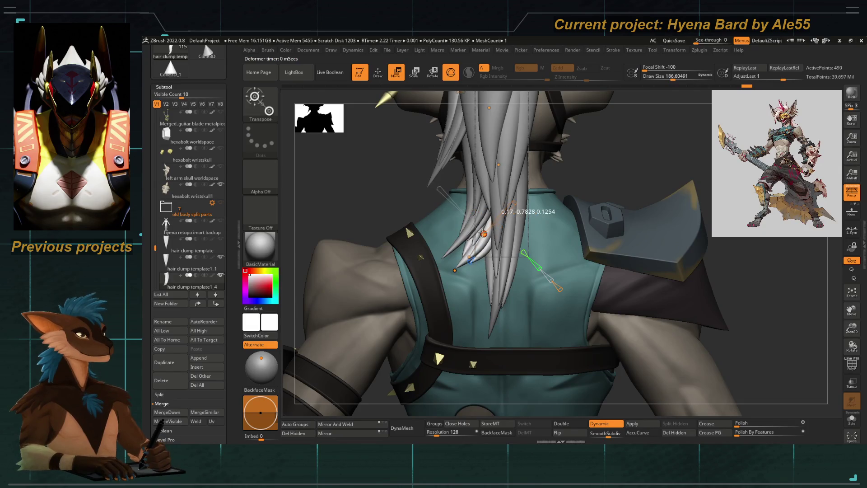
{"action": "key", "text": "w"}
{"action": "mouse_move", "coordinate": [402, 197]}
{"action": "right_mouse_down"}
{"action": "mouse_move", "coordinate": [385, 183]}
{"action": "mouse_move", "coordinate": [406, 231]}
{"action": "mouse_move", "coordinate": [476, 257]}
{"action": "mouse_move", "coordinate": [451, 253]}
{"action": "mouse_move", "coordinate": [448, 288]}
{"action": "right_mouse_up"}
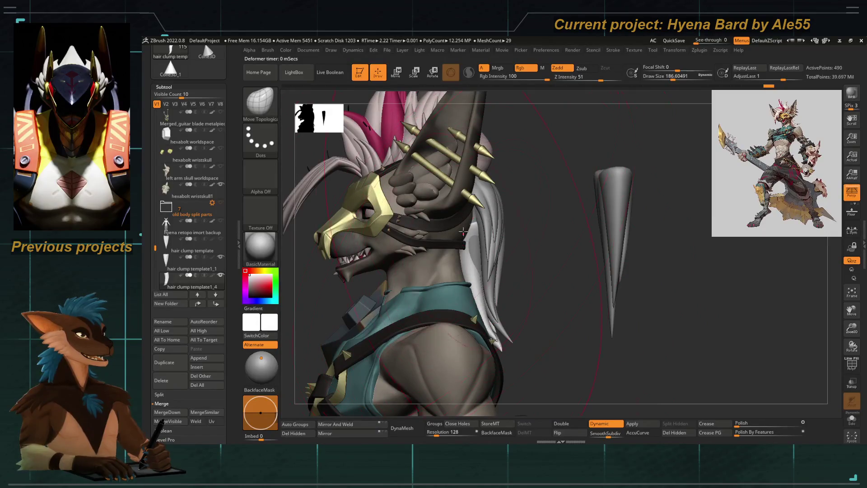
Duplicate the clump template as template1_5 and slide the copy into the hair behind the head
{"action": "mouse_move", "coordinate": [524, 265]}
{"action": "right_mouse_down"}
{"action": "mouse_move", "coordinate": [380, 264]}
{"action": "mouse_move", "coordinate": [362, 284]}
{"action": "mouse_move", "coordinate": [338, 283]}
{"action": "mouse_move", "coordinate": [350, 280]}
{"action": "right_mouse_up"}
{"action": "right_click_drag", "start_coordinate": [397, 281], "coordinate": [453, 221]}
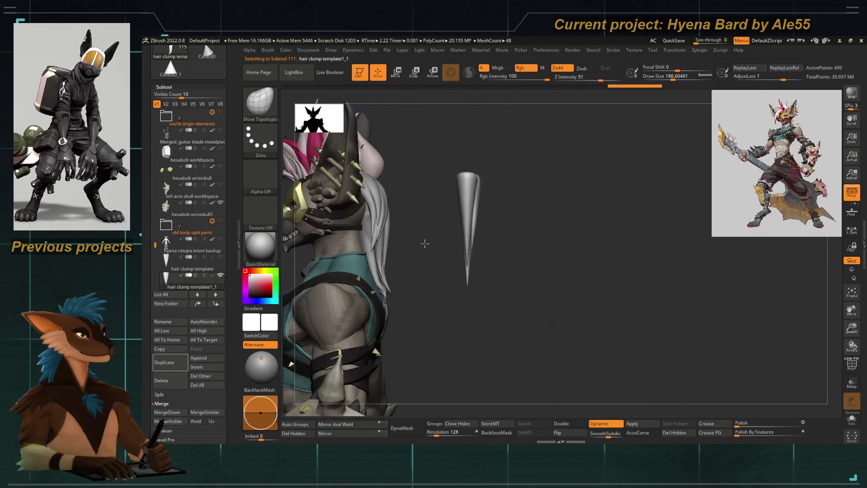
{"action": "right_click_drag", "start_coordinate": [432, 218], "coordinate": [446, 202]}
{"action": "left_click", "coordinate": [164, 362]}
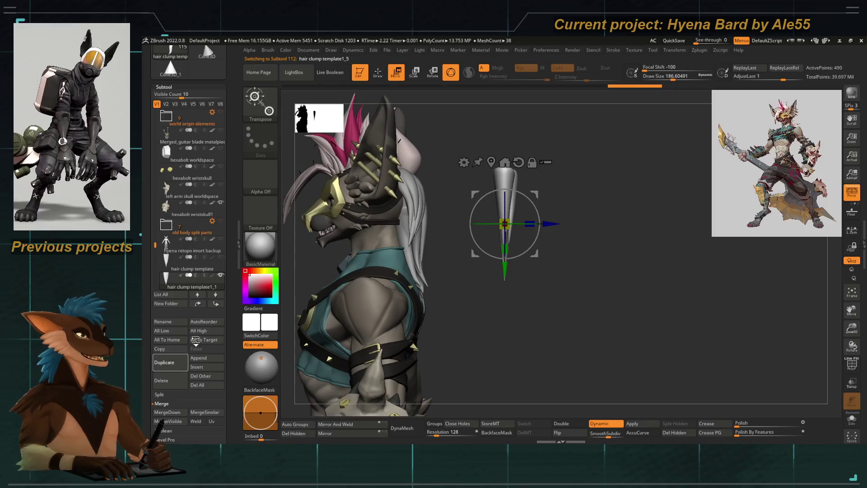
{"action": "left_click_drag", "start_coordinate": [548, 224], "coordinate": [478, 224]}
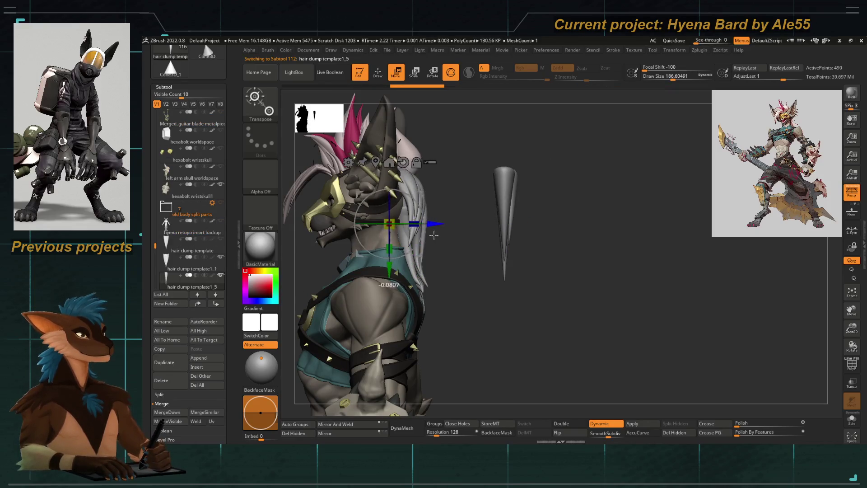
{"action": "mouse_move", "coordinate": [478, 244]}
{"action": "right_mouse_down"}
{"action": "mouse_move", "coordinate": [439, 272]}
{"action": "mouse_move", "coordinate": [434, 217]}
{"action": "right_mouse_up"}
{"action": "left_click_drag", "start_coordinate": [454, 223], "coordinate": [442, 219]}
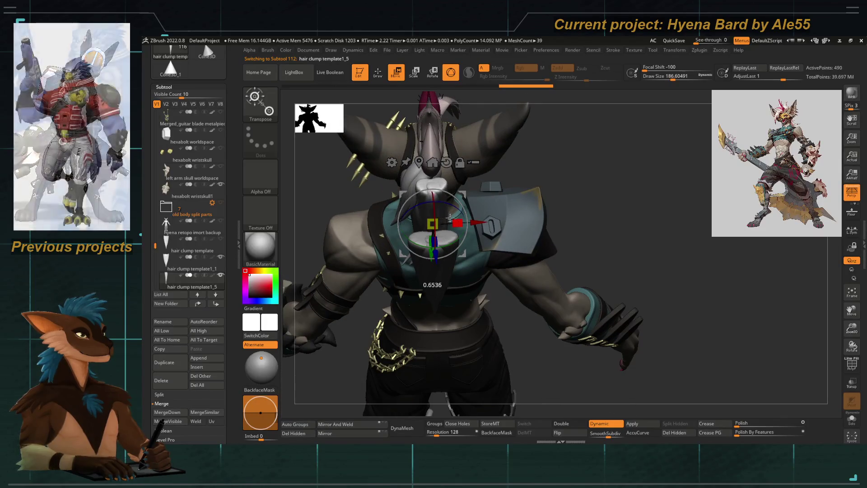
Attach a Bend Curve deformer to the new clump and view it in side profile
{"action": "mouse_move", "coordinate": [442, 218]}
{"action": "right_mouse_down"}
{"action": "mouse_move", "coordinate": [463, 288]}
{"action": "mouse_move", "coordinate": [389, 285]}
{"action": "mouse_move", "coordinate": [474, 285]}
{"action": "right_mouse_up"}
{"action": "left_click", "coordinate": [465, 209]}
{"action": "left_click", "coordinate": [500, 230]}
{"action": "left_click_drag", "start_coordinate": [548, 345], "coordinate": [518, 332]}
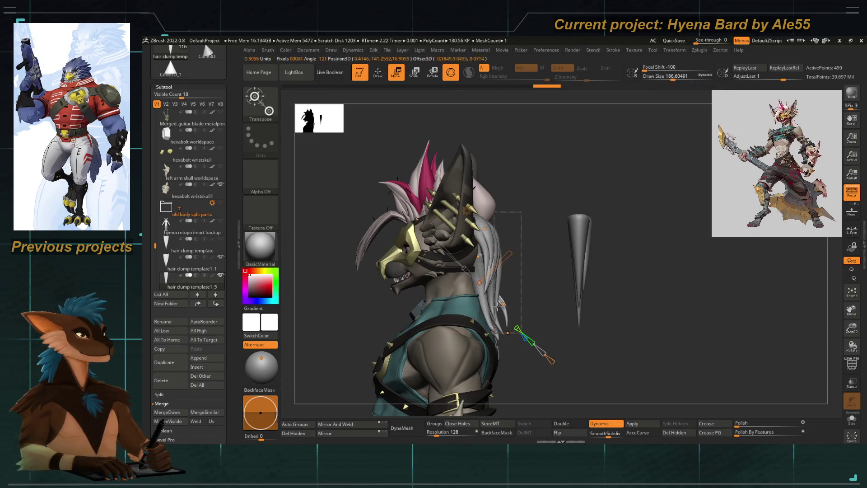
Bend the new clump and its lower part upward over the upper back, checking from side and back
{"action": "left_click_drag", "start_coordinate": [518, 331], "coordinate": [519, 332]}
{"action": "right_click_drag", "start_coordinate": [535, 289], "coordinate": [440, 170]}
{"action": "left_click_drag", "start_coordinate": [391, 216], "coordinate": [477, 230]}
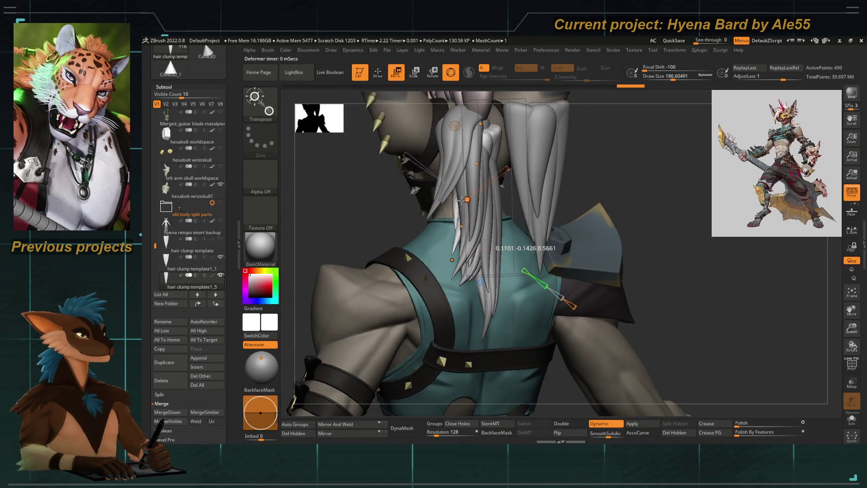
{"action": "left_click_drag", "start_coordinate": [475, 164], "coordinate": [476, 134]}
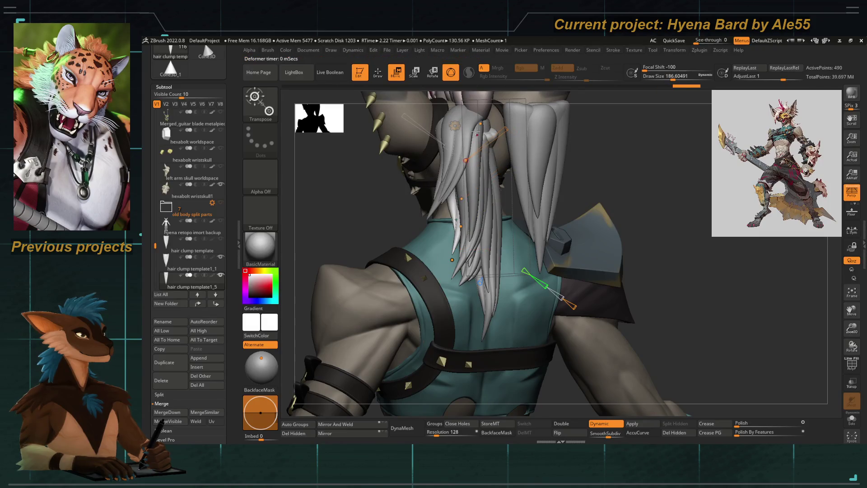
{"action": "mouse_move", "coordinate": [358, 231]}
{"action": "right_mouse_down"}
{"action": "mouse_move", "coordinate": [588, 257]}
{"action": "mouse_move", "coordinate": [486, 296]}
{"action": "right_mouse_up"}
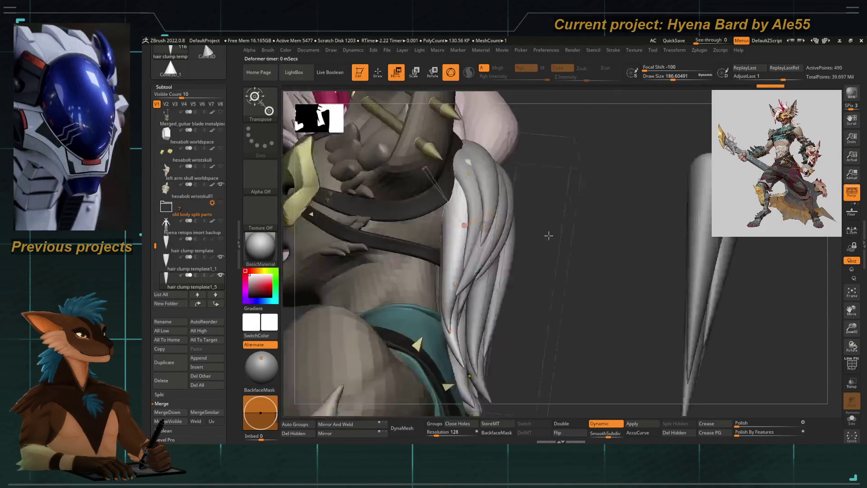
{"action": "right_click_drag", "start_coordinate": [516, 336], "coordinate": [586, 346]}
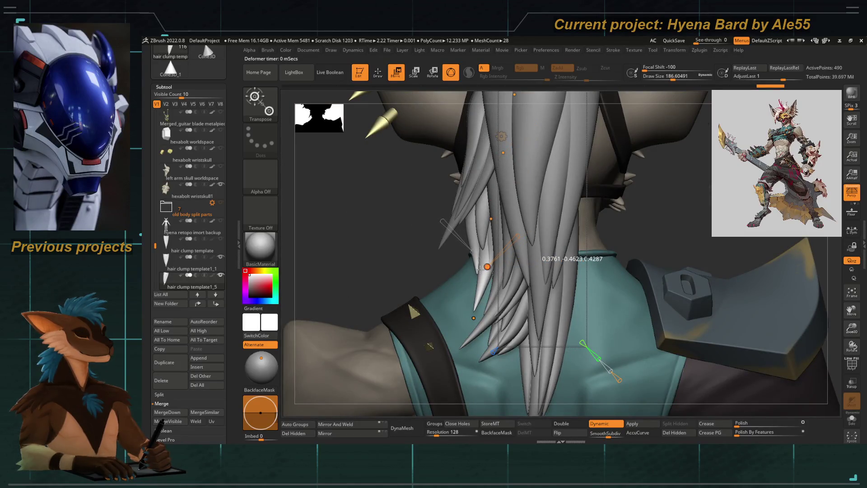
{"action": "right_click_drag", "start_coordinate": [366, 251], "coordinate": [449, 285]}
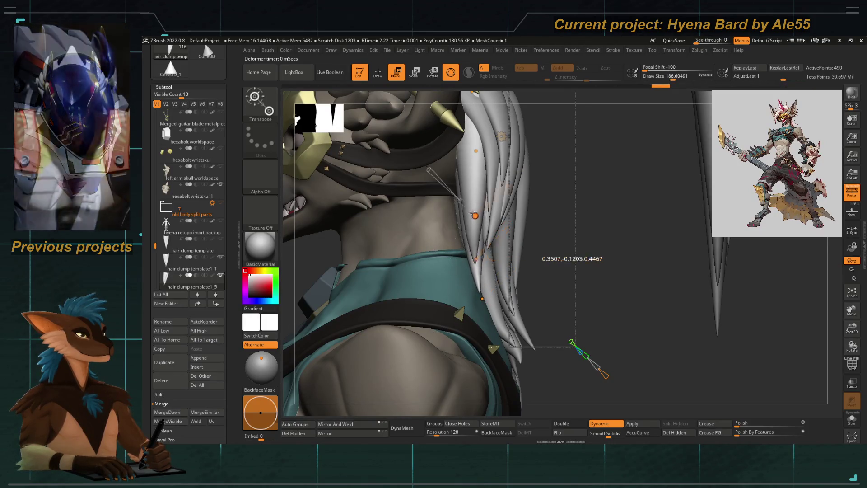
Curve the clump further upward along the neck and shoulder to join the other clumps
{"action": "mouse_move", "coordinate": [539, 223]}
{"action": "right_mouse_down"}
{"action": "mouse_move", "coordinate": [434, 237]}
{"action": "mouse_move", "coordinate": [400, 210]}
{"action": "mouse_move", "coordinate": [434, 231]}
{"action": "right_mouse_up"}
{"action": "left_click_drag", "start_coordinate": [479, 259], "coordinate": [479, 258]}
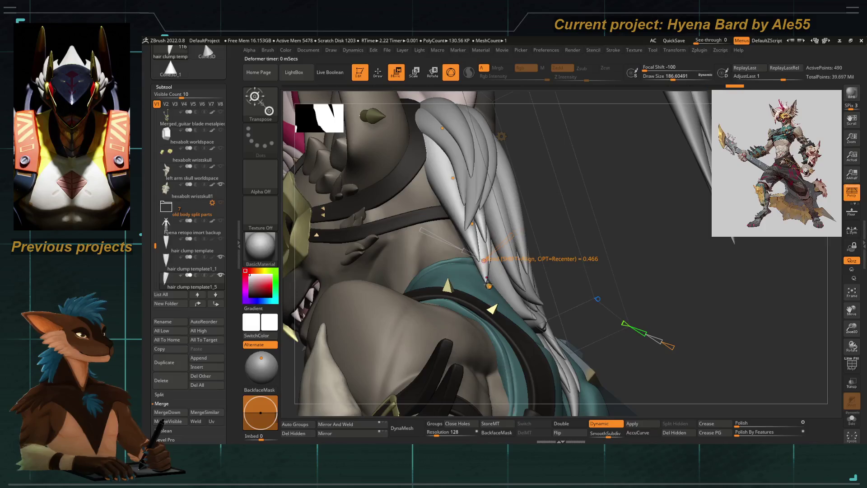
{"action": "right_click_drag", "start_coordinate": [558, 235], "coordinate": [617, 208]}
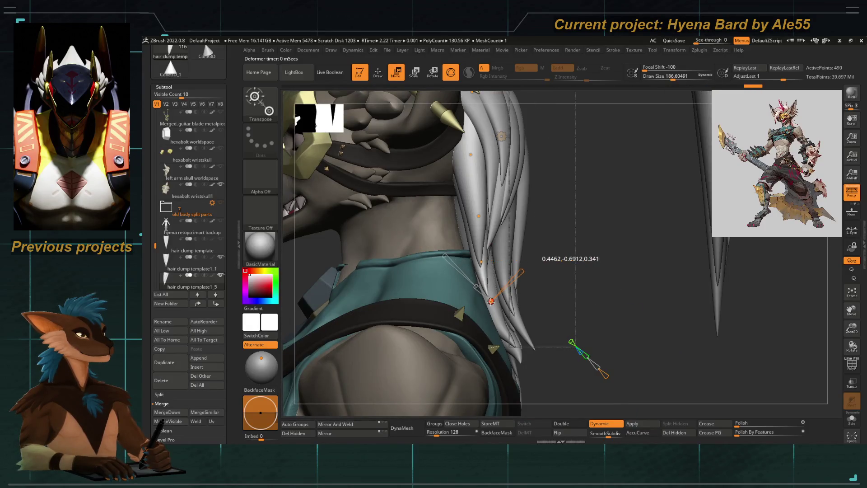
{"action": "left_click_drag", "start_coordinate": [477, 221], "coordinate": [464, 218]}
{"action": "left_click_drag", "start_coordinate": [468, 180], "coordinate": [465, 156]}
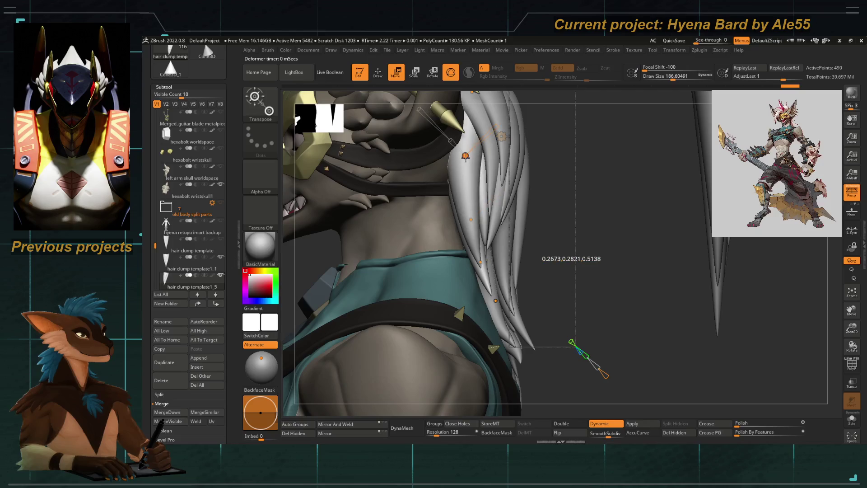
{"action": "mouse_move", "coordinate": [544, 181]}
{"action": "right_mouse_down", "text": "alt"}
{"action": "mouse_move", "coordinate": [455, 175]}
{"action": "mouse_move", "coordinate": [556, 211]}
{"action": "mouse_move", "coordinate": [576, 171]}
{"action": "right_mouse_up", "text": "alt"}
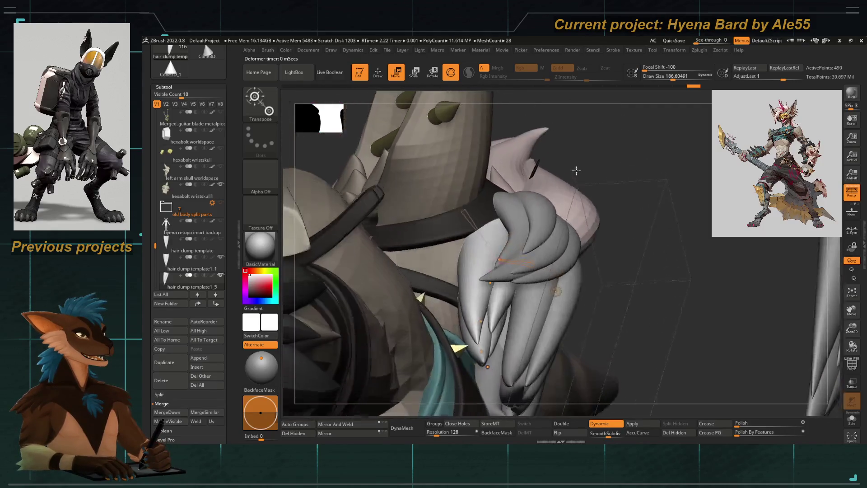
{"action": "left_click_drag", "start_coordinate": [491, 283], "coordinate": [496, 289]}
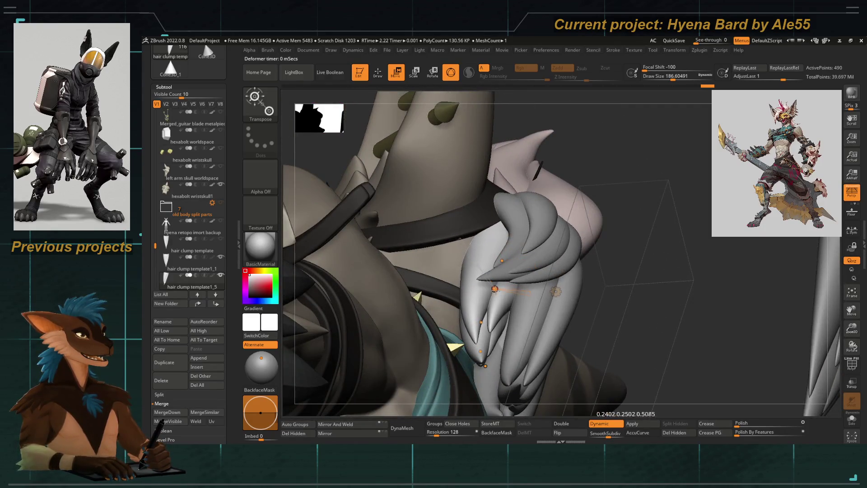
{"action": "mouse_move", "coordinate": [598, 135]}
{"action": "right_mouse_down", "text": "ctrl"}
{"action": "mouse_move", "coordinate": [488, 251]}
{"action": "mouse_move", "coordinate": [466, 231]}
{"action": "right_mouse_up", "text": "ctrl"}
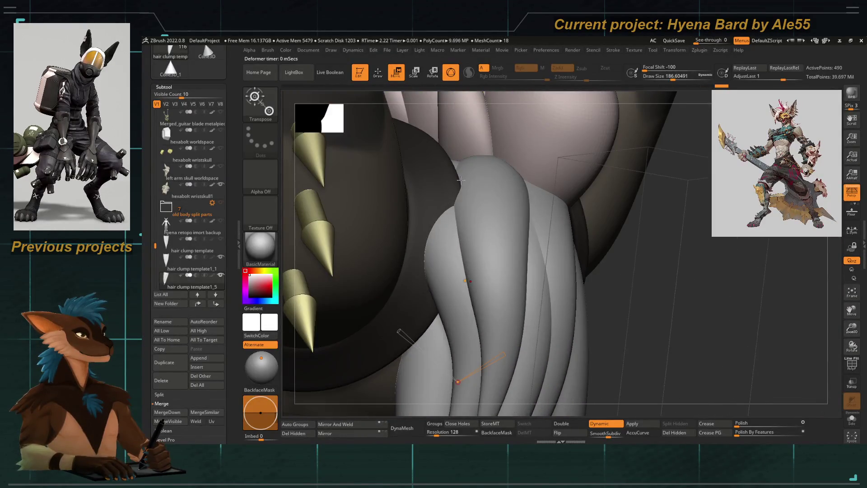
{"action": "right_click_drag", "start_coordinate": [448, 177], "coordinate": [379, 214]}
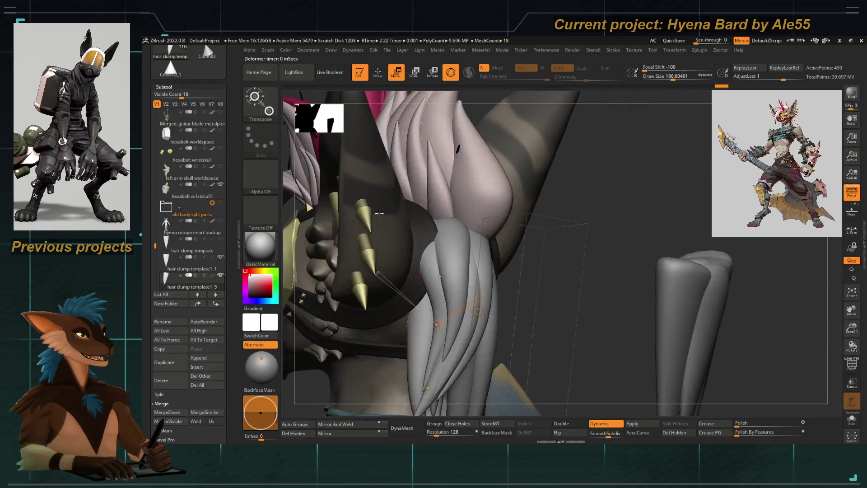
{"action": "right_click_drag", "start_coordinate": [567, 254], "coordinate": [481, 165]}
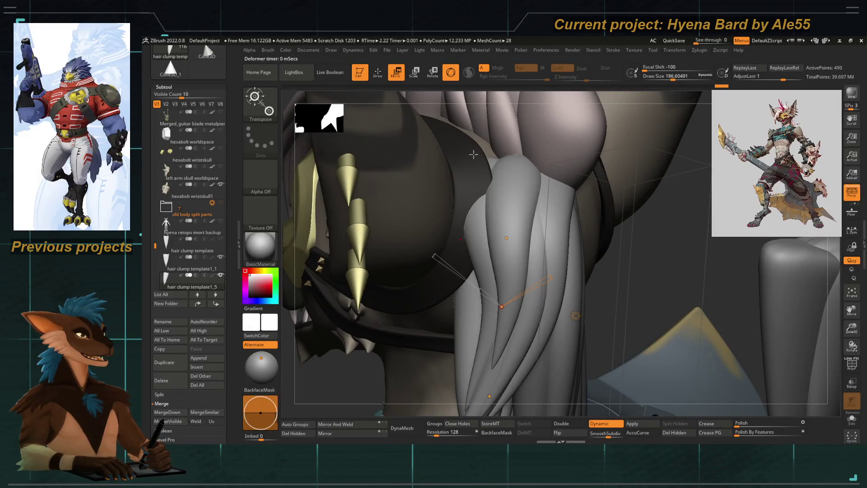
{"action": "mouse_move", "coordinate": [473, 155]}
{"action": "right_mouse_down"}
{"action": "mouse_move", "coordinate": [385, 274]}
{"action": "mouse_move", "coordinate": [454, 242]}
{"action": "mouse_move", "coordinate": [467, 224]}
{"action": "right_mouse_up"}
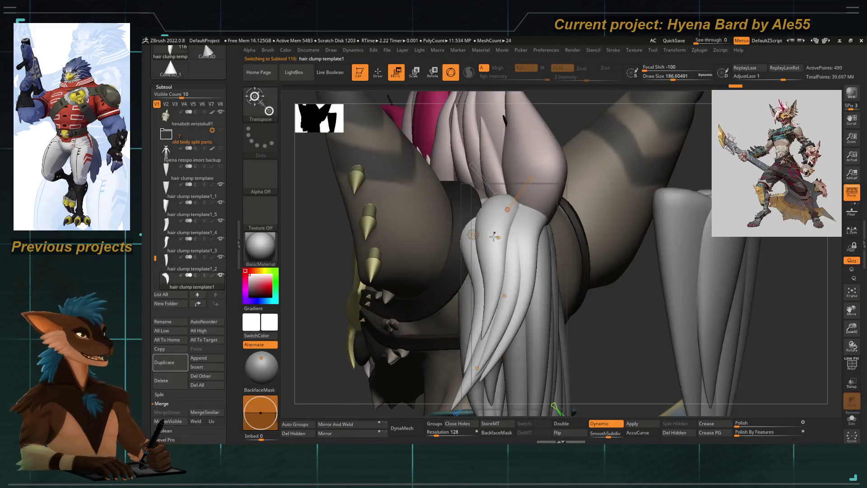
Bend the neck clump upward, reshape its curve, and lower Bend to about 0.156
{"action": "left_click_drag", "start_coordinate": [494, 292], "coordinate": [479, 230]}
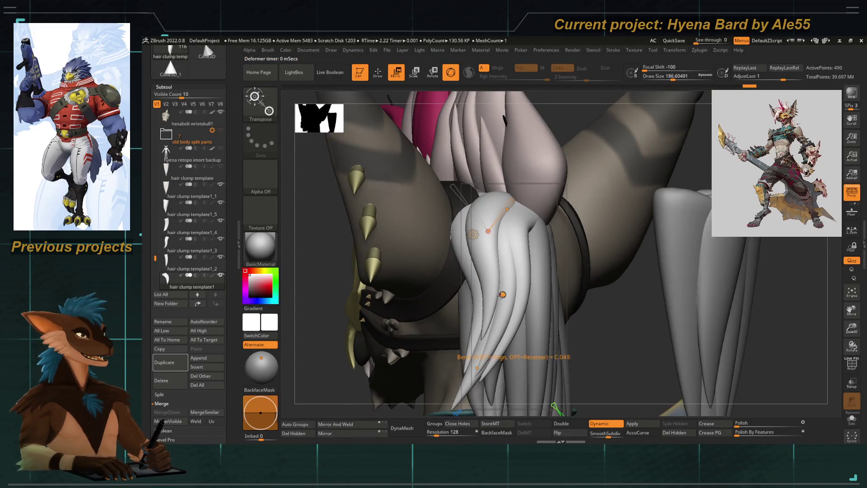
{"action": "left_click_drag", "start_coordinate": [483, 278], "coordinate": [484, 292]}
{"action": "mouse_move", "coordinate": [474, 258]}
{"action": "right_mouse_down"}
{"action": "mouse_move", "coordinate": [367, 259]}
{"action": "mouse_move", "coordinate": [406, 244]}
{"action": "mouse_move", "coordinate": [383, 250]}
{"action": "right_mouse_up"}
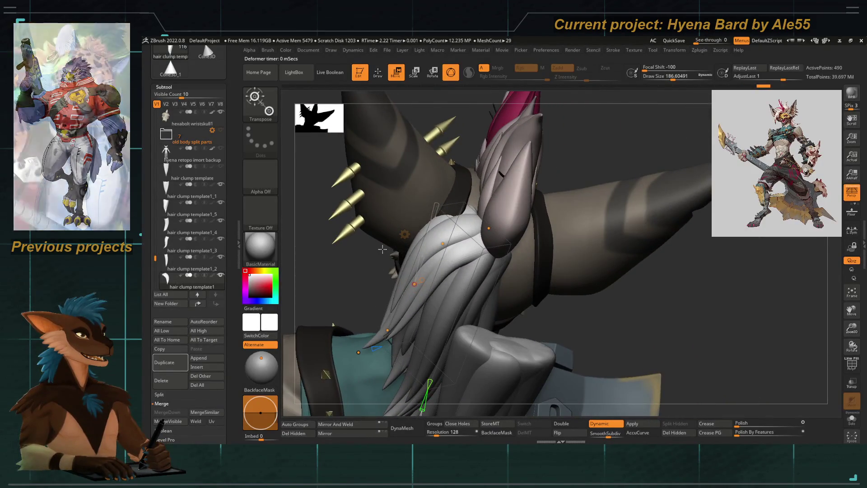
{"action": "mouse_move", "coordinate": [305, 243]}
{"action": "right_mouse_down"}
{"action": "mouse_move", "coordinate": [383, 214]}
{"action": "mouse_move", "coordinate": [434, 214]}
{"action": "right_mouse_up"}
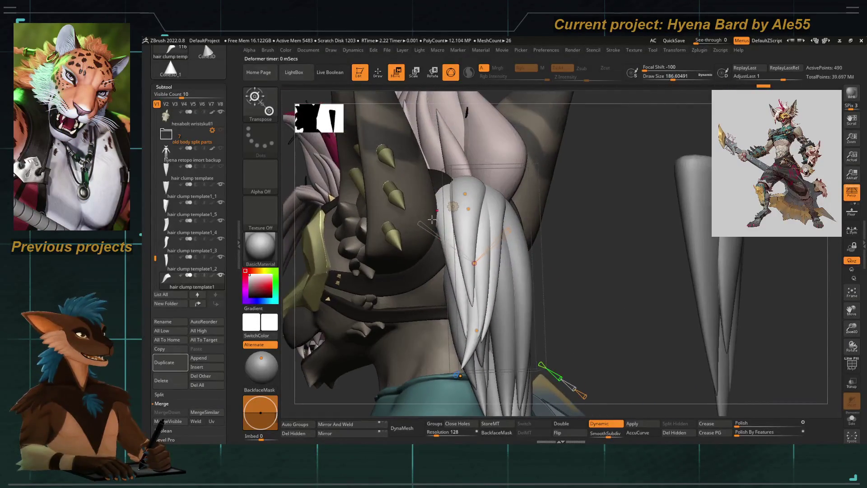
{"action": "mouse_move", "coordinate": [467, 209]}
{"action": "left_mouse_down"}
{"action": "mouse_move", "coordinate": [464, 194]}
{"action": "mouse_move", "coordinate": [474, 209]}
{"action": "left_mouse_up"}
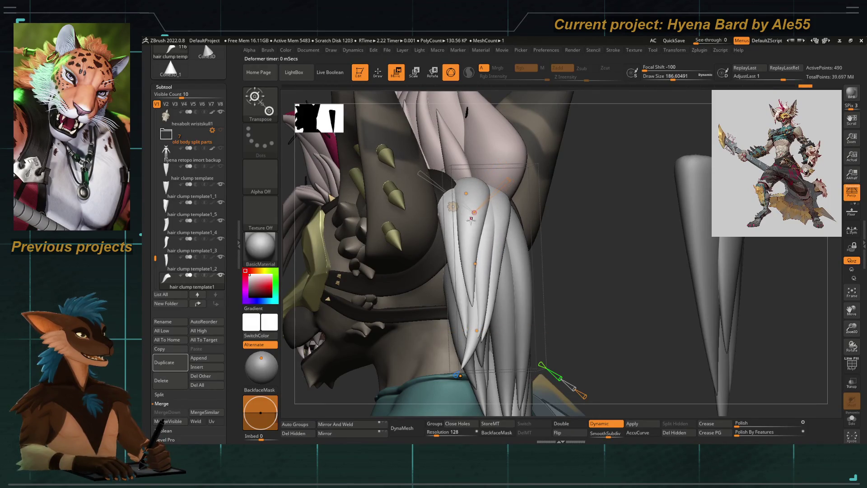
{"action": "right_click_drag", "start_coordinate": [567, 259], "coordinate": [536, 280]}
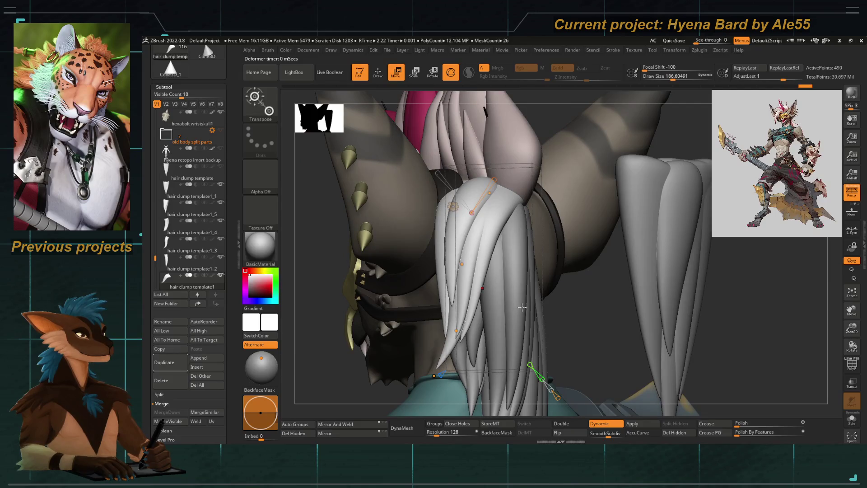
Reposition a segment and refine the clump's sweep down the neck, checking from above and the side
{"action": "right_click_drag", "start_coordinate": [568, 271], "coordinate": [374, 320]}
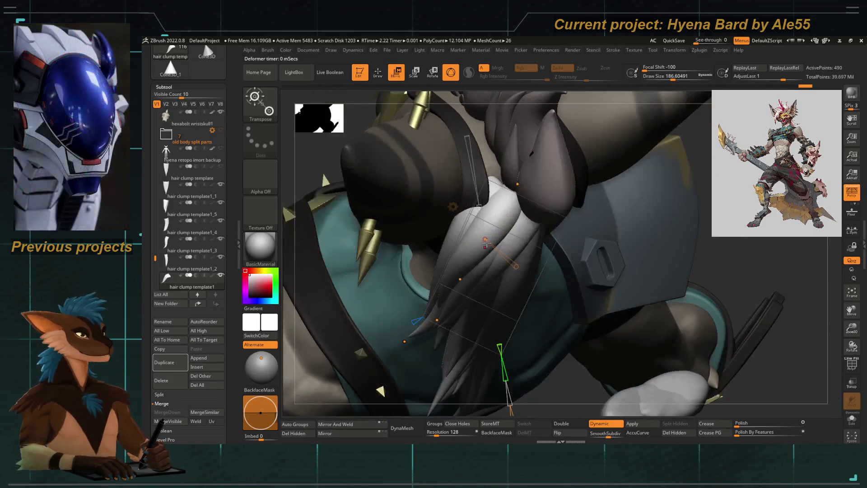
{"action": "mouse_move", "coordinate": [485, 239]}
{"action": "left_mouse_down"}
{"action": "mouse_move", "coordinate": [529, 245]}
{"action": "mouse_move", "coordinate": [471, 281]}
{"action": "left_mouse_up"}
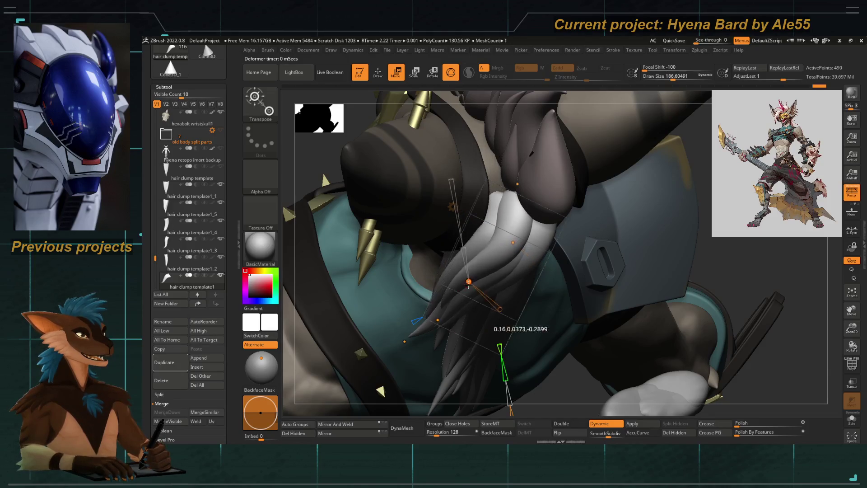
{"action": "right_click_drag", "start_coordinate": [291, 237], "coordinate": [286, 332]}
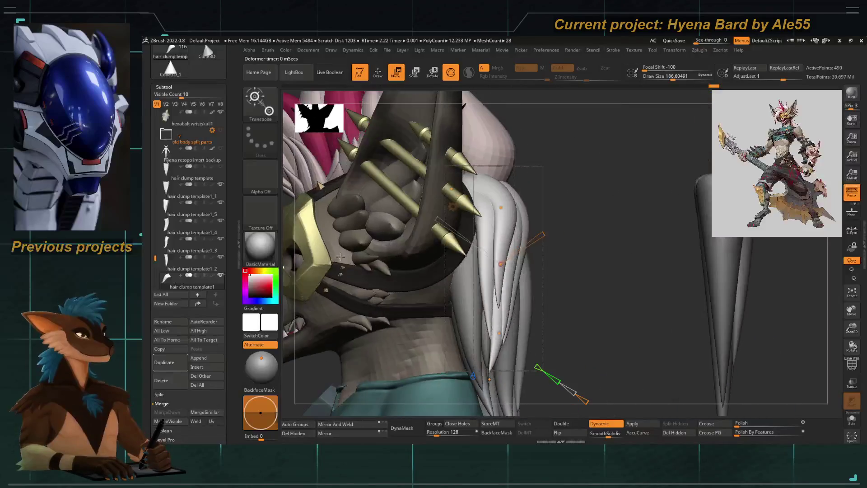
{"action": "right_click_drag", "start_coordinate": [492, 240], "coordinate": [465, 218]}
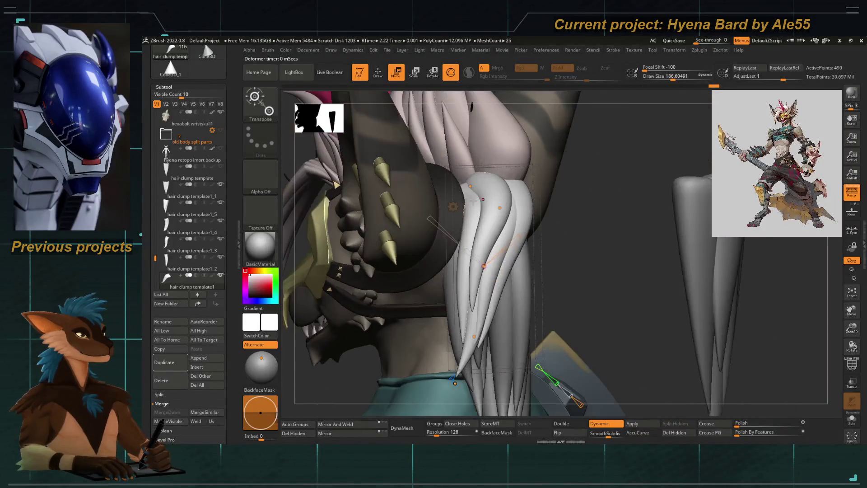
{"action": "mouse_move", "coordinate": [469, 195]}
{"action": "left_mouse_down"}
{"action": "mouse_move", "coordinate": [466, 189]}
{"action": "mouse_move", "coordinate": [490, 201]}
{"action": "left_mouse_up"}
{"action": "mouse_move", "coordinate": [489, 197]}
{"action": "right_mouse_down", "text": "alt"}
{"action": "mouse_move", "coordinate": [474, 190]}
{"action": "mouse_move", "coordinate": [505, 255]}
{"action": "right_mouse_up", "text": "alt"}
{"action": "mouse_move", "coordinate": [313, 328]}
{"action": "left_mouse_down"}
{"action": "mouse_move", "coordinate": [329, 271]}
{"action": "mouse_move", "coordinate": [489, 216]}
{"action": "left_mouse_up"}
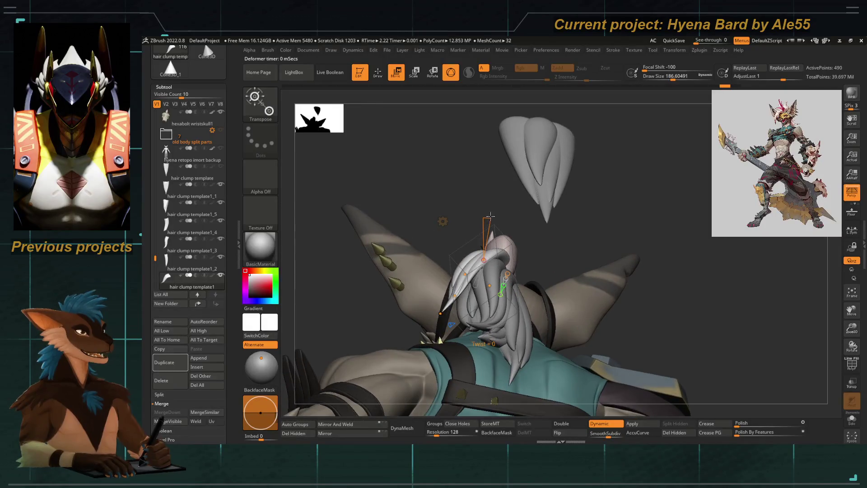
Twist the neck clump to about 7.6 and inspect it closely from behind, below and the side
{"action": "left_click_drag", "start_coordinate": [489, 217], "coordinate": [452, 238]}
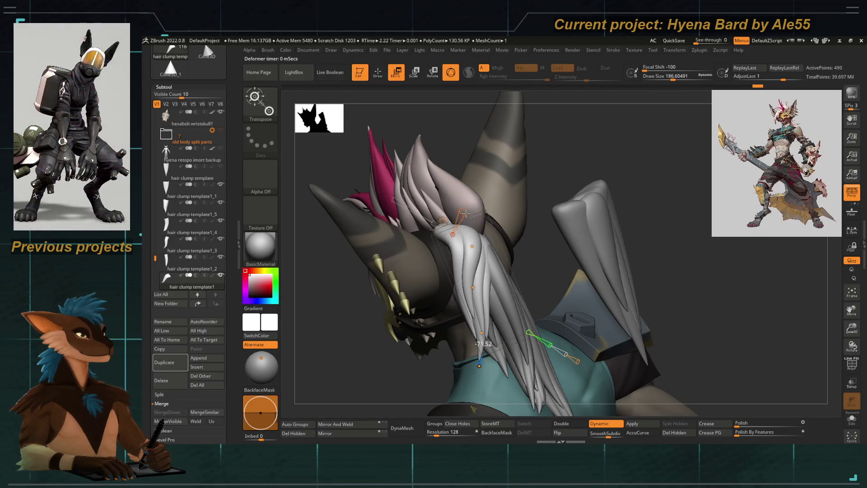
{"action": "mouse_move", "coordinate": [550, 171]}
{"action": "left_mouse_down"}
{"action": "mouse_move", "coordinate": [338, 320]}
{"action": "mouse_move", "coordinate": [420, 298]}
{"action": "left_mouse_up"}
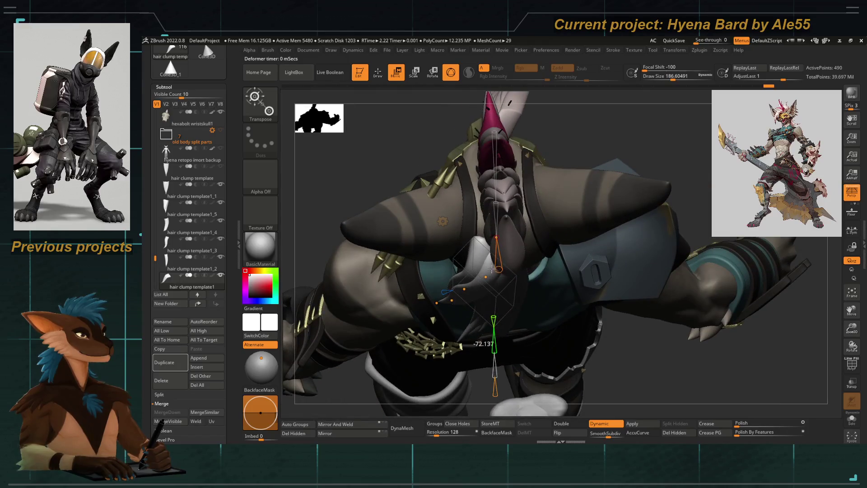
{"action": "left_click_drag", "start_coordinate": [299, 220], "coordinate": [375, 276]}
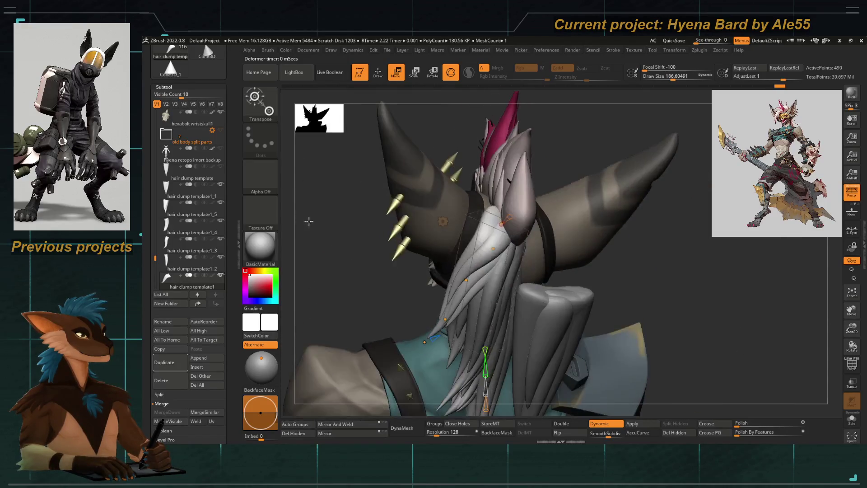
{"action": "left_click_drag", "start_coordinate": [440, 237], "coordinate": [381, 276]}
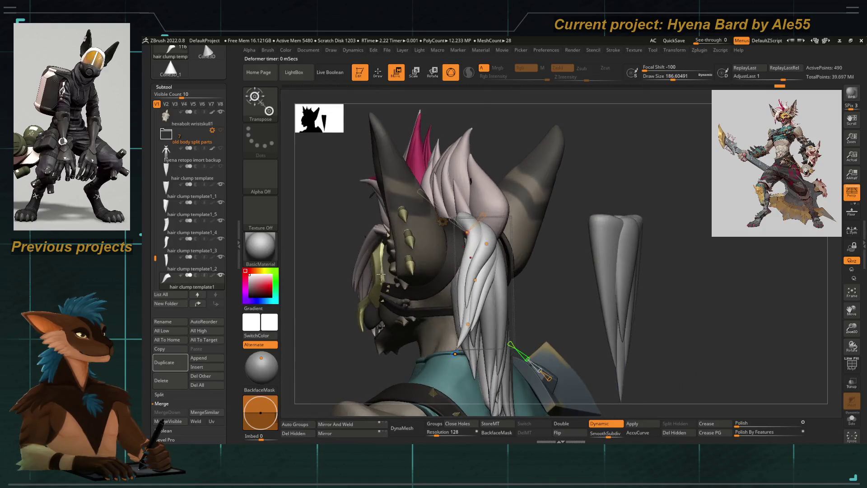
{"action": "mouse_move", "coordinate": [542, 371]}
{"action": "right_mouse_down"}
{"action": "mouse_move", "coordinate": [589, 285]}
{"action": "mouse_move", "coordinate": [474, 238]}
{"action": "right_mouse_up"}
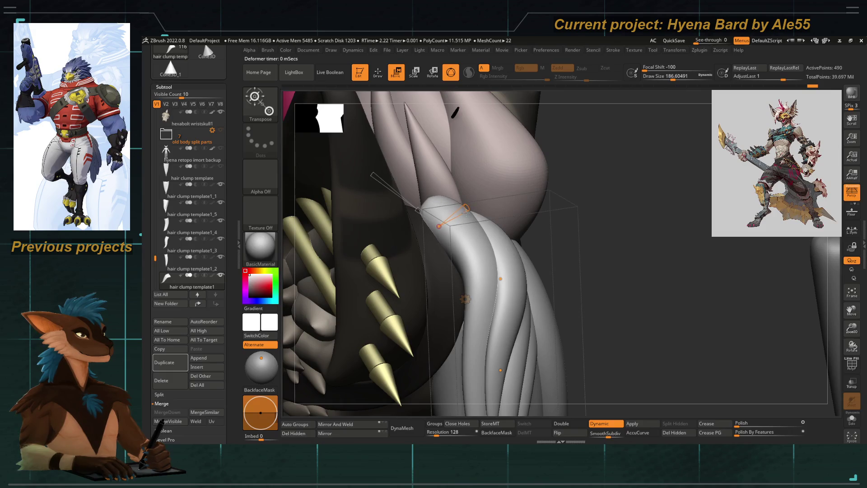
{"action": "right_click_drag", "start_coordinate": [590, 250], "coordinate": [431, 263]}
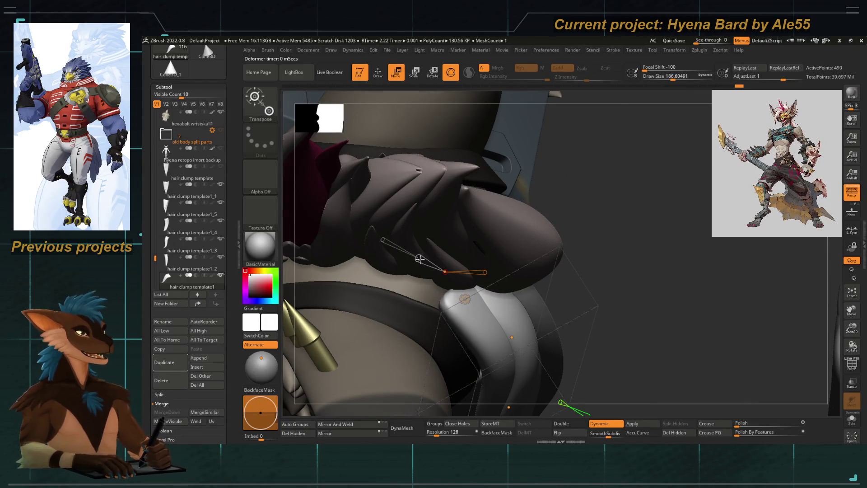
{"action": "mouse_move", "coordinate": [591, 240]}
{"action": "right_mouse_down"}
{"action": "mouse_move", "coordinate": [573, 194]}
{"action": "mouse_move", "coordinate": [407, 238]}
{"action": "mouse_move", "coordinate": [356, 297]}
{"action": "mouse_move", "coordinate": [421, 265]}
{"action": "right_mouse_up"}
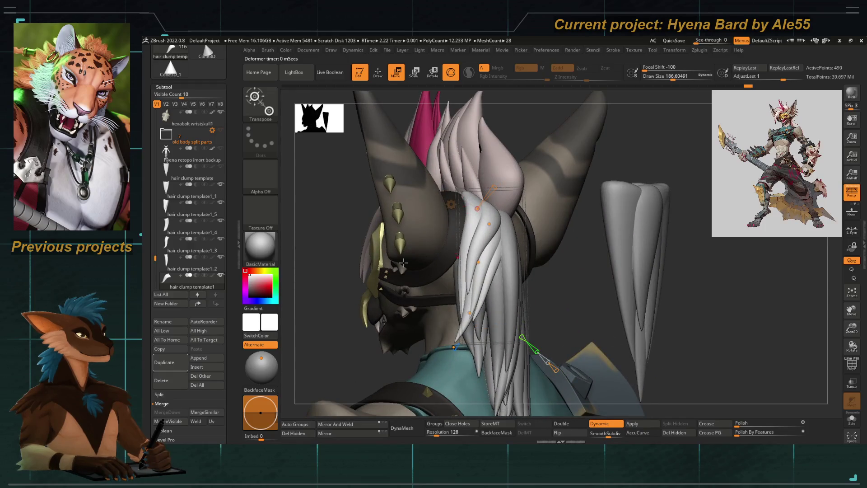
Tighten the bend on clump template1_5 with the deformer handles, curving its tip and top along the neck
{"action": "right_click_drag", "start_coordinate": [466, 298], "coordinate": [467, 257], "text": "alt"}
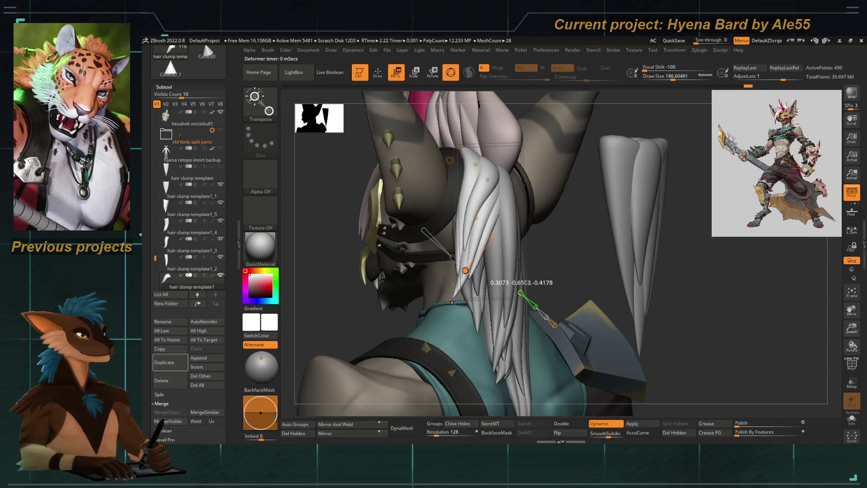
{"action": "left_click_drag", "start_coordinate": [476, 218], "coordinate": [481, 224]}
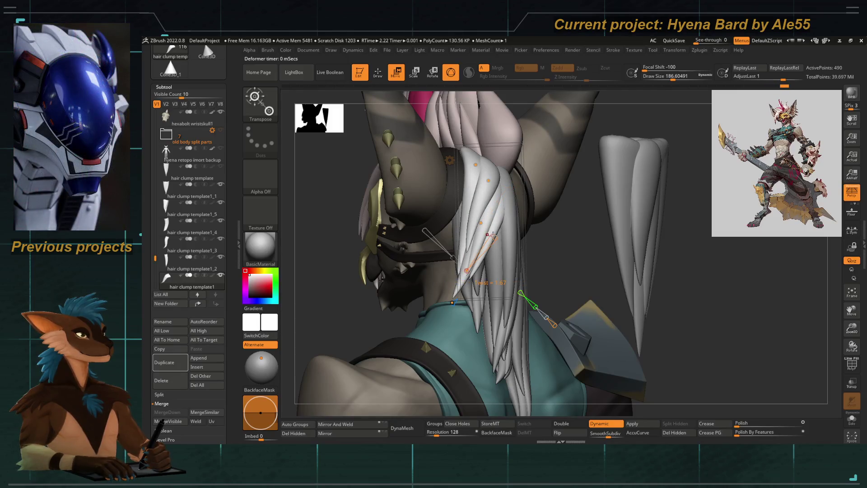
{"action": "right_click_drag", "start_coordinate": [340, 315], "coordinate": [364, 318]}
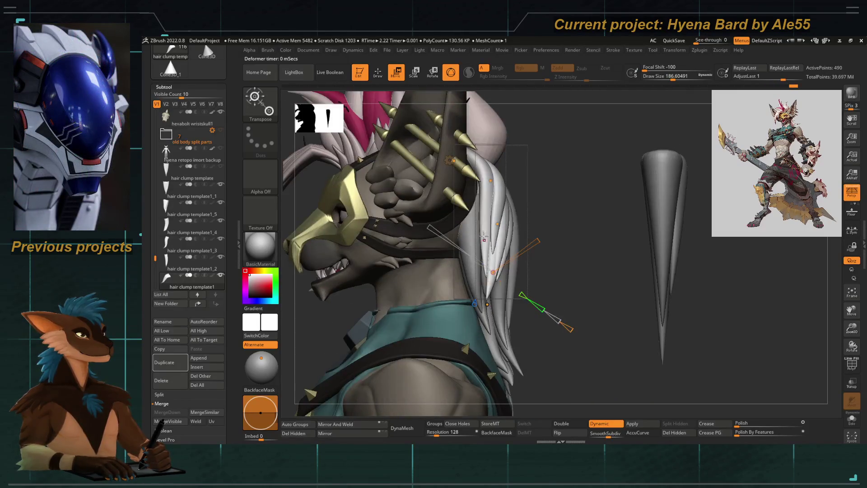
{"action": "left_click_drag", "start_coordinate": [489, 179], "coordinate": [488, 226]}
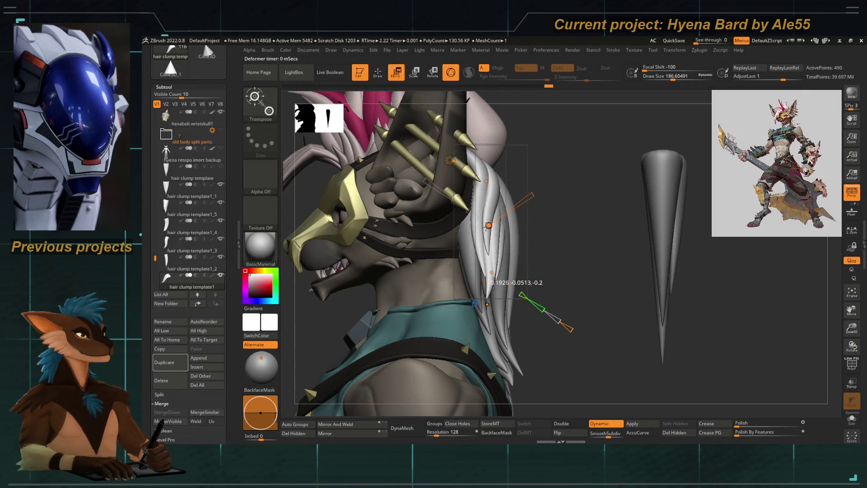
{"action": "mouse_move", "coordinate": [532, 196]}
{"action": "left_mouse_down"}
{"action": "mouse_move", "coordinate": [538, 190]}
{"action": "mouse_move", "coordinate": [543, 242]}
{"action": "left_mouse_up"}
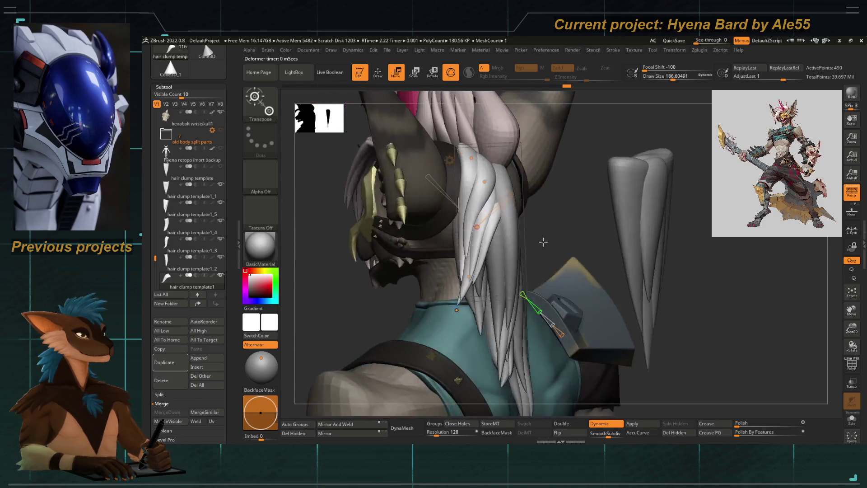
{"action": "mouse_move", "coordinate": [497, 260]}
{"action": "left_mouse_down"}
{"action": "mouse_move", "coordinate": [455, 251]}
{"action": "mouse_move", "coordinate": [475, 252]}
{"action": "left_mouse_up"}
{"action": "left_click_drag", "start_coordinate": [503, 198], "coordinate": [506, 138]}
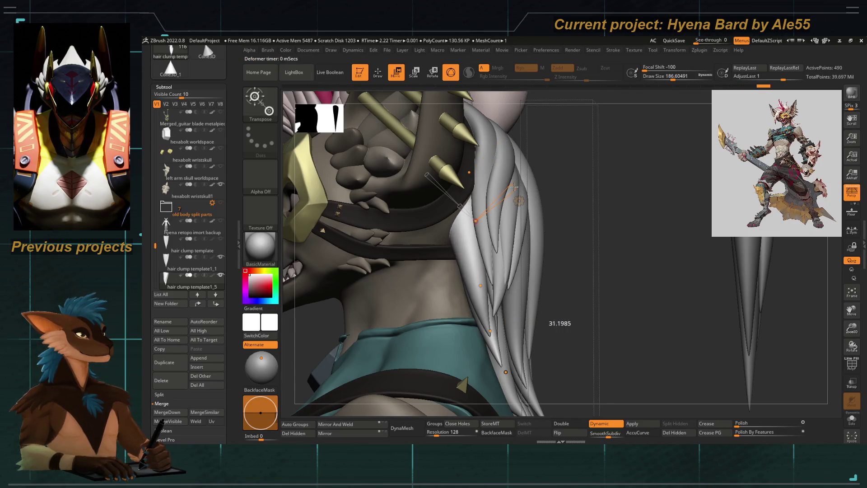
Orbit around the head and shoulders to inspect the hair behind the head
{"action": "right_click_drag", "start_coordinate": [567, 317], "coordinate": [474, 271]}
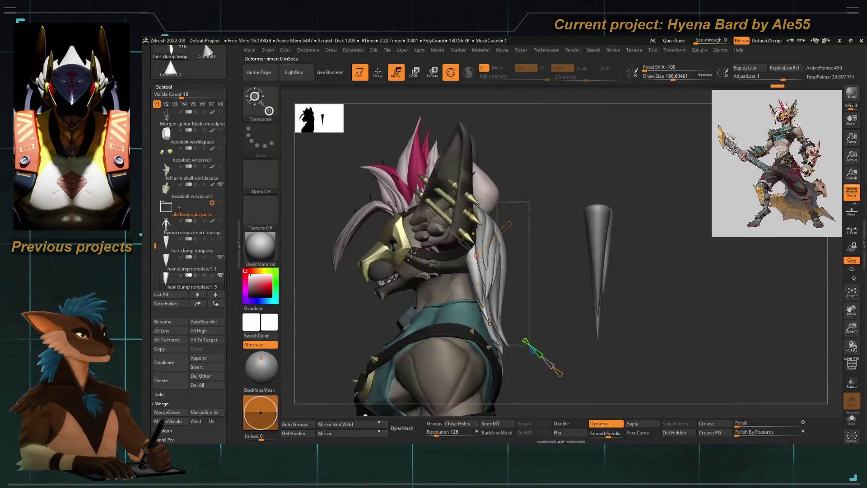
{"action": "left_click_drag", "start_coordinate": [474, 271], "coordinate": [465, 203], "text": "alt"}
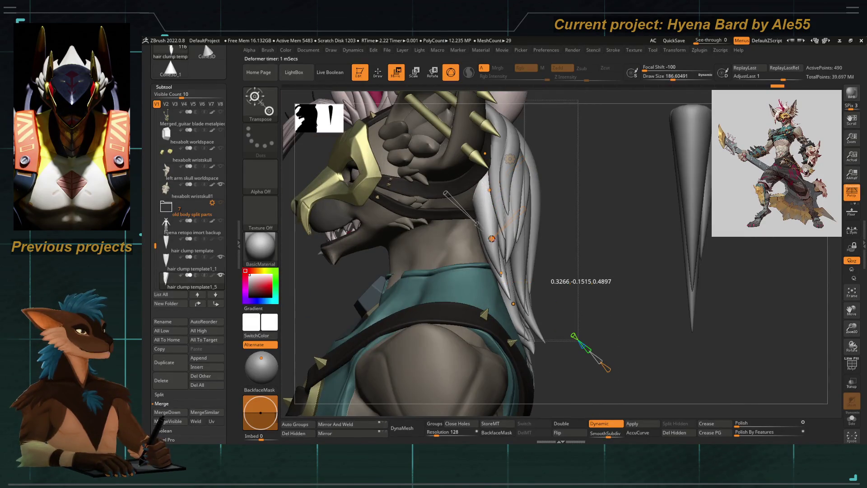
{"action": "mouse_move", "coordinate": [579, 282]}
{"action": "right_mouse_down"}
{"action": "mouse_move", "coordinate": [557, 156]}
{"action": "mouse_move", "coordinate": [522, 234]}
{"action": "mouse_move", "coordinate": [581, 195]}
{"action": "mouse_move", "coordinate": [565, 162]}
{"action": "right_mouse_up"}
{"action": "mouse_move", "coordinate": [638, 198]}
{"action": "right_mouse_down"}
{"action": "mouse_move", "coordinate": [553, 259]}
{"action": "mouse_move", "coordinate": [520, 271]}
{"action": "right_mouse_up"}
{"action": "right_click_drag", "start_coordinate": [341, 319], "coordinate": [506, 283]}
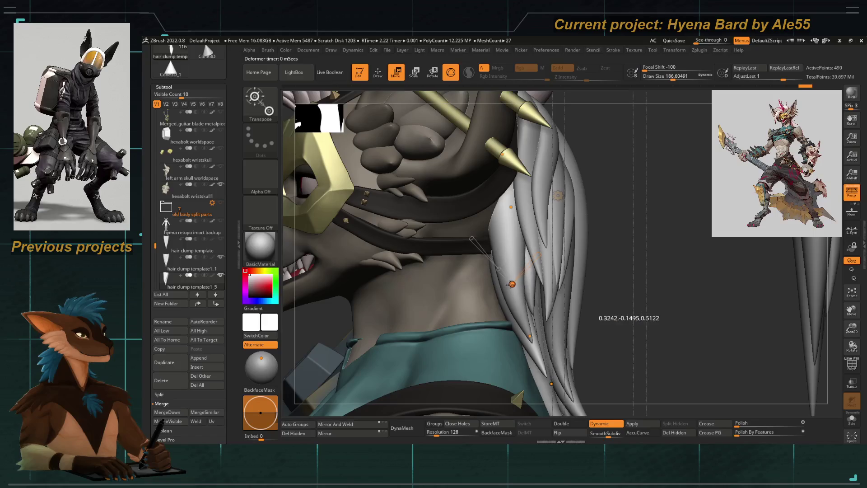
{"action": "mouse_move", "coordinate": [609, 304]}
{"action": "right_mouse_down"}
{"action": "mouse_move", "coordinate": [515, 226]}
{"action": "mouse_move", "coordinate": [527, 232]}
{"action": "right_mouse_up"}
{"action": "mouse_move", "coordinate": [534, 133]}
{"action": "right_mouse_down"}
{"action": "mouse_move", "coordinate": [542, 239]}
{"action": "mouse_move", "coordinate": [412, 289]}
{"action": "mouse_move", "coordinate": [414, 276]}
{"action": "mouse_move", "coordinate": [542, 249]}
{"action": "right_mouse_up"}
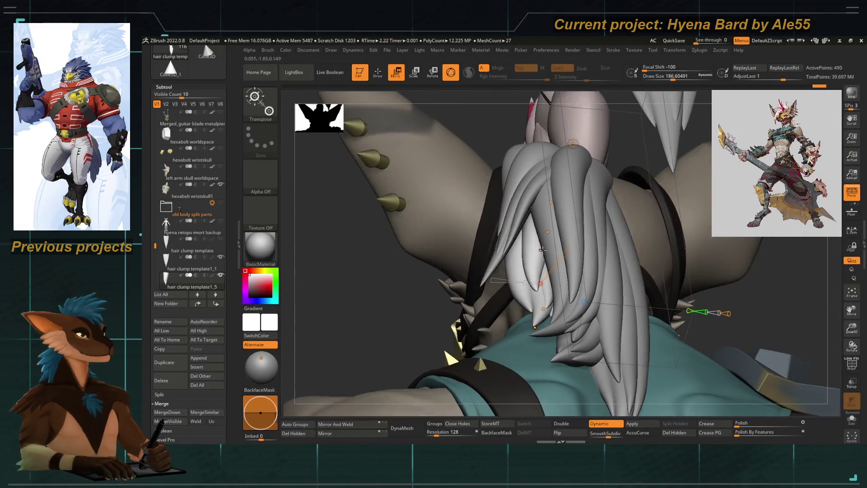
Pick hair clumps at the back of the head as the active subtool, checking them from behind
{"action": "left_click", "coordinate": [566, 196]}
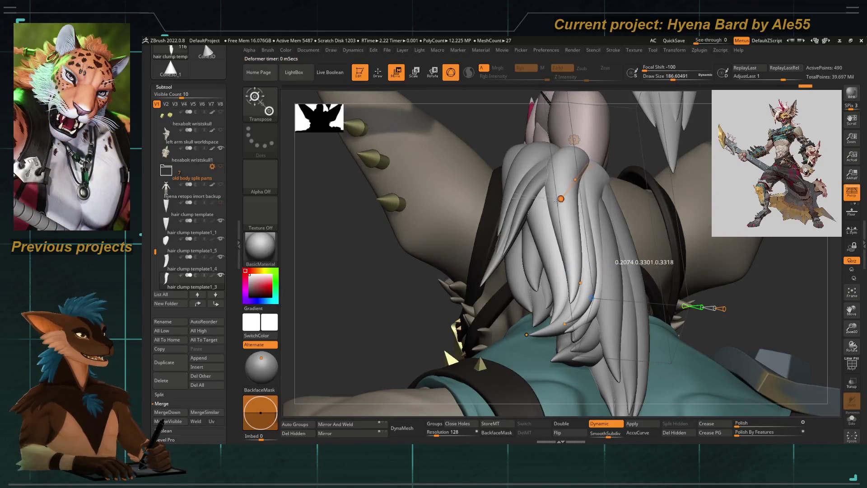
{"action": "mouse_move", "coordinate": [557, 219]}
{"action": "right_mouse_down"}
{"action": "mouse_move", "coordinate": [402, 256]}
{"action": "mouse_move", "coordinate": [399, 279]}
{"action": "mouse_move", "coordinate": [407, 285]}
{"action": "right_mouse_up"}
{"action": "left_click", "coordinate": [501, 303], "text": "alt"}
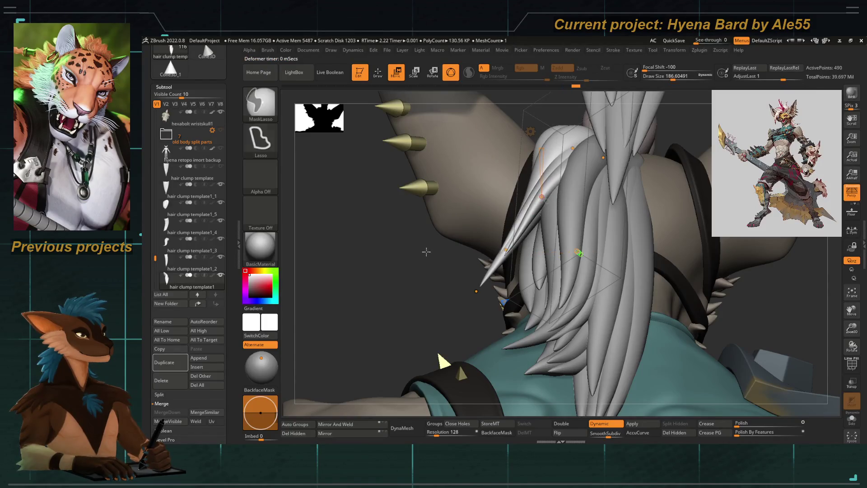
{"action": "mouse_move", "coordinate": [414, 251]}
{"action": "right_mouse_down"}
{"action": "mouse_move", "coordinate": [412, 273]}
{"action": "mouse_move", "coordinate": [476, 308]}
{"action": "mouse_move", "coordinate": [517, 285]}
{"action": "right_mouse_up"}
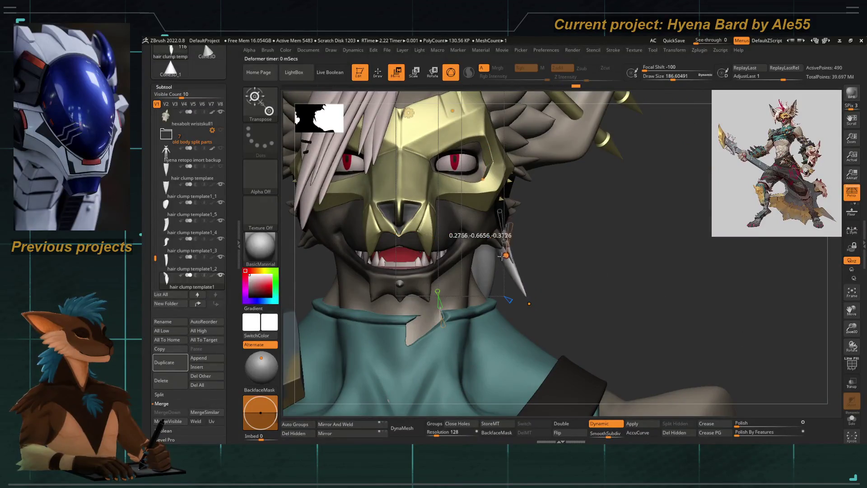
{"action": "mouse_move", "coordinate": [495, 256]}
{"action": "right_mouse_down"}
{"action": "mouse_move", "coordinate": [401, 202]}
{"action": "mouse_move", "coordinate": [486, 163]}
{"action": "right_mouse_up"}
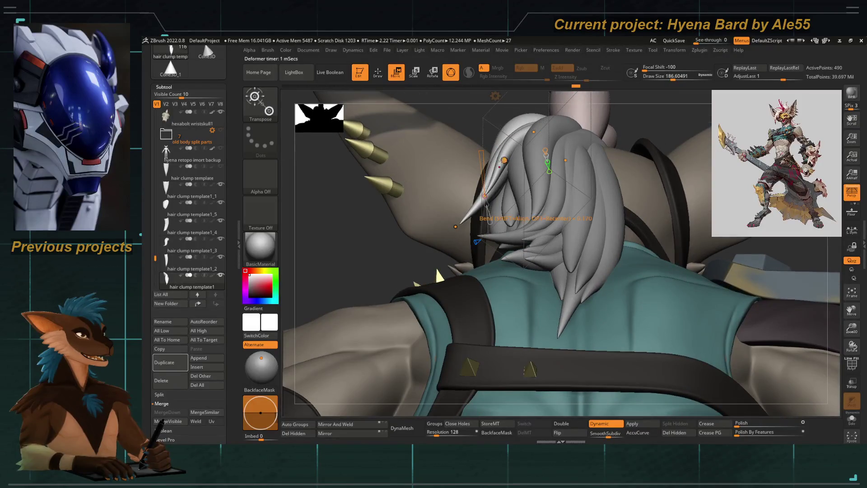
{"action": "right_click_drag", "start_coordinate": [536, 219], "coordinate": [515, 196]}
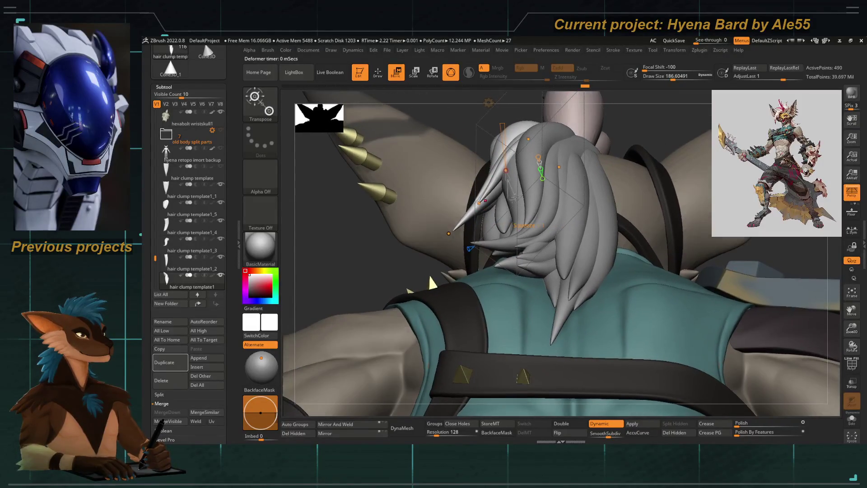
Bend the active clump slightly and review it from side and back views
{"action": "left_click", "coordinate": [521, 219], "text": "alt"}
{"action": "left_click_drag", "start_coordinate": [537, 164], "coordinate": [545, 166]}
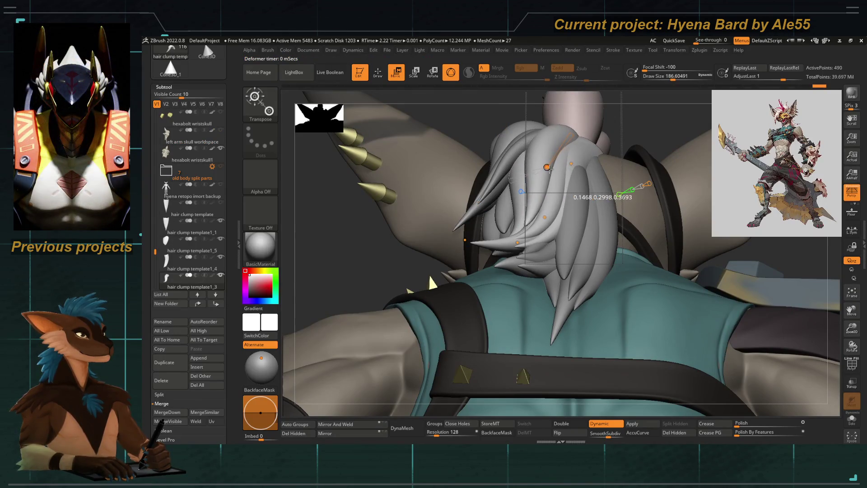
{"action": "mouse_move", "coordinate": [416, 183]}
{"action": "right_mouse_down"}
{"action": "mouse_move", "coordinate": [366, 285]}
{"action": "mouse_move", "coordinate": [470, 199]}
{"action": "right_mouse_up"}
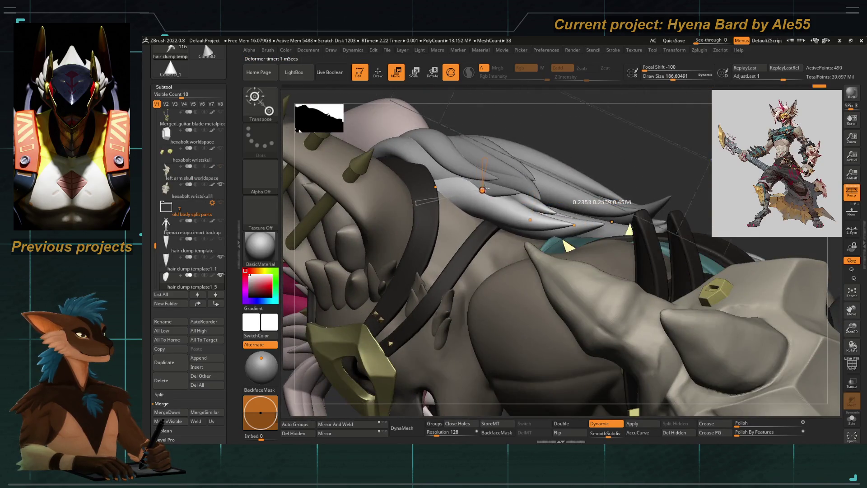
{"action": "mouse_move", "coordinate": [567, 245]}
{"action": "right_mouse_down"}
{"action": "mouse_move", "coordinate": [433, 218]}
{"action": "mouse_move", "coordinate": [393, 157]}
{"action": "mouse_move", "coordinate": [486, 210]}
{"action": "right_mouse_up"}
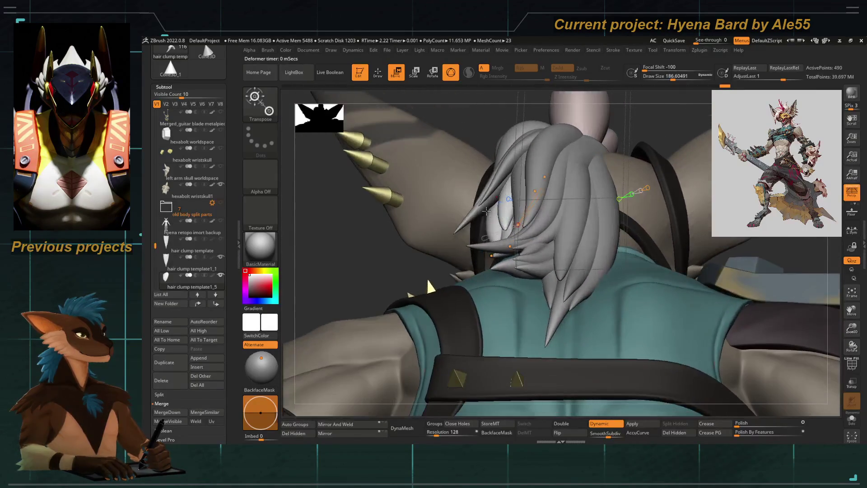
{"action": "mouse_move", "coordinate": [431, 287]}
{"action": "right_mouse_down"}
{"action": "mouse_move", "coordinate": [556, 224]}
{"action": "mouse_move", "coordinate": [686, 180]}
{"action": "right_mouse_up"}
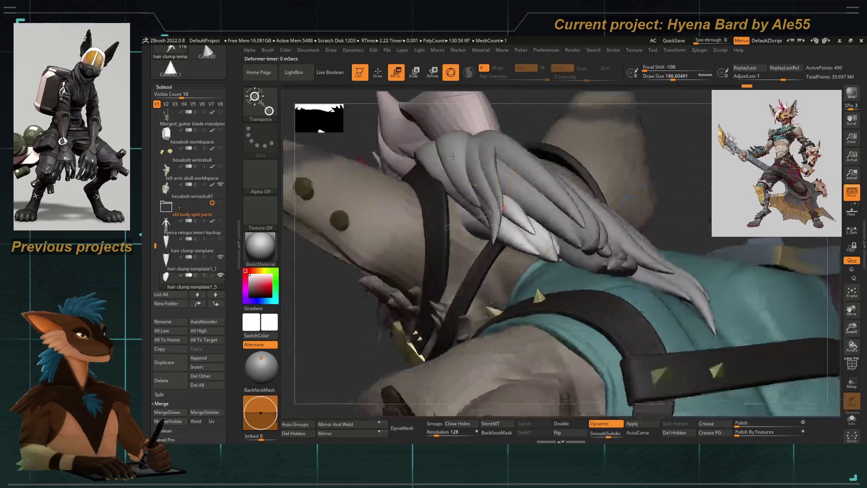
{"action": "mouse_move", "coordinate": [686, 180]}
{"action": "right_mouse_down"}
{"action": "mouse_move", "coordinate": [428, 270]}
{"action": "mouse_move", "coordinate": [393, 229]}
{"action": "right_mouse_up"}
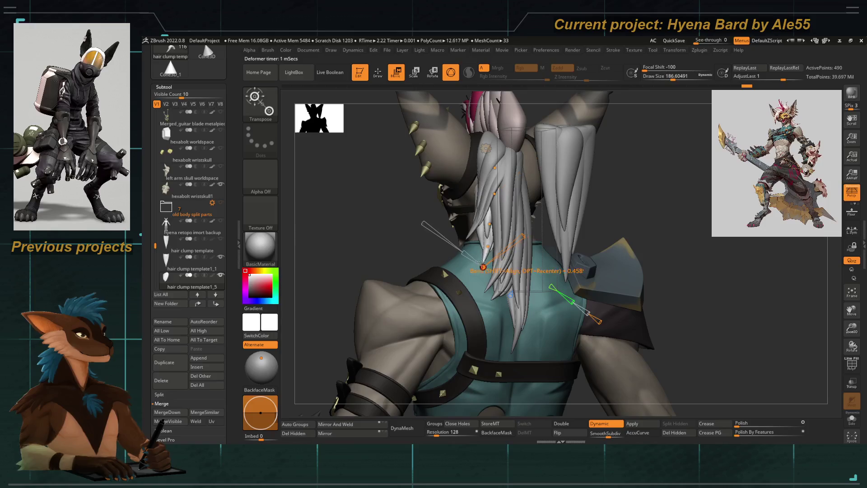
Bend a neck clump's tip down toward the shoulder, then ease it back up a little
{"action": "right_click_drag", "start_coordinate": [491, 249], "coordinate": [490, 204], "text": "ctrl"}
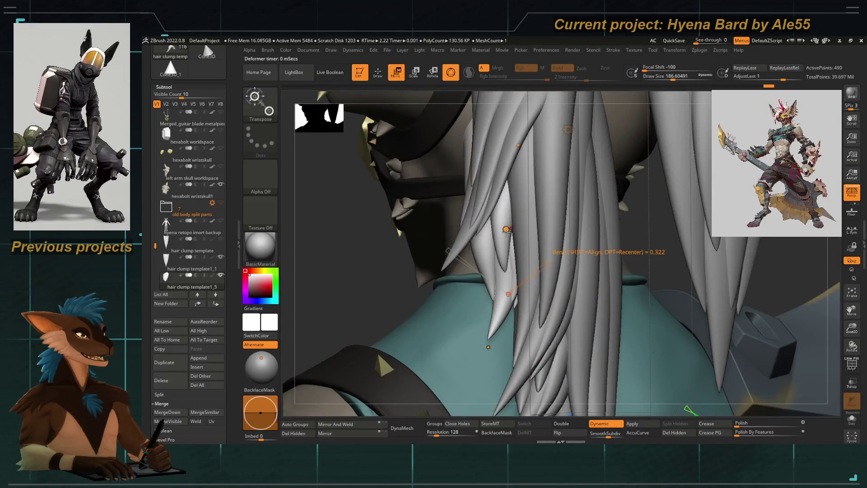
{"action": "left_click_drag", "start_coordinate": [506, 231], "coordinate": [486, 348]}
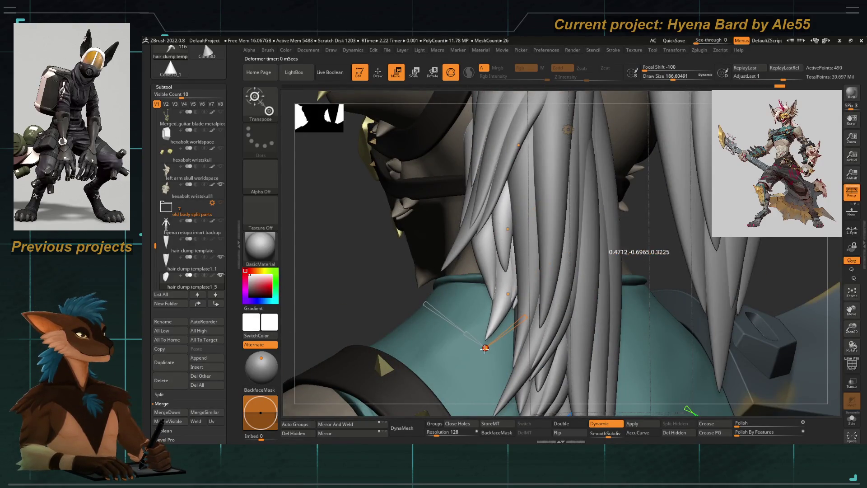
{"action": "right_click_drag", "start_coordinate": [485, 347], "coordinate": [477, 316], "text": "alt"}
{"action": "left_click_drag", "start_coordinate": [477, 291], "coordinate": [493, 263]}
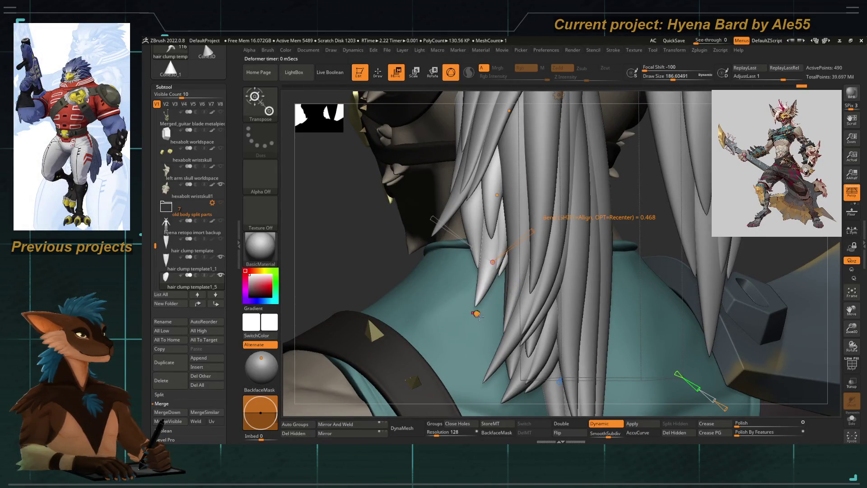
{"action": "left_click_drag", "start_coordinate": [494, 317], "coordinate": [497, 264]}
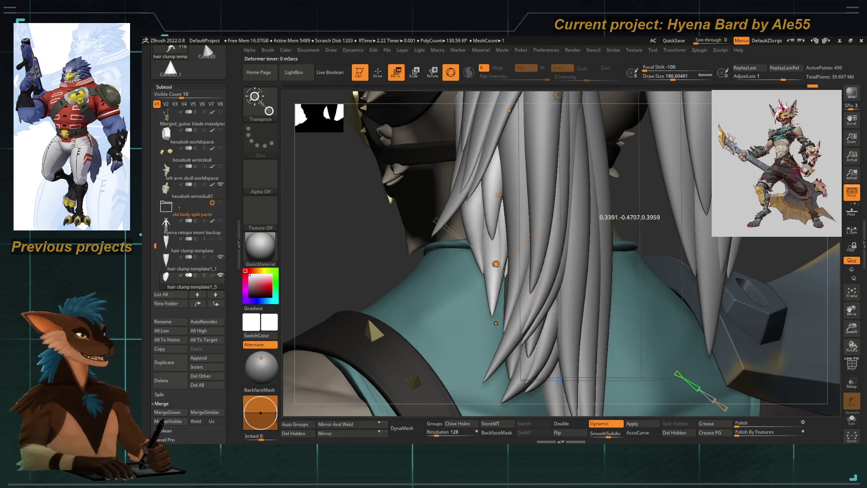
{"action": "right_click_drag", "start_coordinate": [501, 267], "coordinate": [481, 175]}
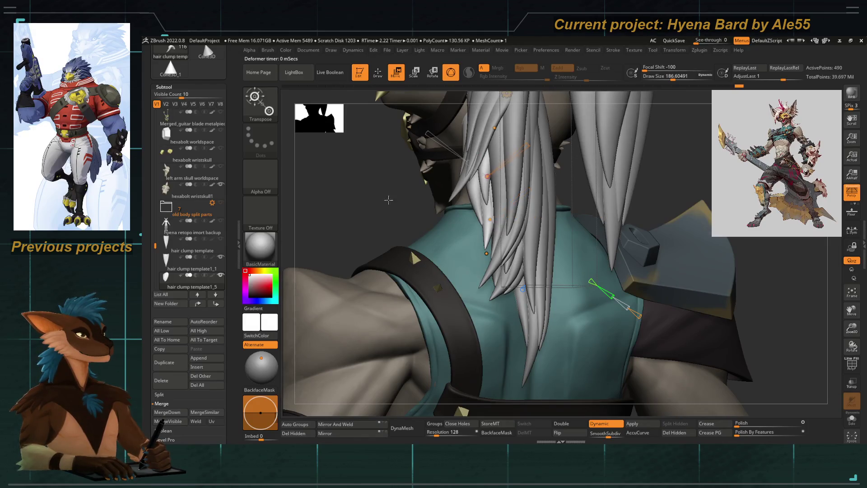
Bend the side hair clump from a side view of the body
{"action": "right_click_drag", "start_coordinate": [388, 199], "coordinate": [407, 285]}
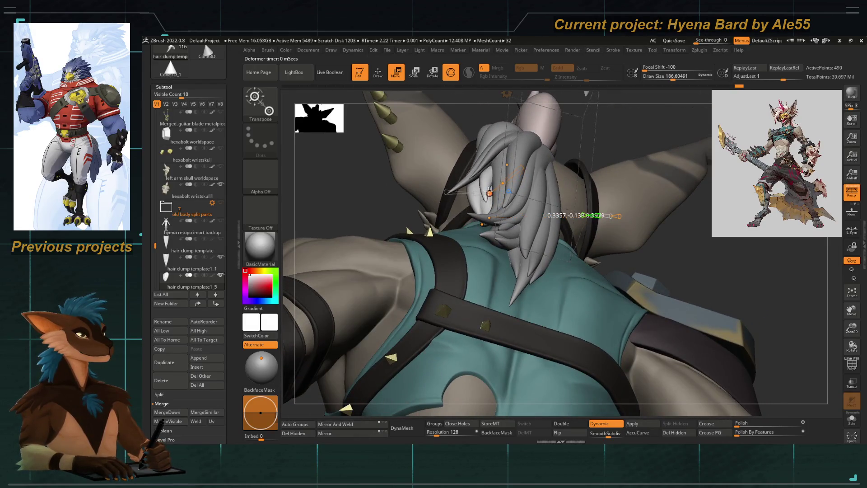
{"action": "mouse_move", "coordinate": [515, 223]}
{"action": "right_mouse_down"}
{"action": "mouse_move", "coordinate": [474, 270]}
{"action": "mouse_move", "coordinate": [576, 285]}
{"action": "right_mouse_up"}
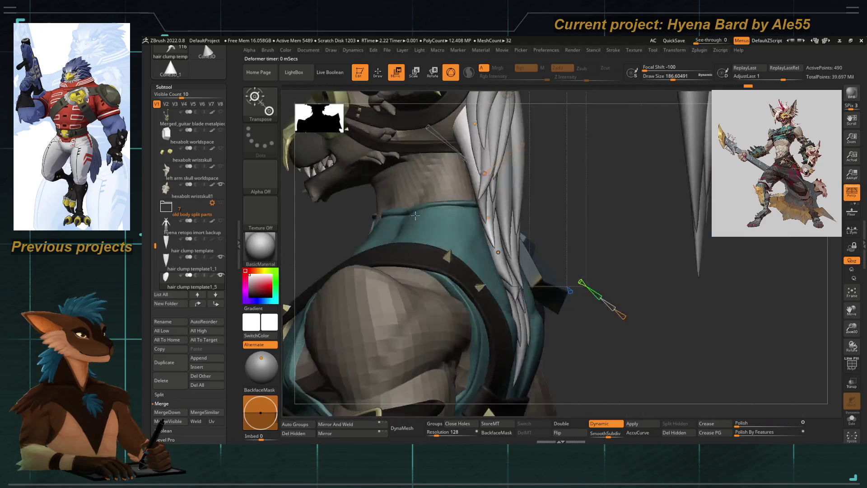
{"action": "left_click_drag", "start_coordinate": [538, 227], "coordinate": [507, 254]}
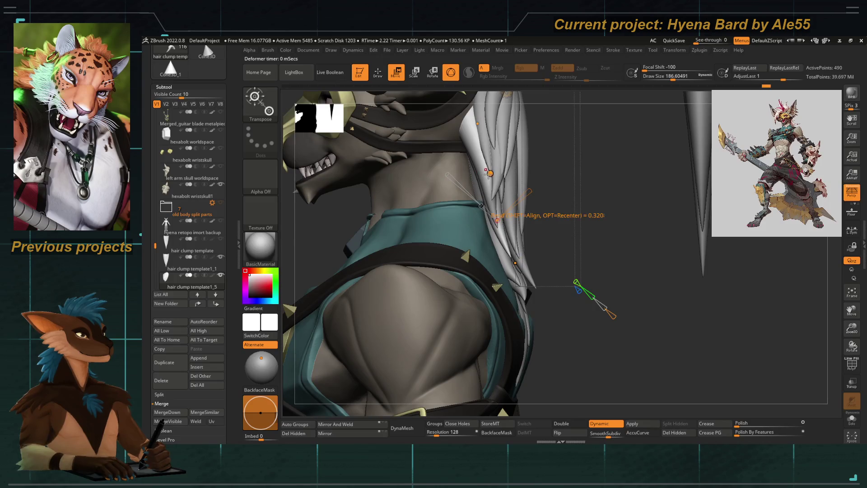
{"action": "left_click_drag", "start_coordinate": [498, 216], "coordinate": [483, 174]}
{"action": "right_click_drag", "start_coordinate": [576, 237], "coordinate": [562, 271]}
Make hair clump template1_3 active and bring up Transpose on it from behind
{"action": "left_click", "coordinate": [490, 232], "text": "alt"}
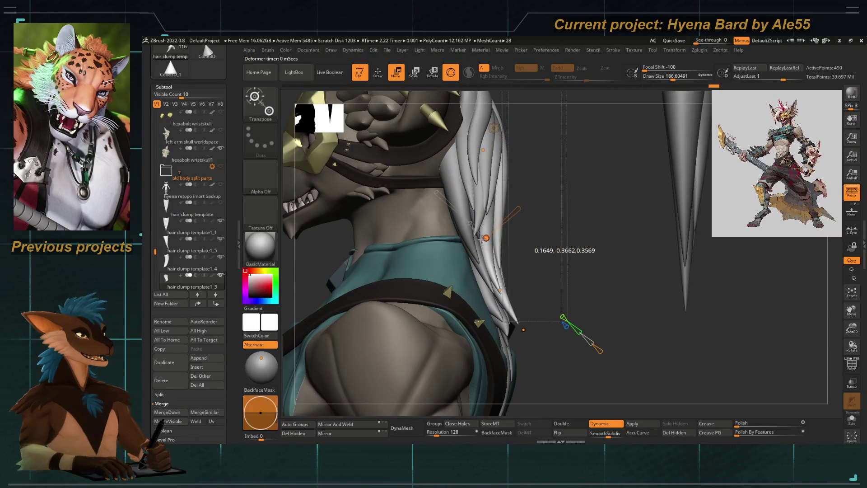
{"action": "right_click_drag", "start_coordinate": [520, 228], "coordinate": [394, 287]}
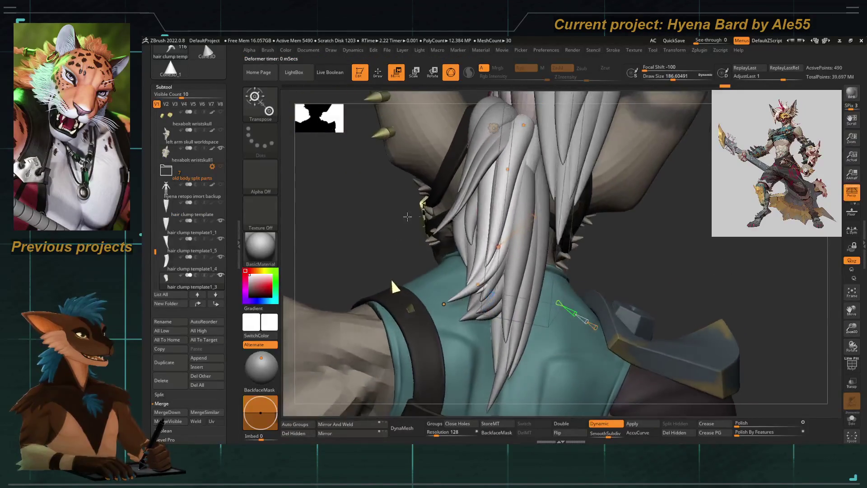
{"action": "mouse_move", "coordinate": [399, 205]}
{"action": "right_mouse_down", "text": "ctrl"}
{"action": "mouse_move", "coordinate": [379, 230]}
{"action": "mouse_move", "coordinate": [347, 172]}
{"action": "mouse_move", "coordinate": [403, 250]}
{"action": "mouse_move", "coordinate": [451, 242]}
{"action": "mouse_move", "coordinate": [499, 248]}
{"action": "right_mouse_up", "text": "ctrl"}
{"action": "key", "text": "w"}
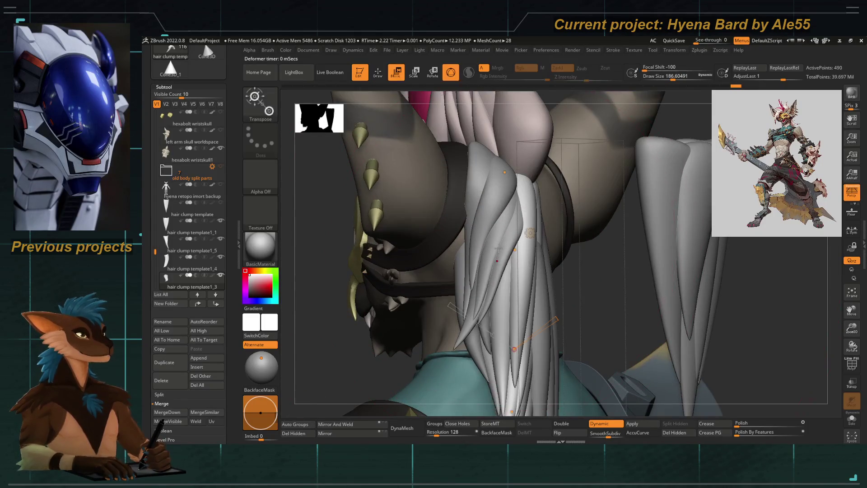
Bend a clump near the neck to follow the shoulder, then return to the Move Topological brush
{"action": "right_click_drag", "start_coordinate": [335, 299], "coordinate": [504, 214]}
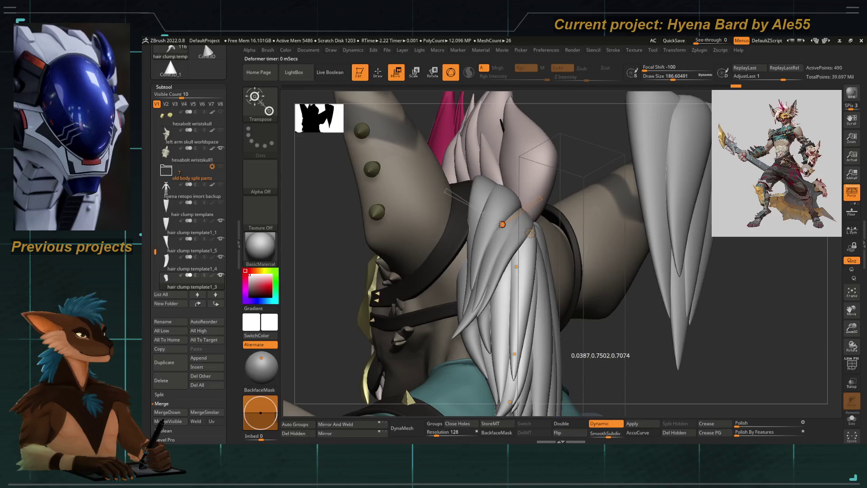
{"action": "left_click_drag", "start_coordinate": [530, 232], "coordinate": [520, 262]}
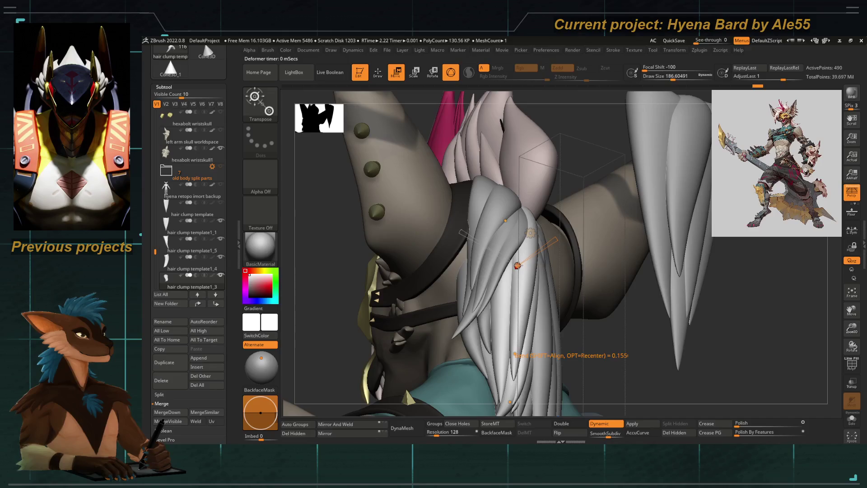
{"action": "mouse_move", "coordinate": [493, 264]}
{"action": "right_mouse_down"}
{"action": "mouse_move", "coordinate": [364, 161]}
{"action": "mouse_move", "coordinate": [447, 237]}
{"action": "right_mouse_up"}
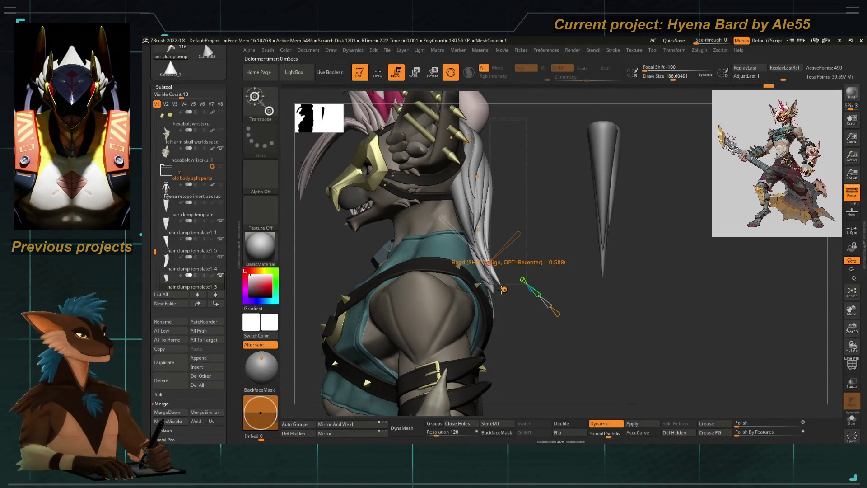
{"action": "mouse_move", "coordinate": [498, 292]}
{"action": "right_mouse_down"}
{"action": "mouse_move", "coordinate": [434, 258]}
{"action": "mouse_move", "coordinate": [366, 257]}
{"action": "mouse_move", "coordinate": [369, 250]}
{"action": "mouse_move", "coordinate": [427, 282]}
{"action": "right_mouse_up"}
{"action": "key", "text": "w"}
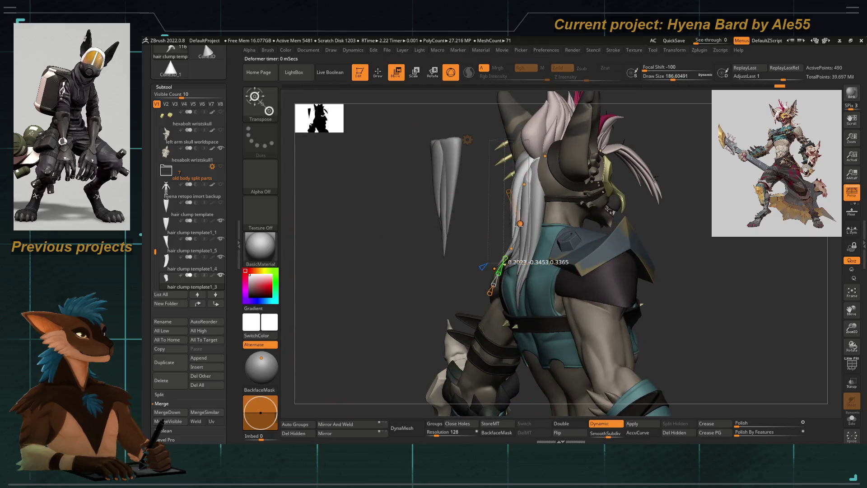
{"action": "key", "text": "w"}
{"action": "mouse_move", "coordinate": [380, 257]}
{"action": "right_mouse_down"}
{"action": "mouse_move", "coordinate": [507, 220]}
{"action": "mouse_move", "coordinate": [404, 241]}
{"action": "right_mouse_up"}
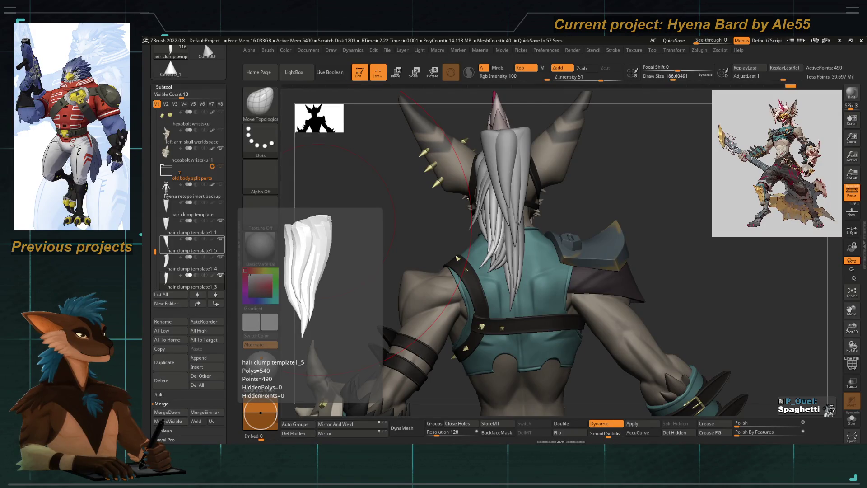
Orbit from the rear three-quarter view around to the front of the character
{"action": "right_click_drag", "start_coordinate": [508, 223], "coordinate": [446, 242]}
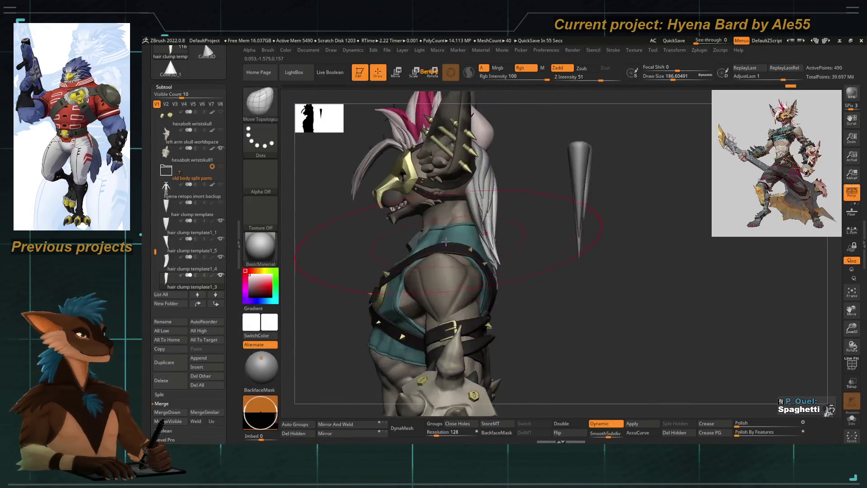
{"action": "mouse_move", "coordinate": [514, 284]}
{"action": "right_mouse_down"}
{"action": "mouse_move", "coordinate": [380, 257]}
{"action": "mouse_move", "coordinate": [352, 285]}
{"action": "mouse_move", "coordinate": [313, 233]}
{"action": "right_mouse_up"}
{"action": "mouse_move", "coordinate": [469, 244]}
{"action": "right_mouse_down"}
{"action": "mouse_move", "coordinate": [420, 245]}
{"action": "mouse_move", "coordinate": [461, 271]}
{"action": "mouse_move", "coordinate": [496, 325]}
{"action": "right_mouse_up"}
{"action": "mouse_move", "coordinate": [474, 271]}
{"action": "right_mouse_down"}
{"action": "mouse_move", "coordinate": [359, 247]}
{"action": "mouse_move", "coordinate": [365, 320]}
{"action": "mouse_move", "coordinate": [420, 271]}
{"action": "mouse_move", "coordinate": [386, 257]}
{"action": "mouse_move", "coordinate": [477, 271]}
{"action": "mouse_move", "coordinate": [502, 265]}
{"action": "mouse_move", "coordinate": [516, 240]}
{"action": "right_mouse_up"}
Select clump template1 then template1_1, and duplicate the cone clump toward the head as template1_6
{"action": "left_click", "coordinate": [420, 257], "text": "alt"}
{"action": "mouse_move", "coordinate": [420, 257]}
{"action": "right_mouse_down"}
{"action": "mouse_move", "coordinate": [406, 285]}
{"action": "mouse_move", "coordinate": [411, 320]}
{"action": "mouse_move", "coordinate": [564, 279]}
{"action": "right_mouse_up"}
{"action": "left_click", "coordinate": [550, 269], "text": "alt"}
{"action": "mouse_move", "coordinate": [410, 258]}
{"action": "right_mouse_down"}
{"action": "mouse_move", "coordinate": [427, 283]}
{"action": "mouse_move", "coordinate": [357, 263]}
{"action": "right_mouse_up"}
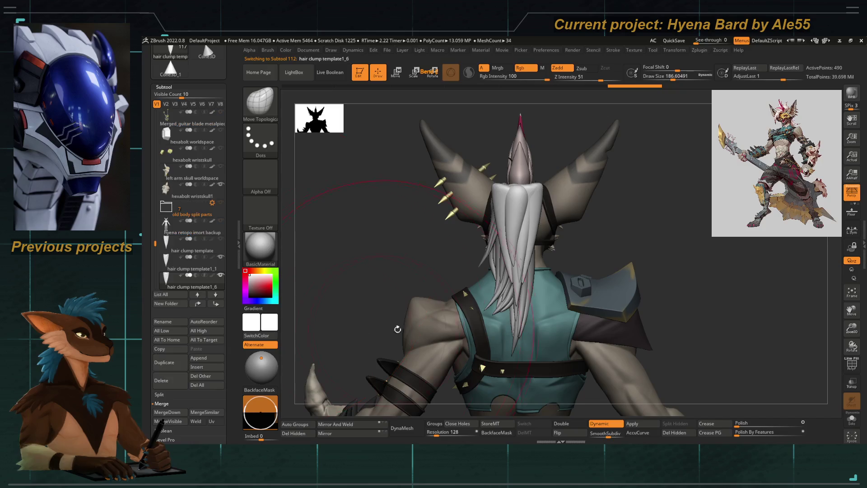
{"action": "key", "text": "w"}
{"action": "left_click_drag", "start_coordinate": [516, 245], "coordinate": [434, 245]}
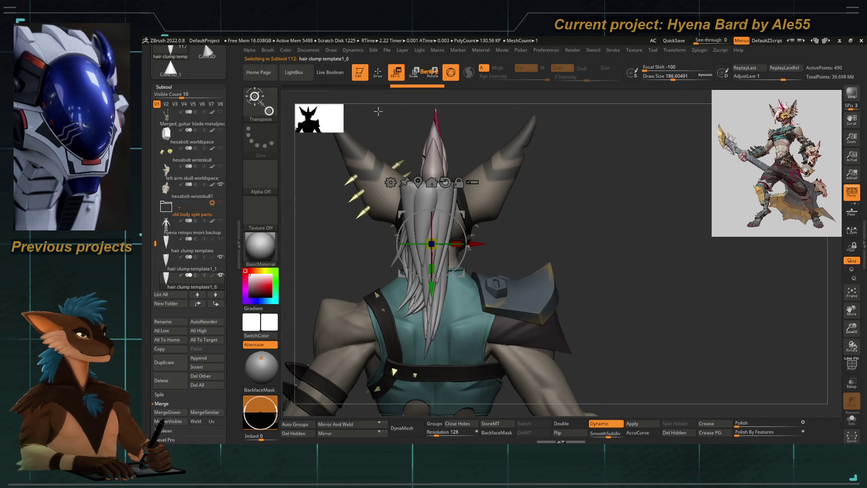
Orbit around the duplicated hair clump from low front, behind and above
{"action": "right_click_drag", "start_coordinate": [378, 111], "coordinate": [441, 253]}
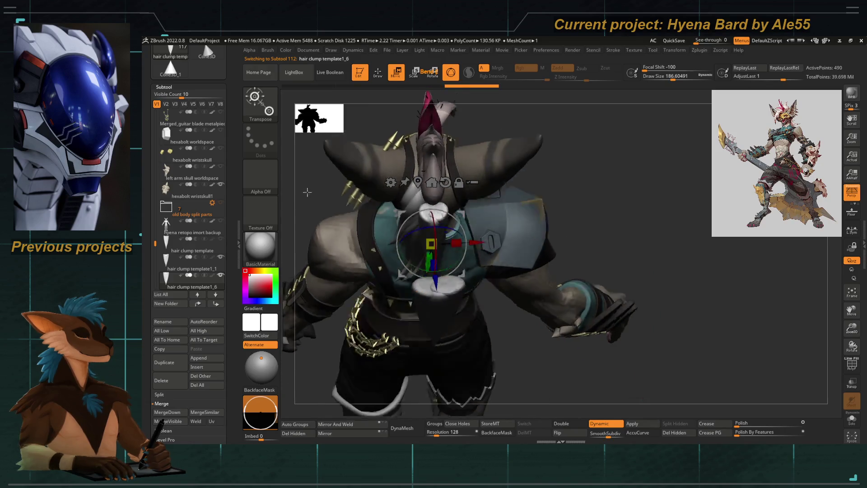
{"action": "right_click_drag", "start_coordinate": [291, 208], "coordinate": [379, 284]}
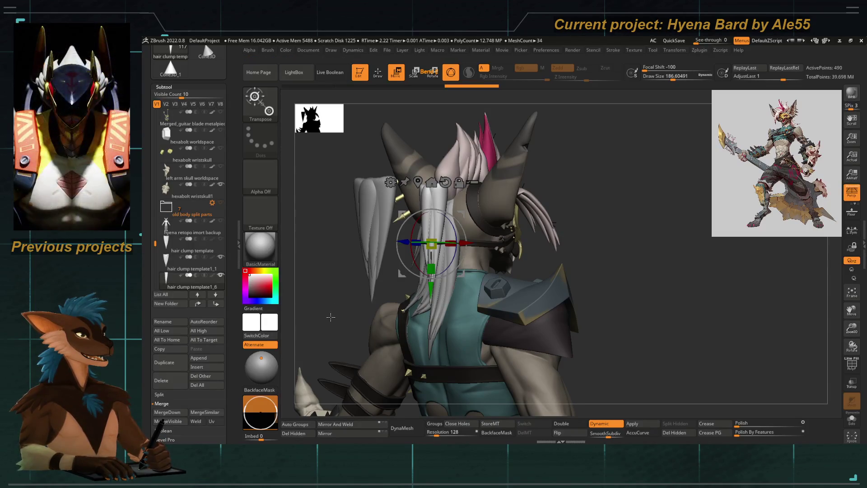
{"action": "right_click_drag", "start_coordinate": [352, 264], "coordinate": [332, 296]}
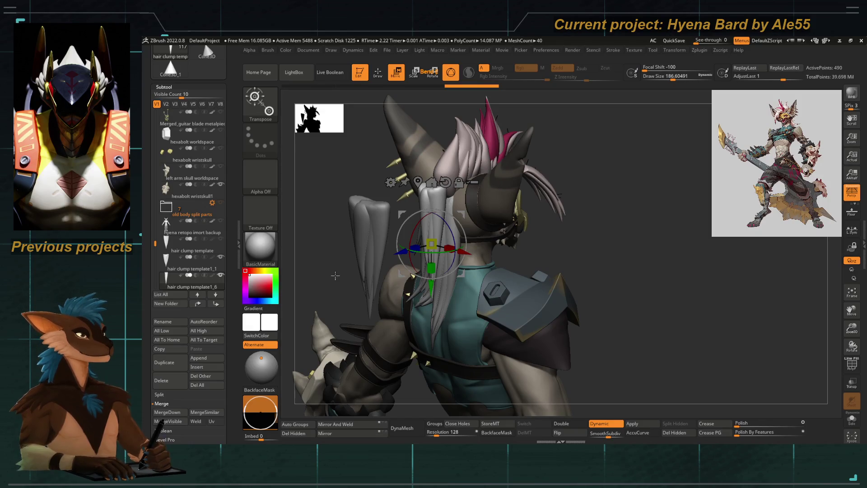
{"action": "mouse_move", "coordinate": [345, 278]}
{"action": "right_mouse_down"}
{"action": "mouse_move", "coordinate": [392, 247]}
{"action": "mouse_move", "coordinate": [420, 288]}
{"action": "right_mouse_up"}
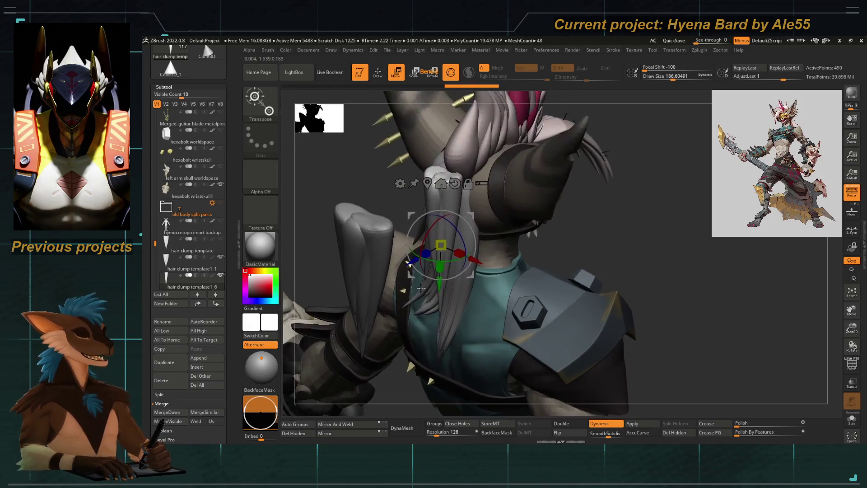
{"action": "right_click_drag", "start_coordinate": [357, 190], "coordinate": [343, 155]}
{"action": "mouse_move", "coordinate": [382, 250]}
{"action": "right_mouse_down"}
{"action": "mouse_move", "coordinate": [434, 258]}
{"action": "mouse_move", "coordinate": [436, 270]}
{"action": "right_mouse_up"}
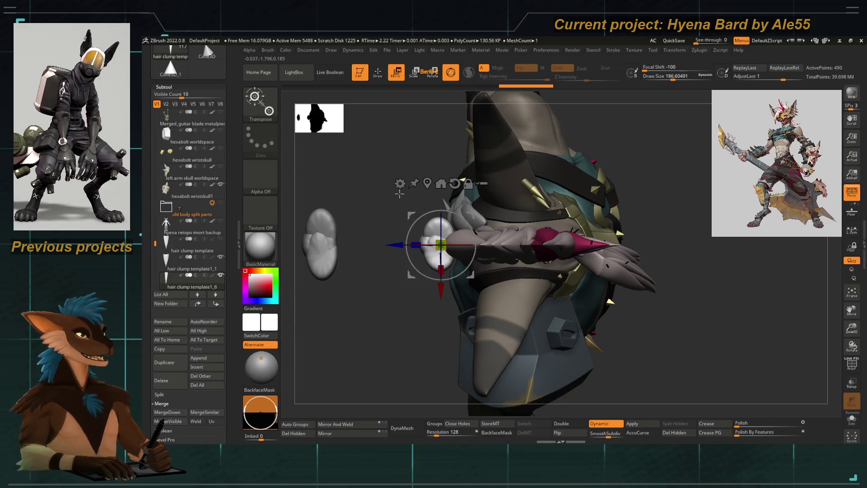
Attach a Bend Curve deformer to hair clump template1_6 from the Gizmo list
{"action": "left_click", "coordinate": [399, 183]}
{"action": "left_click", "coordinate": [471, 205]}
{"action": "mouse_move", "coordinate": [474, 238]}
{"action": "right_mouse_down"}
{"action": "mouse_move", "coordinate": [401, 282]}
{"action": "mouse_move", "coordinate": [421, 271]}
{"action": "mouse_move", "coordinate": [413, 274]}
{"action": "mouse_move", "coordinate": [422, 287]}
{"action": "right_mouse_up"}
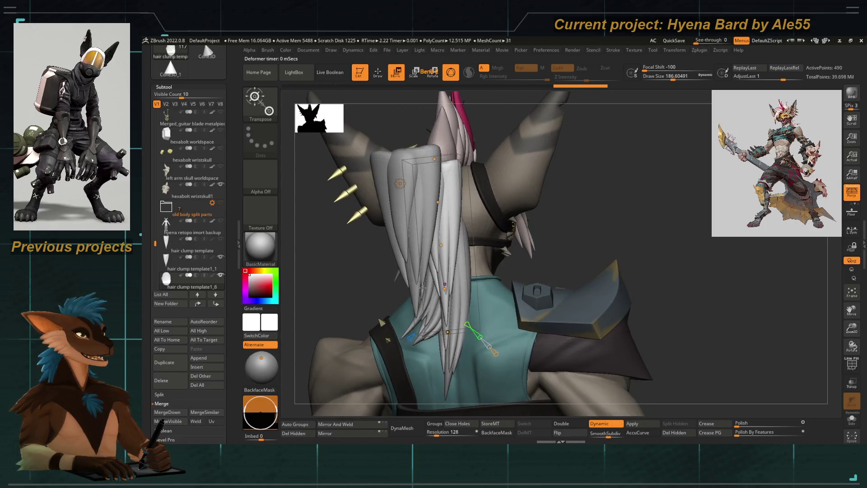
Bend clump template1_6 along its curve, checking it in profile and from above
{"action": "right_click_drag", "start_coordinate": [426, 334], "coordinate": [437, 335]}
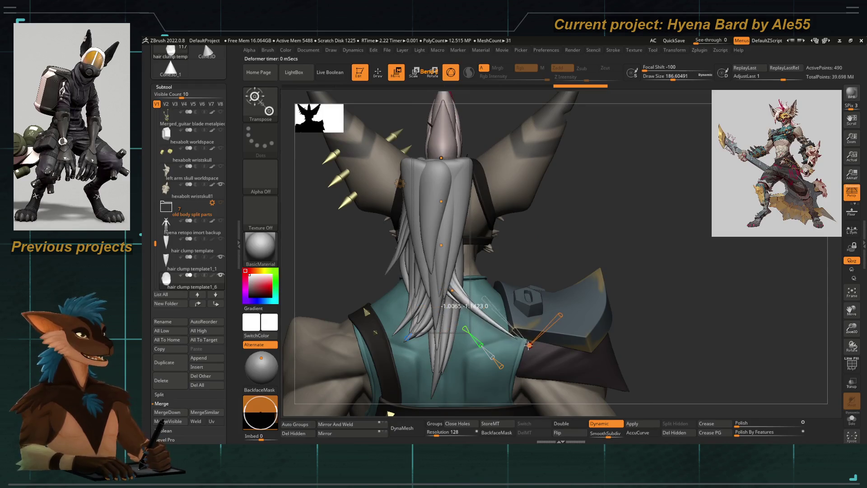
{"action": "right_click_drag", "start_coordinate": [477, 306], "coordinate": [420, 309]}
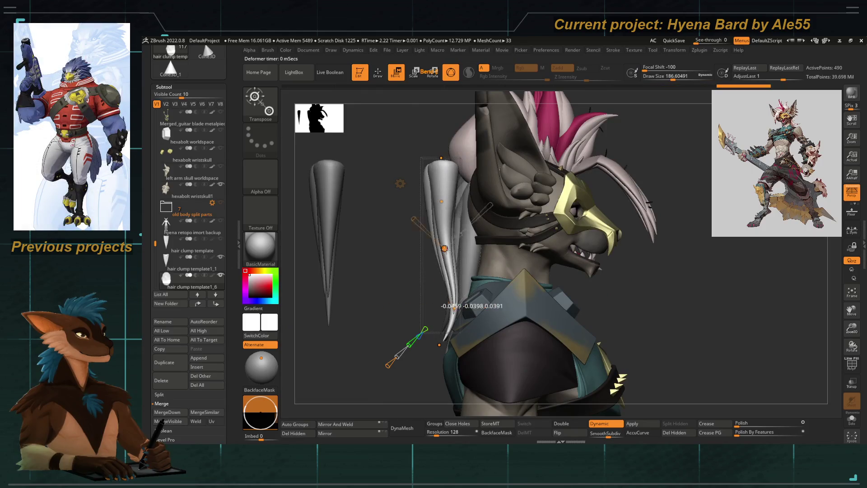
{"action": "left_click_drag", "start_coordinate": [443, 203], "coordinate": [477, 167]}
{"action": "right_click_drag", "start_coordinate": [387, 169], "coordinate": [435, 181]}
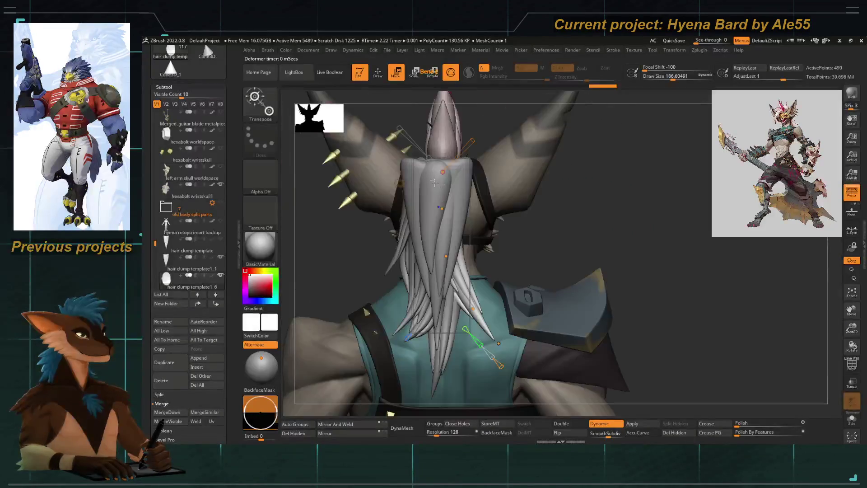
{"action": "right_click_drag", "start_coordinate": [523, 223], "coordinate": [480, 272]}
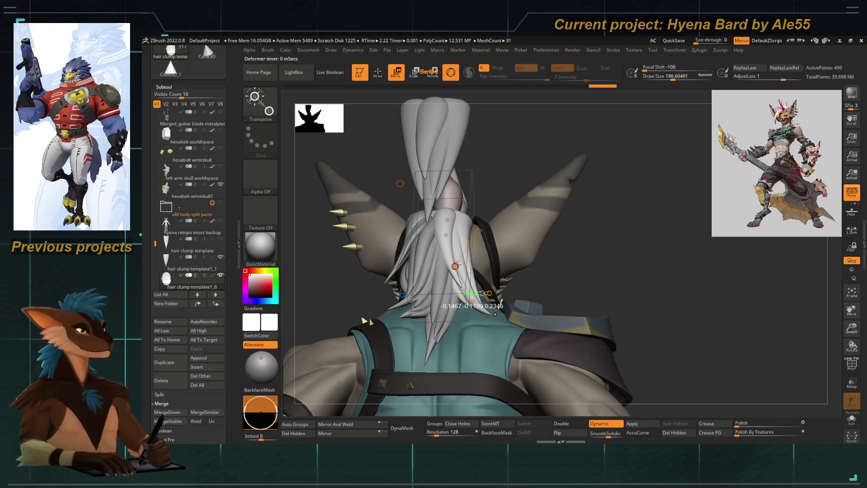
{"action": "left_click_drag", "start_coordinate": [452, 243], "coordinate": [450, 237]}
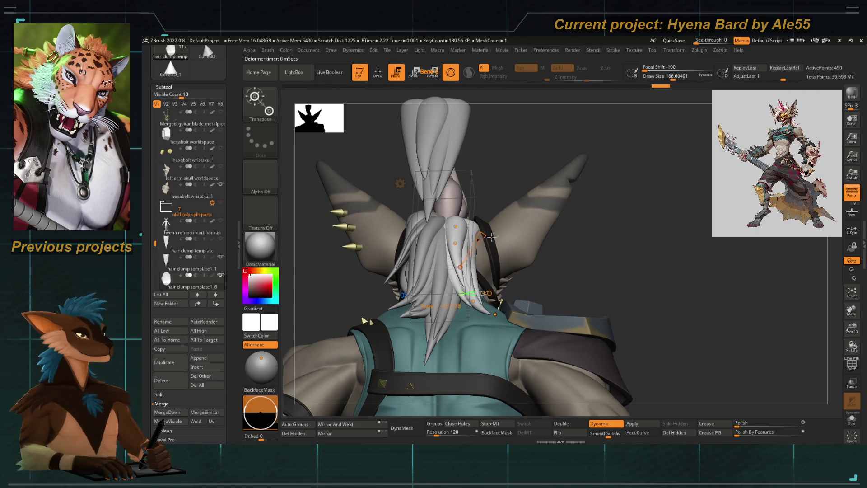
Curve the clump toward the shoulder, lifting the curve end and swinging the tip in
{"action": "mouse_move", "coordinate": [491, 237]}
{"action": "right_mouse_down"}
{"action": "mouse_move", "coordinate": [515, 258]}
{"action": "mouse_move", "coordinate": [497, 284]}
{"action": "right_mouse_up"}
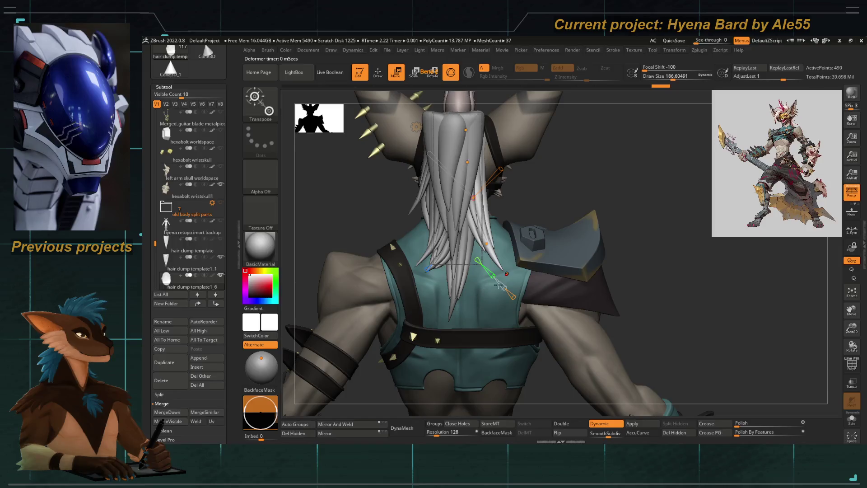
{"action": "left_click_drag", "start_coordinate": [507, 273], "coordinate": [522, 281]}
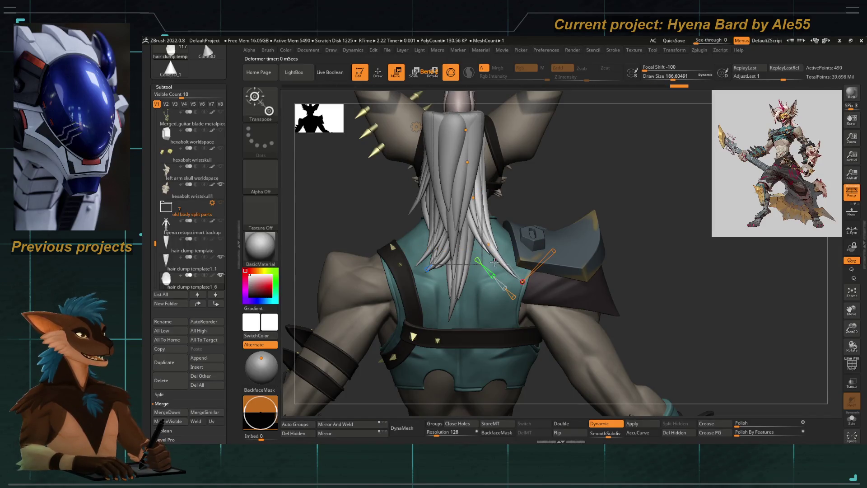
{"action": "left_click_drag", "start_coordinate": [488, 248], "coordinate": [476, 228]}
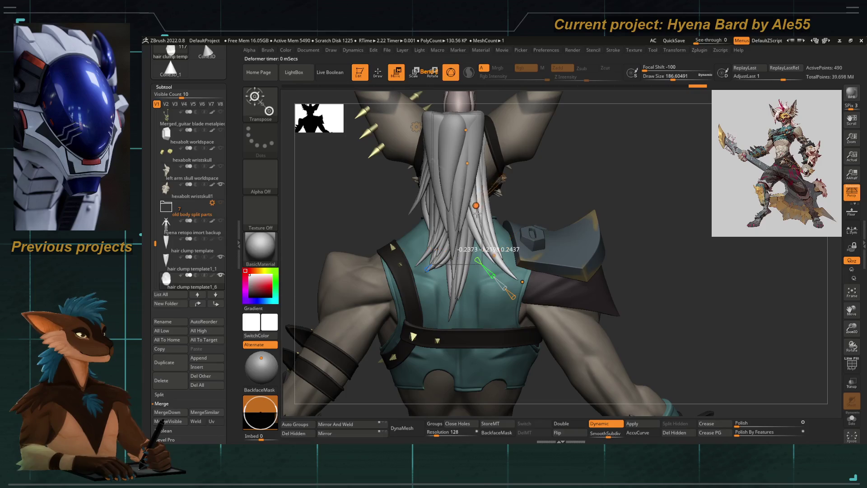
{"action": "mouse_move", "coordinate": [478, 246]}
{"action": "right_mouse_down"}
{"action": "mouse_move", "coordinate": [482, 259]}
{"action": "mouse_move", "coordinate": [498, 240]}
{"action": "right_mouse_up"}
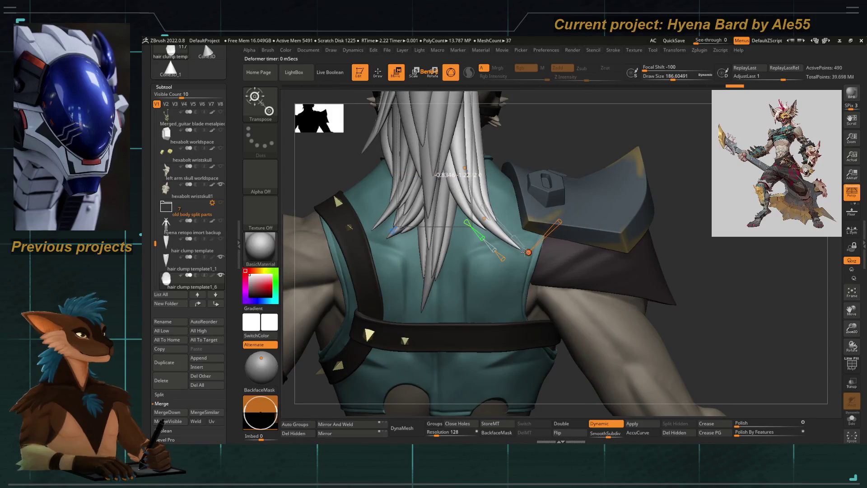
{"action": "mouse_move", "coordinate": [526, 252]}
{"action": "left_mouse_down"}
{"action": "mouse_move", "coordinate": [536, 236]}
{"action": "mouse_move", "coordinate": [468, 167]}
{"action": "mouse_move", "coordinate": [474, 176]}
{"action": "left_mouse_up"}
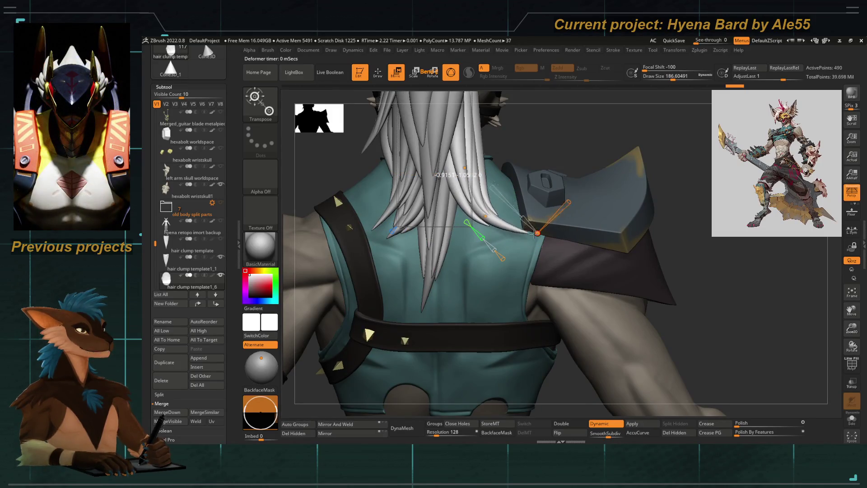
{"action": "right_click_drag", "start_coordinate": [487, 216], "coordinate": [493, 223]}
{"action": "left_click_drag", "start_coordinate": [501, 239], "coordinate": [502, 246]}
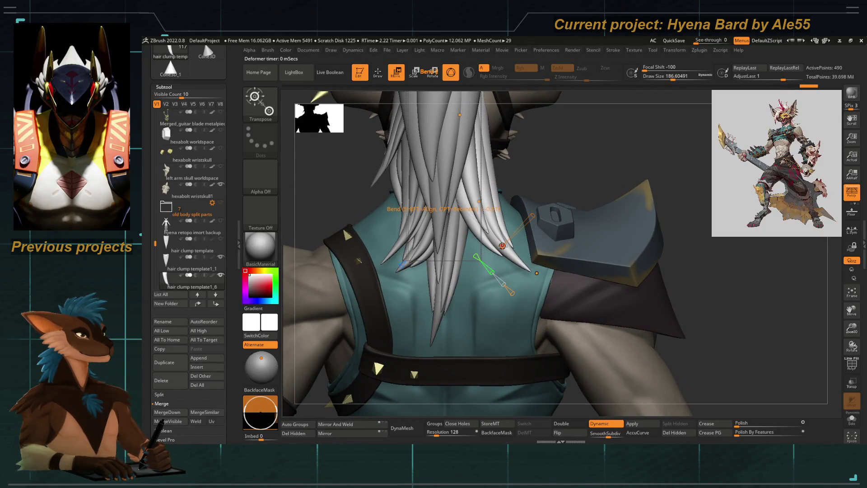
{"action": "left_click_drag", "start_coordinate": [503, 245], "coordinate": [503, 250]}
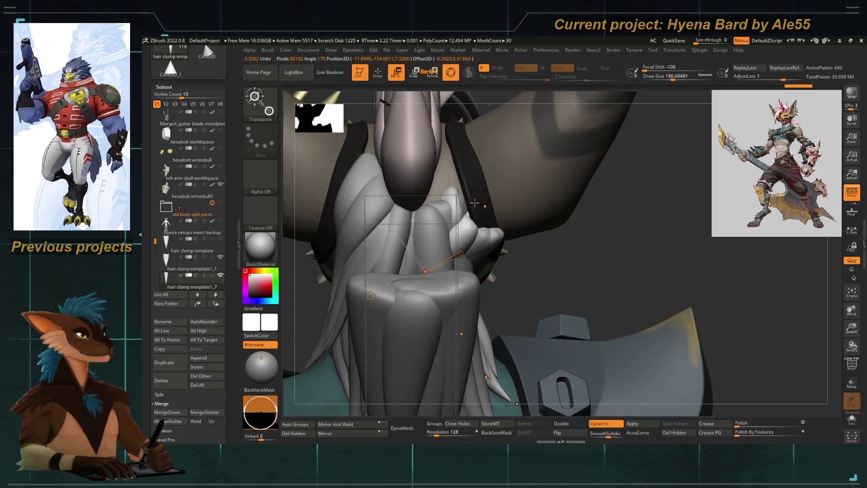
Increase the bend on the clump beside the neck, viewed close to the head
{"action": "right_click_drag", "start_coordinate": [515, 256], "coordinate": [479, 266]}
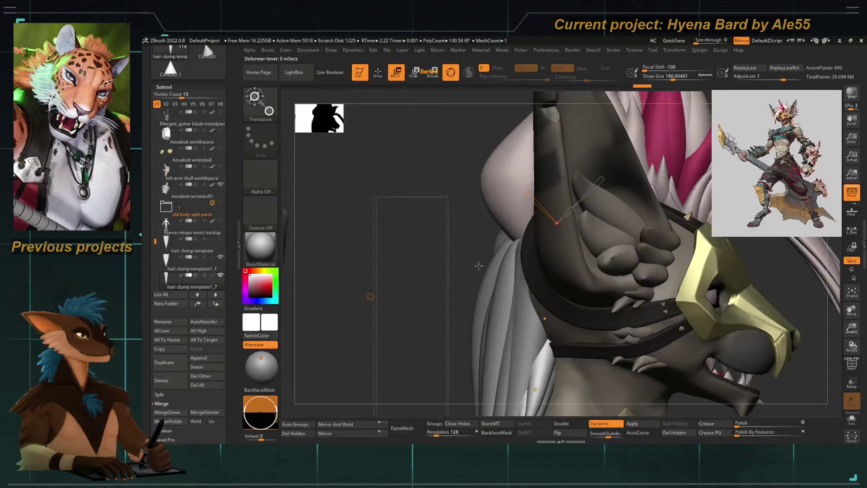
{"action": "left_click_drag", "start_coordinate": [546, 318], "coordinate": [535, 294]}
{"action": "right_click_drag", "start_coordinate": [456, 284], "coordinate": [497, 236]}
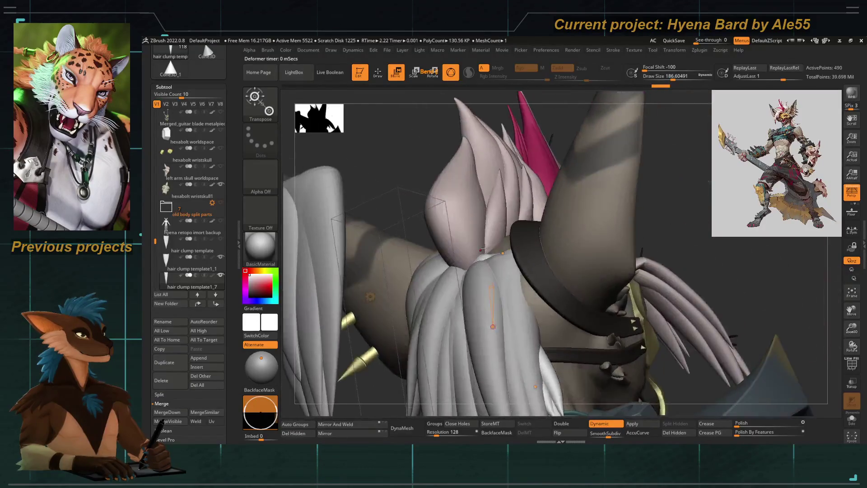
{"action": "left_click_drag", "start_coordinate": [545, 305], "coordinate": [542, 231]}
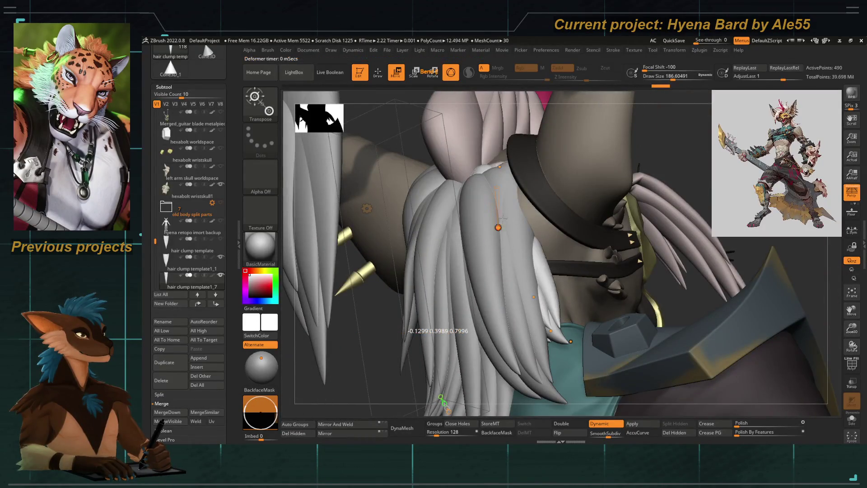
{"action": "mouse_move", "coordinate": [434, 176]}
{"action": "right_mouse_down"}
{"action": "mouse_move", "coordinate": [416, 152]}
{"action": "mouse_move", "coordinate": [451, 204]}
{"action": "right_mouse_up"}
{"action": "left_click_drag", "start_coordinate": [433, 205], "coordinate": [474, 231]}
{"action": "right_click_drag", "start_coordinate": [474, 271], "coordinate": [505, 203]}
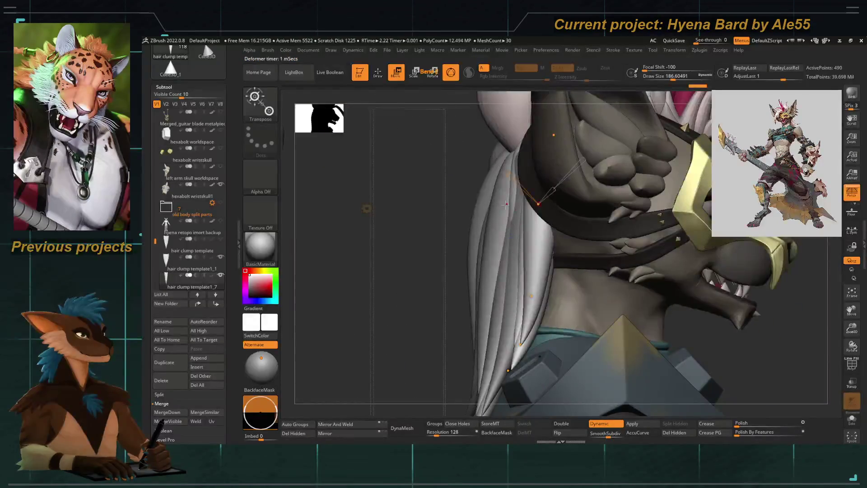
{"action": "left_click_drag", "start_coordinate": [538, 206], "coordinate": [539, 204]}
Review the hair from behind and bend the clump further along its curve
{"action": "mouse_move", "coordinate": [539, 150]}
{"action": "right_mouse_down"}
{"action": "mouse_move", "coordinate": [580, 289]}
{"action": "mouse_move", "coordinate": [458, 210]}
{"action": "right_mouse_up"}
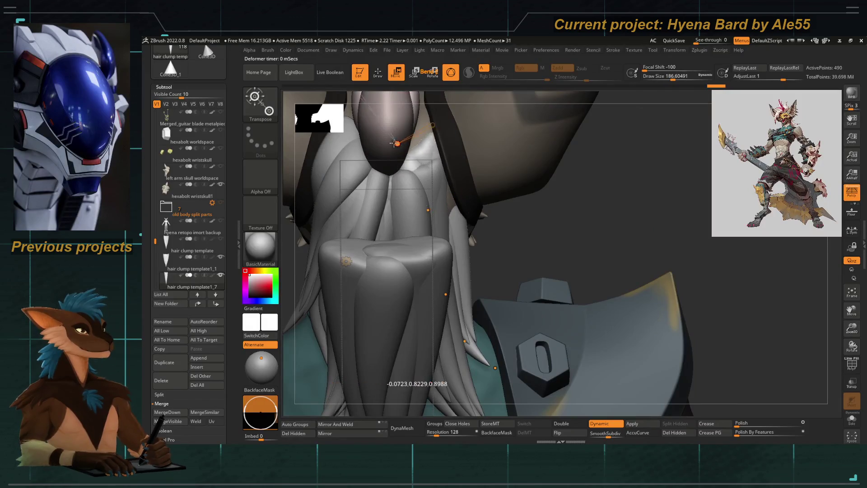
{"action": "mouse_move", "coordinate": [406, 145]}
{"action": "right_mouse_down"}
{"action": "mouse_move", "coordinate": [513, 230]}
{"action": "mouse_move", "coordinate": [474, 204]}
{"action": "right_mouse_up"}
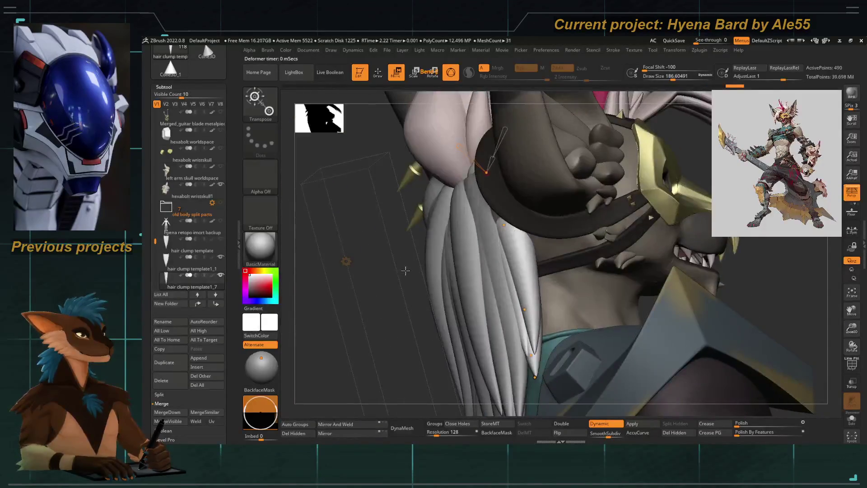
{"action": "left_click_drag", "start_coordinate": [536, 224], "coordinate": [511, 254]}
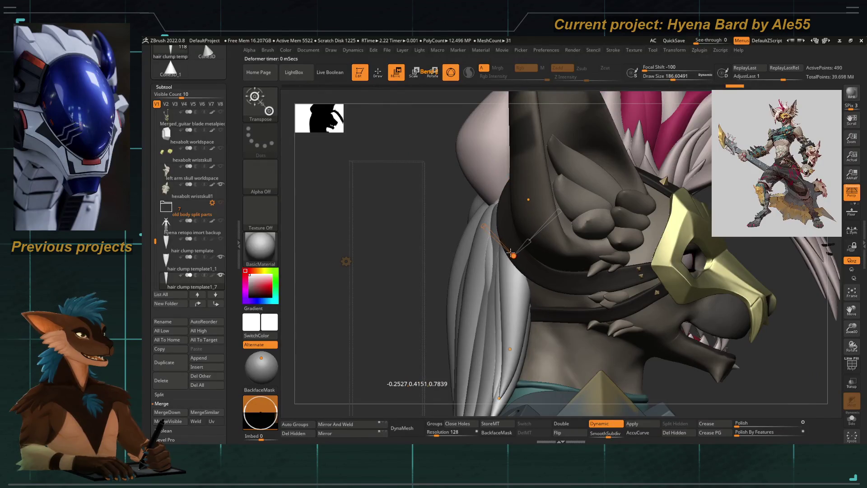
{"action": "right_click_drag", "start_coordinate": [494, 285], "coordinate": [490, 245]}
{"action": "left_click_drag", "start_coordinate": [498, 253], "coordinate": [501, 244]}
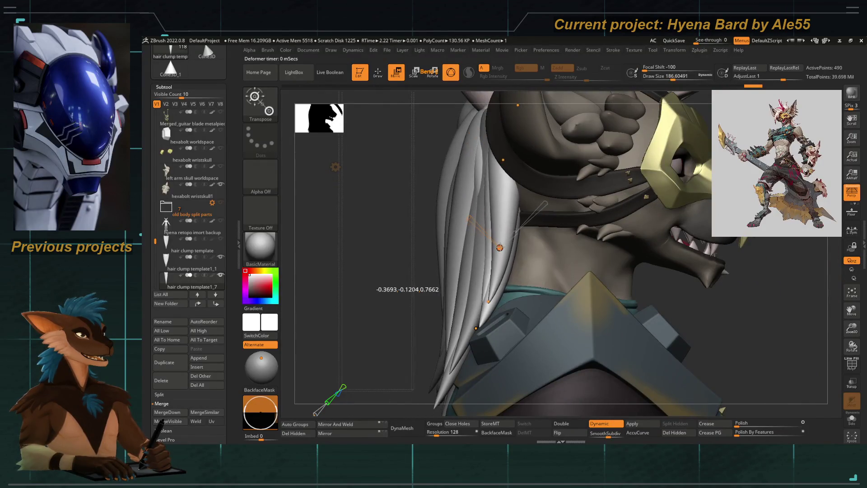
Switch to clump template1_6 and adjust its bend curve, checking back and side views
{"action": "left_click", "coordinate": [474, 279], "text": "alt"}
{"action": "right_click_drag", "start_coordinate": [473, 268], "coordinate": [478, 251]}
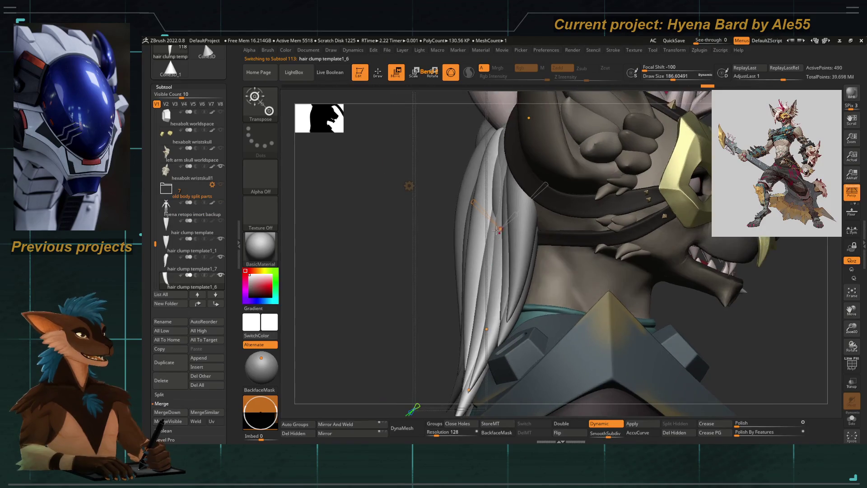
{"action": "left_click_drag", "start_coordinate": [475, 204], "coordinate": [494, 227]}
{"action": "right_click_drag", "start_coordinate": [433, 246], "coordinate": [489, 272]}
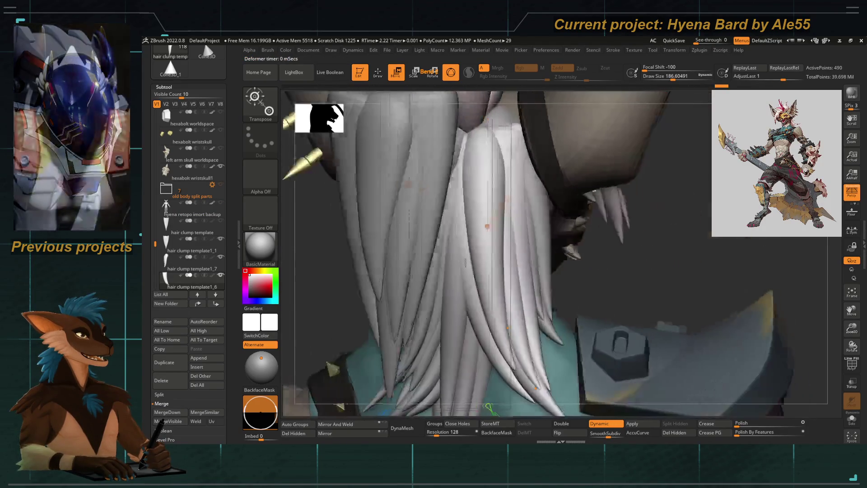
{"action": "right_click_drag", "start_coordinate": [559, 265], "coordinate": [450, 242]}
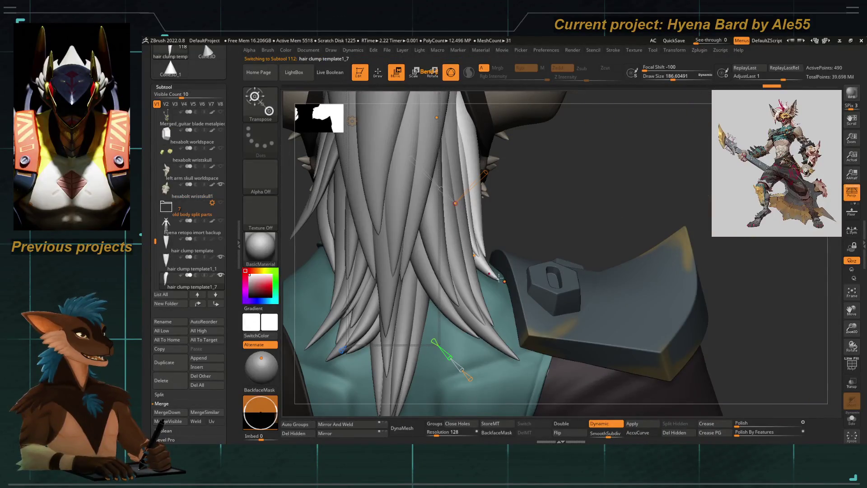
Reshape the clump tips into place and bend it again, creating copy template1_7
{"action": "left_click_drag", "start_coordinate": [500, 277], "coordinate": [459, 227]}
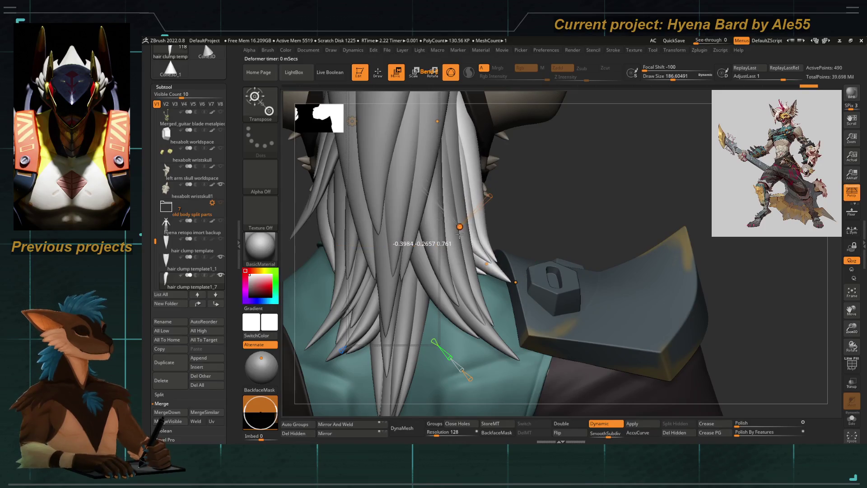
{"action": "mouse_move", "coordinate": [459, 235]}
{"action": "right_mouse_down", "text": "alt"}
{"action": "mouse_move", "coordinate": [446, 191]}
{"action": "mouse_move", "coordinate": [487, 239]}
{"action": "right_mouse_up", "text": "alt"}
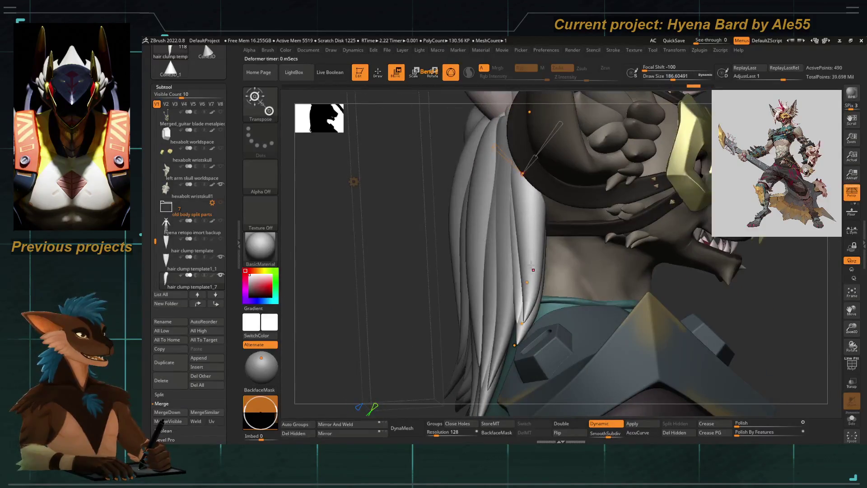
{"action": "mouse_move", "coordinate": [530, 268]}
{"action": "left_mouse_down"}
{"action": "mouse_move", "coordinate": [527, 281]}
{"action": "mouse_move", "coordinate": [533, 277]}
{"action": "left_mouse_up"}
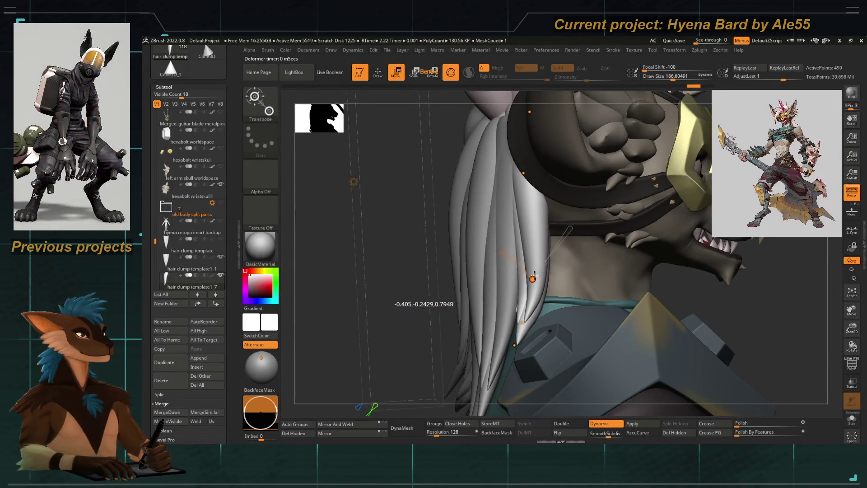
{"action": "left_click_drag", "start_coordinate": [526, 318], "coordinate": [508, 352]}
{"action": "mouse_move", "coordinate": [678, 305]}
{"action": "right_mouse_down"}
{"action": "mouse_move", "coordinate": [559, 248]}
{"action": "mouse_move", "coordinate": [514, 257]}
{"action": "right_mouse_up"}
{"action": "mouse_move", "coordinate": [474, 285]}
{"action": "left_mouse_down"}
{"action": "mouse_move", "coordinate": [466, 291]}
{"action": "mouse_move", "coordinate": [519, 218]}
{"action": "left_mouse_up"}
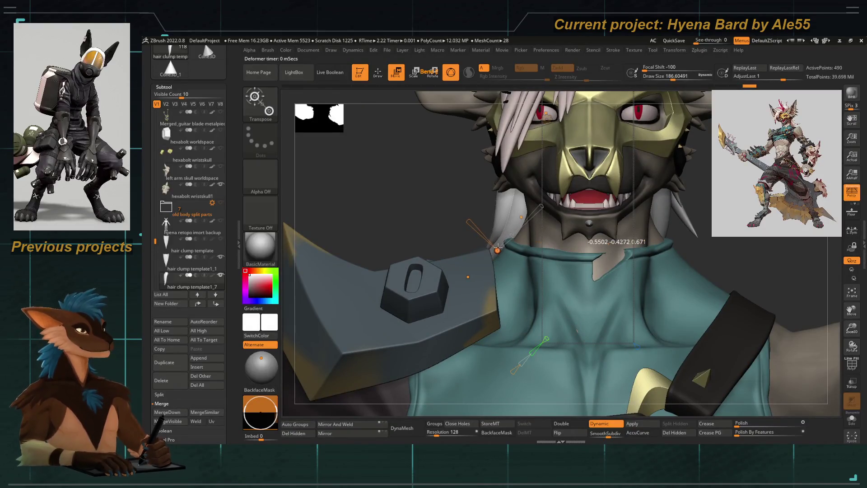
{"action": "mouse_move", "coordinate": [609, 305]}
{"action": "right_mouse_down"}
{"action": "mouse_move", "coordinate": [404, 248]}
{"action": "mouse_move", "coordinate": [497, 239]}
{"action": "right_mouse_up"}
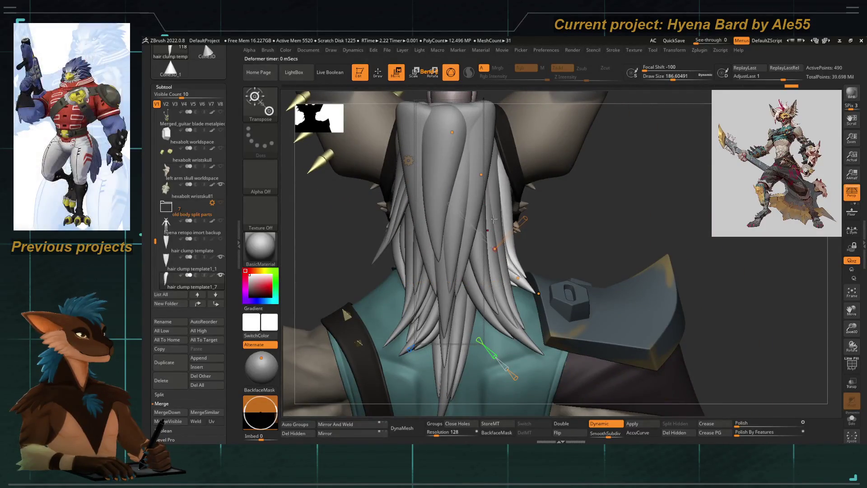
Select clump template1_5 and reposition it with a Transpose line along the clump
{"action": "left_click", "coordinate": [481, 175]}
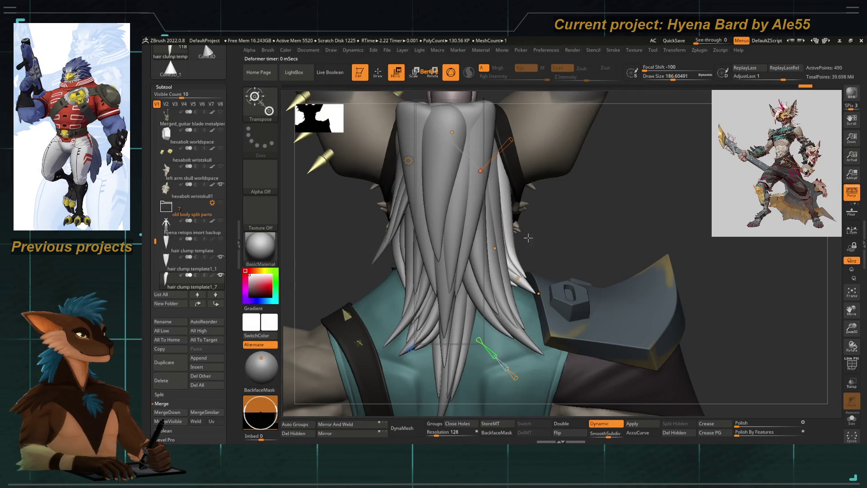
{"action": "right_click_drag", "start_coordinate": [528, 236], "coordinate": [501, 242]}
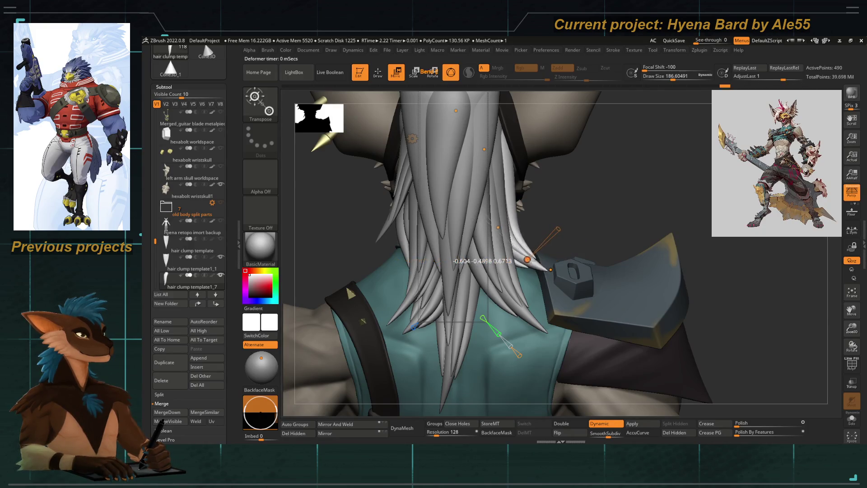
{"action": "right_click_drag", "start_coordinate": [610, 203], "coordinate": [401, 213]}
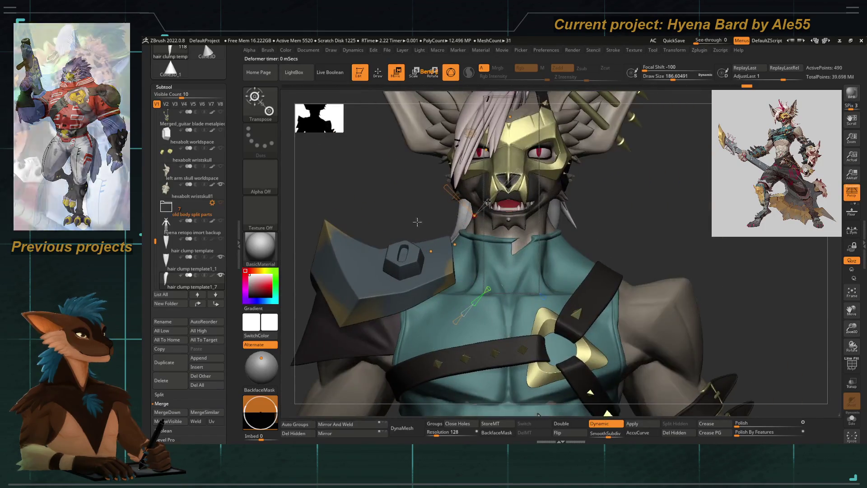
{"action": "left_click", "coordinate": [556, 215], "text": "alt"}
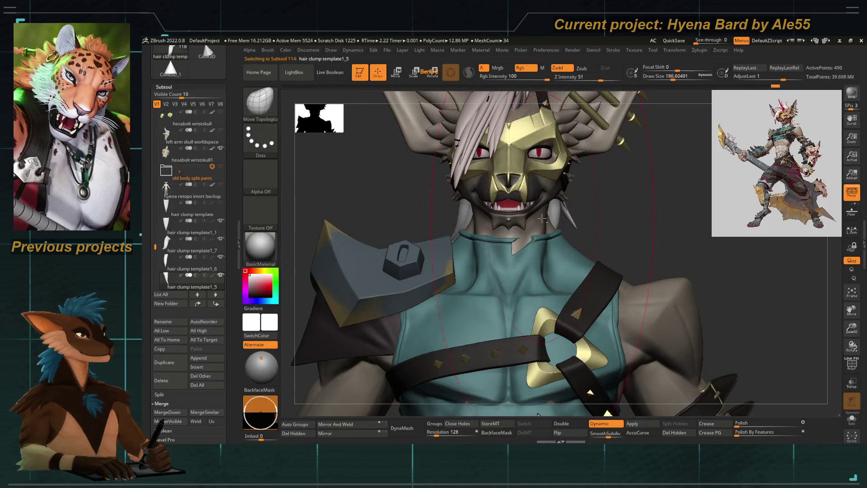
{"action": "key", "text": "w"}
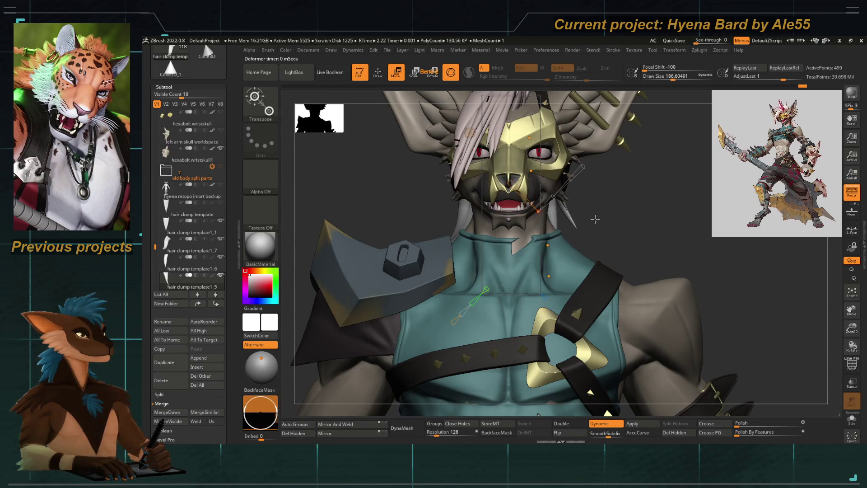
{"action": "right_click_drag", "start_coordinate": [594, 218], "coordinate": [407, 224]}
{"action": "left_click_drag", "start_coordinate": [516, 302], "coordinate": [487, 288]}
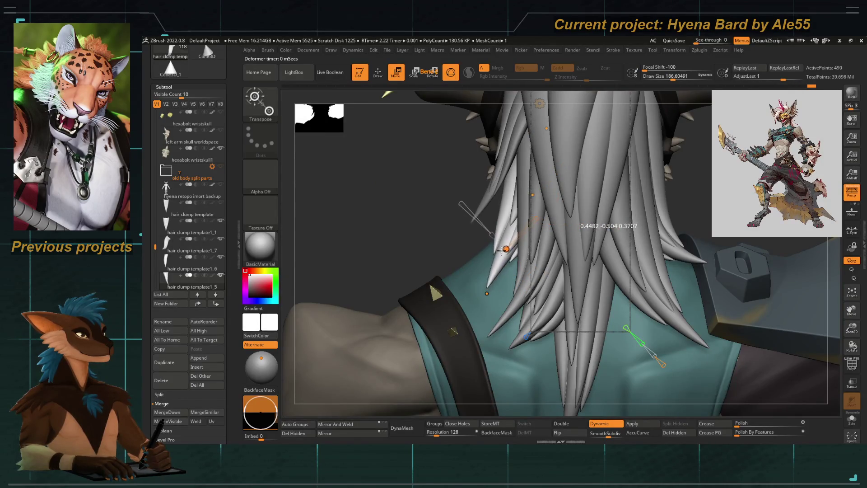
Orbit between the face and the back of the head to check the mane
{"action": "mouse_move", "coordinate": [474, 257]}
{"action": "right_mouse_down"}
{"action": "mouse_move", "coordinate": [450, 261]}
{"action": "mouse_move", "coordinate": [537, 227]}
{"action": "right_mouse_up"}
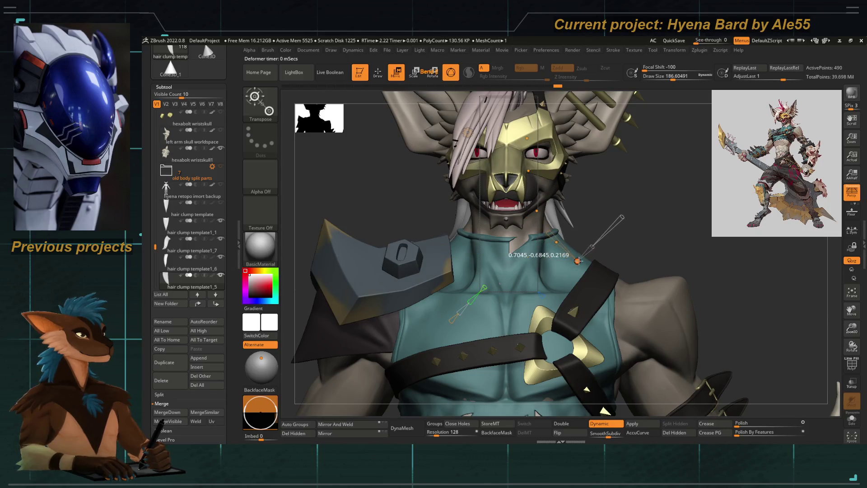
{"action": "right_click_drag", "start_coordinate": [609, 238], "coordinate": [474, 267]}
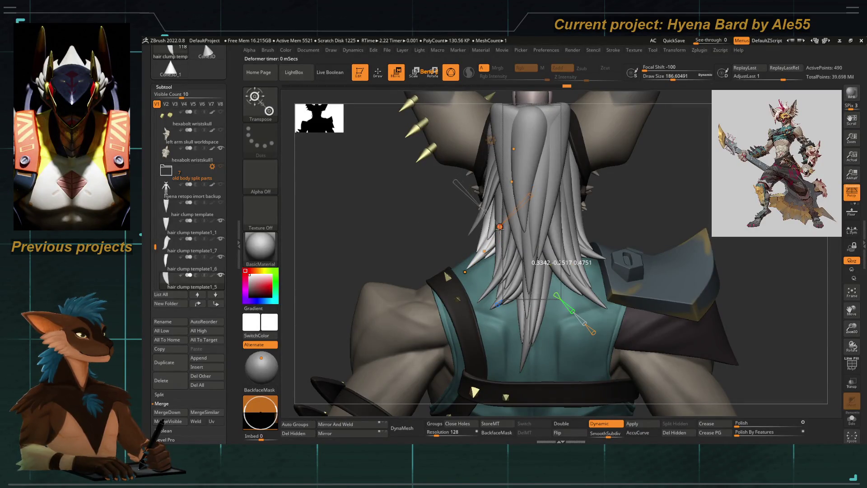
{"action": "mouse_move", "coordinate": [501, 223]}
{"action": "right_mouse_down"}
{"action": "mouse_move", "coordinate": [451, 243]}
{"action": "mouse_move", "coordinate": [358, 186]}
{"action": "mouse_move", "coordinate": [339, 202]}
{"action": "mouse_move", "coordinate": [432, 251]}
{"action": "mouse_move", "coordinate": [469, 236]}
{"action": "right_mouse_up"}
{"action": "right_click_drag", "start_coordinate": [520, 261], "coordinate": [535, 250]}
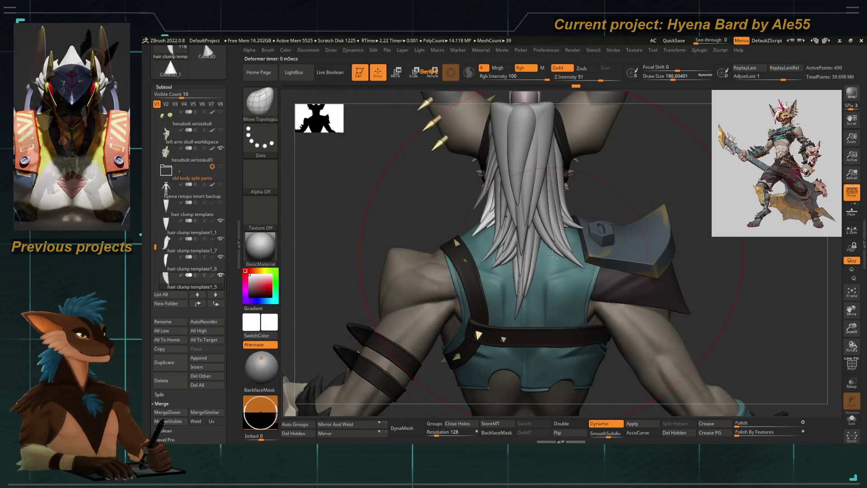
Draw a Transpose line on clump template1_6, then leave Transpose and view from the side
{"action": "left_click", "coordinate": [556, 239], "text": "alt"}
{"action": "key", "text": "w"}
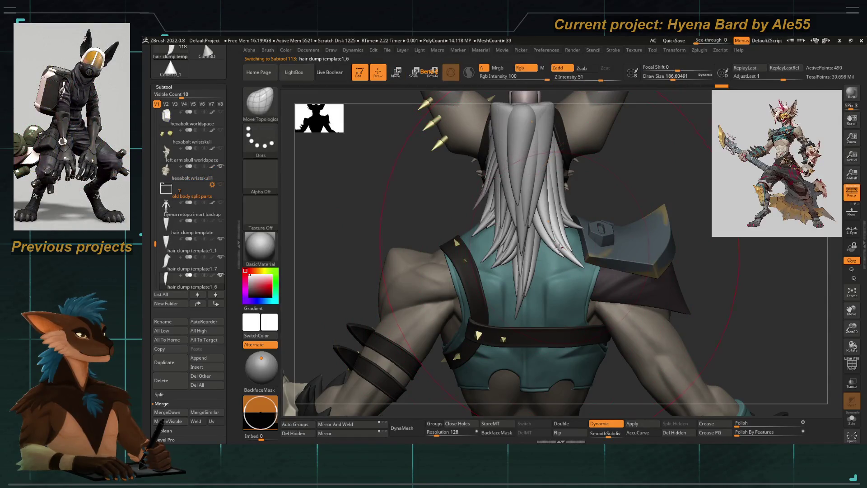
{"action": "left_click_drag", "start_coordinate": [546, 257], "coordinate": [582, 291]}
{"action": "key", "text": "q"}
{"action": "mouse_move", "coordinate": [474, 271]}
{"action": "right_mouse_down"}
{"action": "mouse_move", "coordinate": [448, 291]}
{"action": "mouse_move", "coordinate": [502, 267]}
{"action": "mouse_move", "coordinate": [448, 267]}
{"action": "mouse_move", "coordinate": [535, 279]}
{"action": "mouse_move", "coordinate": [474, 258]}
{"action": "mouse_move", "coordinate": [458, 231]}
{"action": "mouse_move", "coordinate": [484, 251]}
{"action": "mouse_move", "coordinate": [505, 298]}
{"action": "mouse_move", "coordinate": [528, 319]}
{"action": "mouse_move", "coordinate": [483, 222]}
{"action": "mouse_move", "coordinate": [497, 248]}
{"action": "mouse_move", "coordinate": [505, 227]}
{"action": "mouse_move", "coordinate": [489, 242]}
{"action": "right_mouse_up"}
Select clump template1_7 then template1_3 and bring up the Transpose line on it
{"action": "left_click", "coordinate": [528, 279], "text": "alt"}
{"action": "left_click", "coordinate": [506, 299], "text": "alt"}
{"action": "key", "text": "w"}
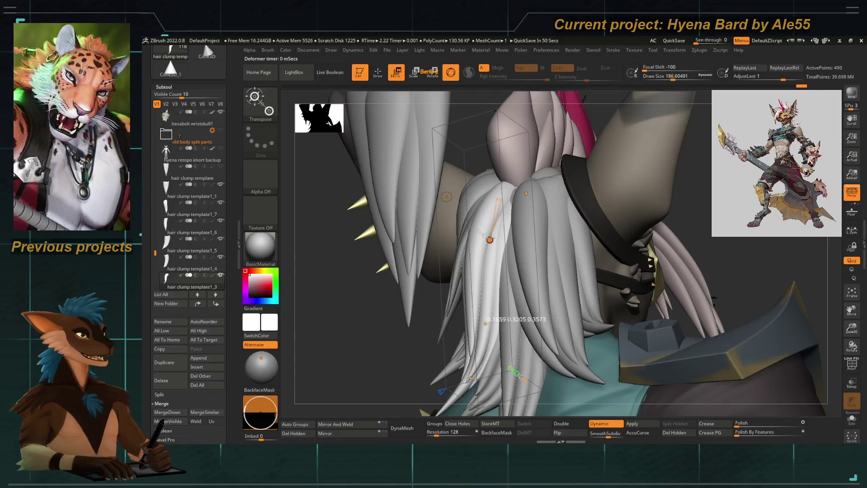
Select clumps template1_2 and template1_6 and grab the top deformer handle
{"action": "left_click", "coordinate": [505, 291], "text": "alt"}
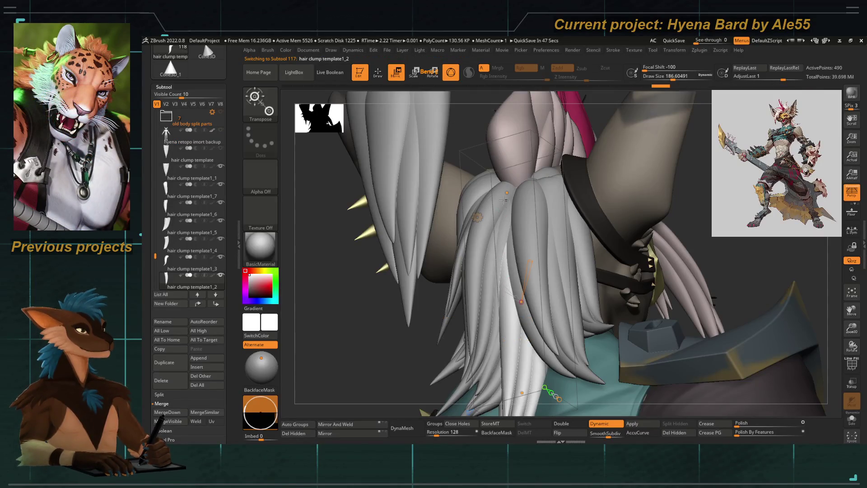
{"action": "left_click", "coordinate": [528, 206], "text": "alt"}
{"action": "left_click", "coordinate": [539, 185]}
Orbit close around the layered mane and hide the UI with Tab
{"action": "right_click_drag", "start_coordinate": [402, 353], "coordinate": [420, 325]}
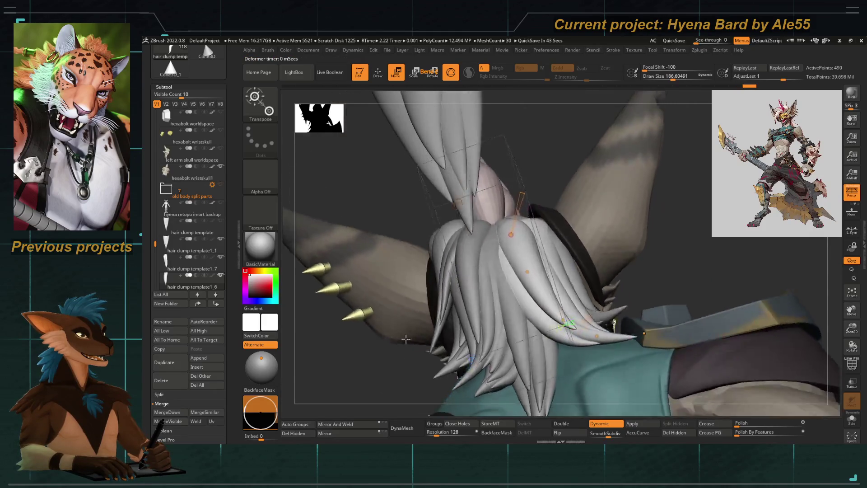
{"action": "mouse_move", "coordinate": [433, 380]}
{"action": "right_mouse_down", "text": "ctrl"}
{"action": "mouse_move", "coordinate": [509, 267]}
{"action": "mouse_move", "coordinate": [539, 253]}
{"action": "right_mouse_up", "text": "ctrl"}
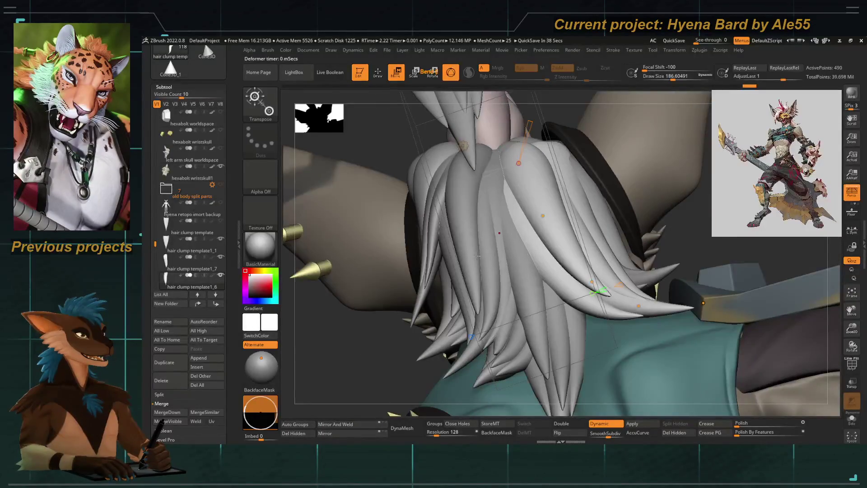
{"action": "right_click_drag", "start_coordinate": [477, 257], "coordinate": [409, 317]}
{"action": "mouse_move", "coordinate": [463, 232]}
{"action": "right_mouse_down"}
{"action": "mouse_move", "coordinate": [561, 264]}
{"action": "mouse_move", "coordinate": [486, 281]}
{"action": "right_mouse_up"}
{"action": "key", "text": "Tab"}
{"action": "key", "text": "Tab"}
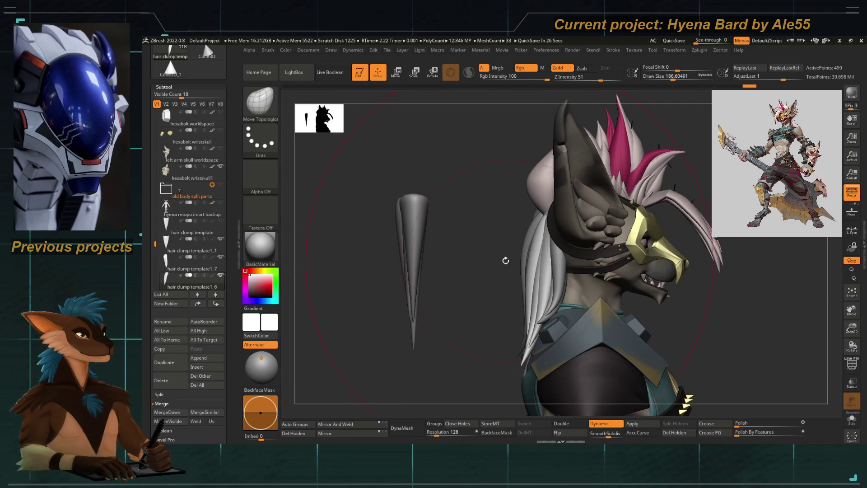
Duplicate the cone hair clump template as hair clump template1_8 and move the copy aside with the gizmo
{"action": "mouse_move", "coordinate": [482, 268]}
{"action": "right_mouse_down"}
{"action": "mouse_move", "coordinate": [499, 255]}
{"action": "mouse_move", "coordinate": [474, 237]}
{"action": "right_mouse_up"}
{"action": "key", "text": "f"}
{"action": "key", "text": "w"}
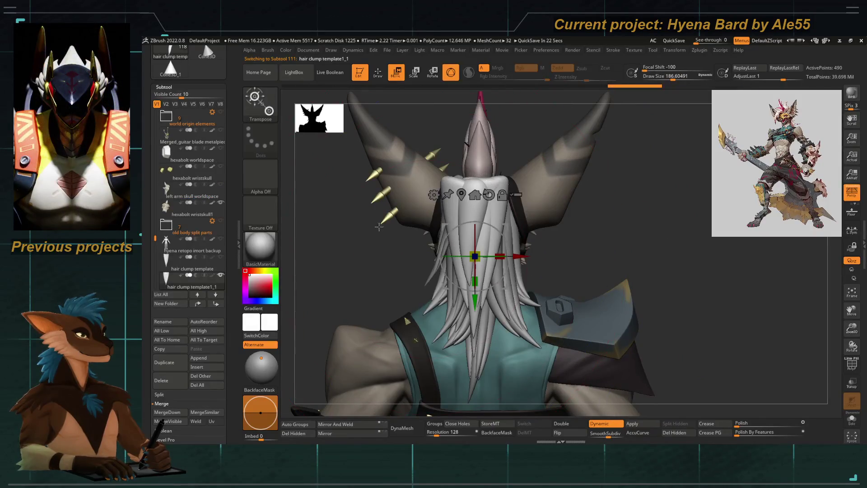
{"action": "right_click_drag", "start_coordinate": [431, 208], "coordinate": [379, 254]}
{"action": "left_click", "coordinate": [180, 359]}
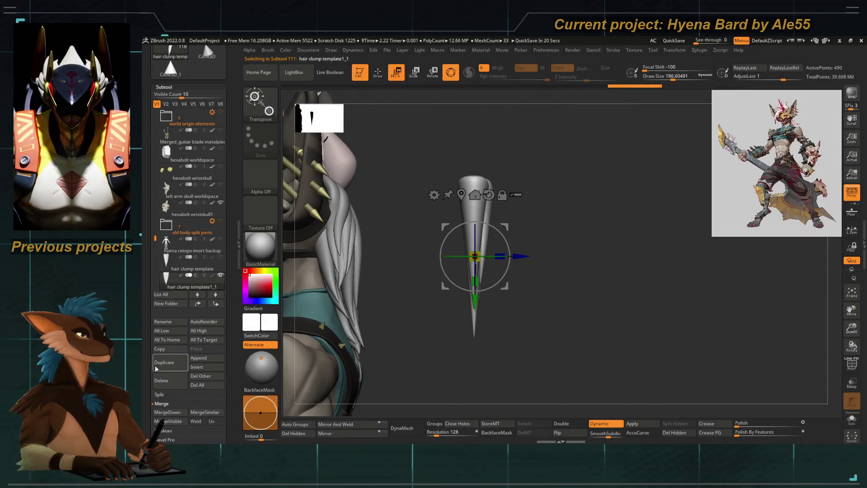
{"action": "left_click", "coordinate": [164, 360]}
{"action": "left_click_drag", "start_coordinate": [515, 257], "coordinate": [421, 257]}
{"action": "key", "text": "f"}
Bring the new clump to the back of the head and offer the gizmo's deformer choices
{"action": "mouse_move", "coordinate": [467, 161]}
{"action": "right_mouse_down"}
{"action": "mouse_move", "coordinate": [475, 224]}
{"action": "mouse_move", "coordinate": [488, 205]}
{"action": "right_mouse_up"}
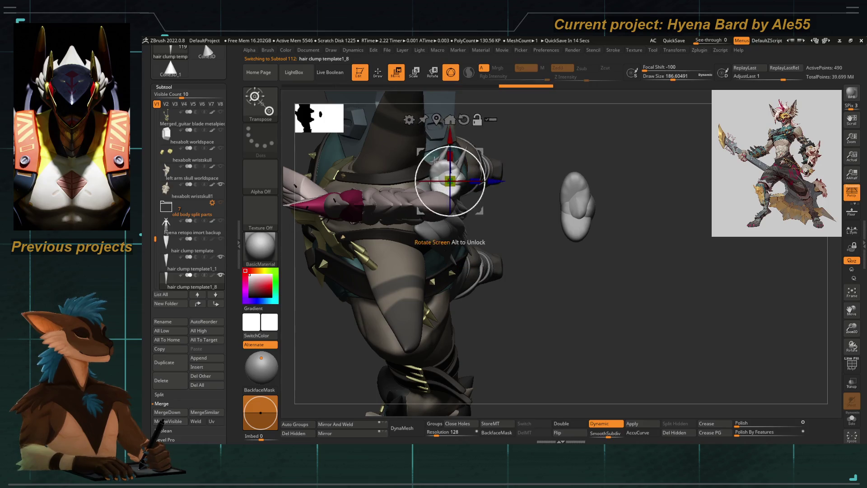
{"action": "right_click_drag", "start_coordinate": [609, 305], "coordinate": [489, 233]}
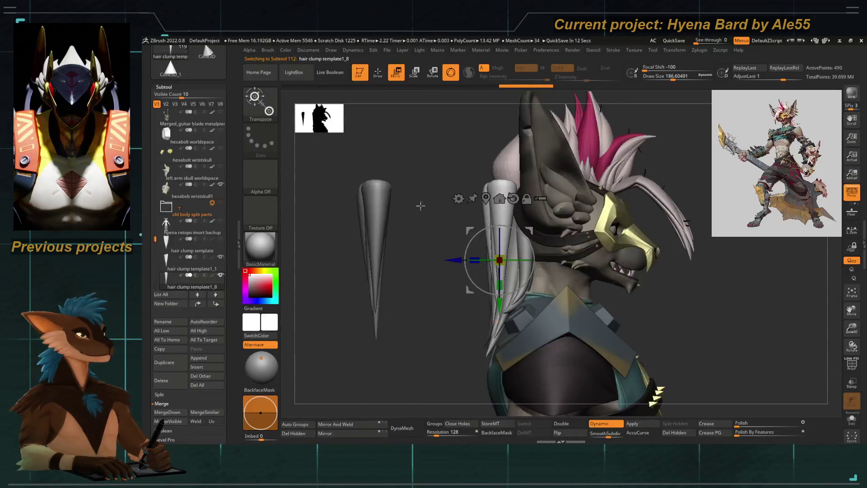
{"action": "right_click_drag", "start_coordinate": [420, 206], "coordinate": [421, 254]}
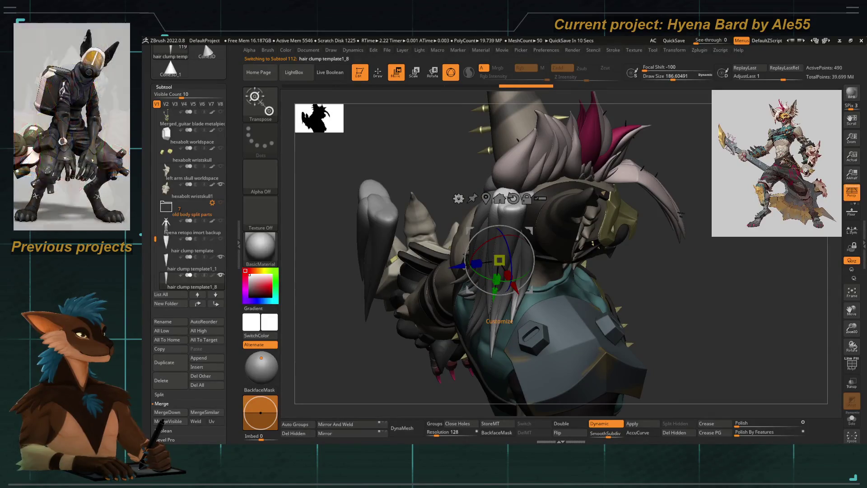
{"action": "left_click", "coordinate": [459, 198]}
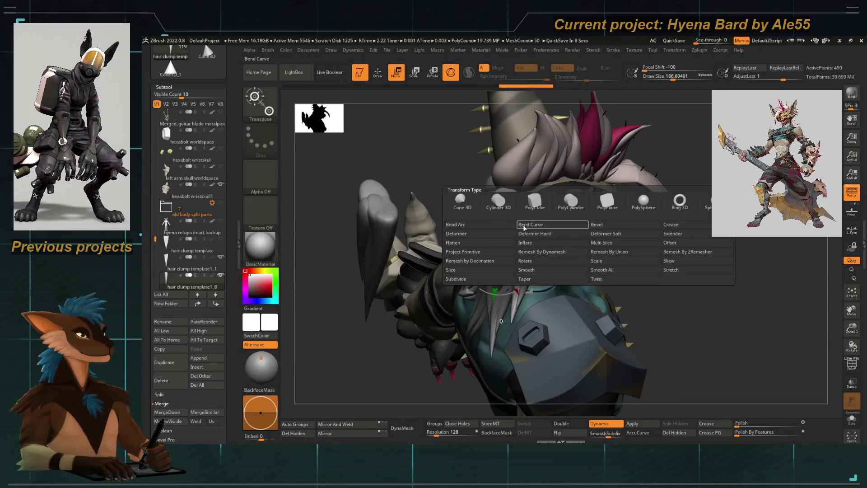
Attach a Bend Curve deformer to the clump and pull a handle to curve it down the back
{"action": "left_click", "coordinate": [530, 224]}
{"action": "right_click_drag", "start_coordinate": [501, 284], "coordinate": [472, 326]}
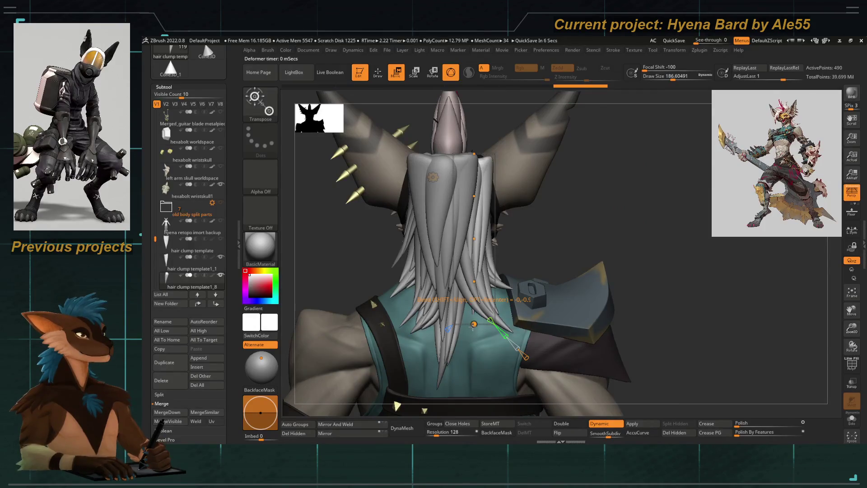
{"action": "left_click_drag", "start_coordinate": [522, 248], "coordinate": [497, 267]}
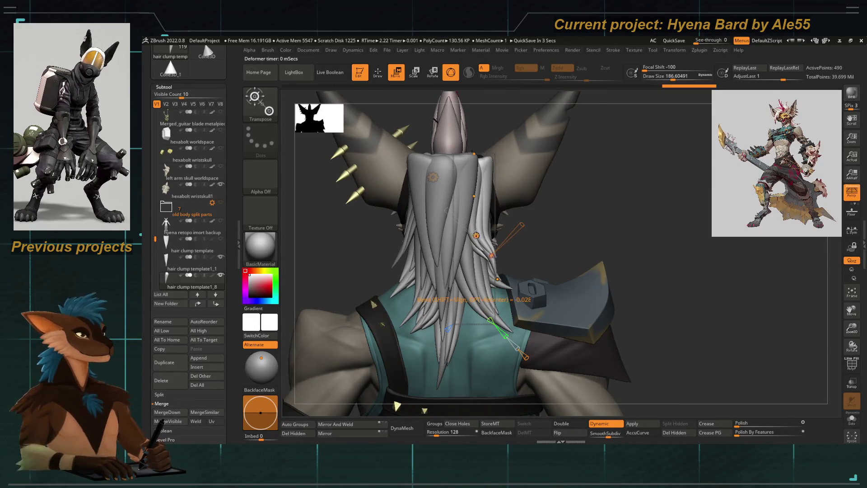
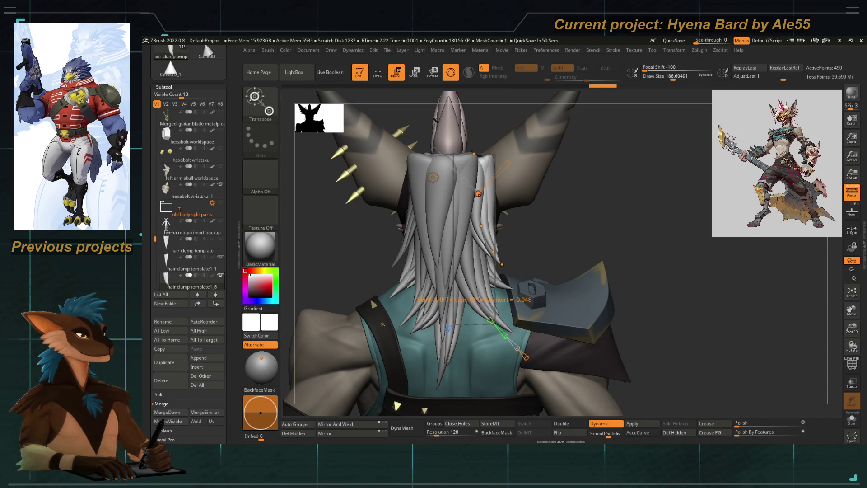
Twist the hair clump on the shoulder and check it from behind the head
{"action": "mouse_move", "coordinate": [318, 271]}
{"action": "right_mouse_down"}
{"action": "mouse_move", "coordinate": [404, 310]}
{"action": "mouse_move", "coordinate": [487, 274]}
{"action": "right_mouse_up"}
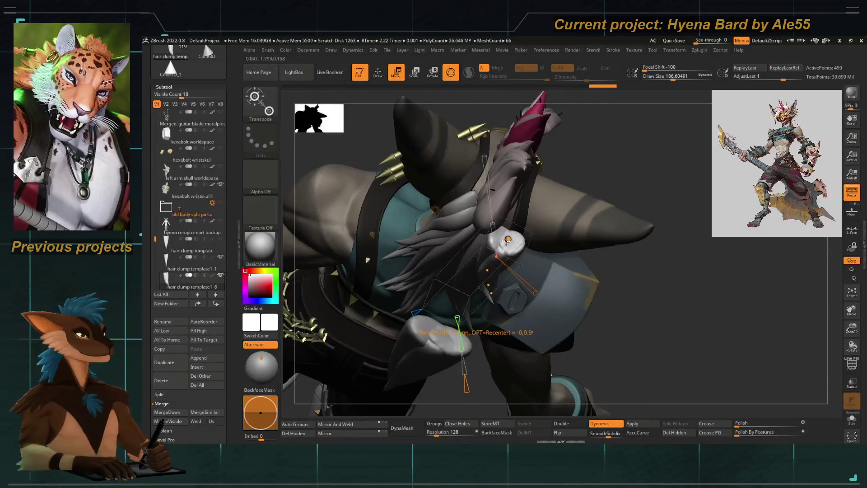
{"action": "right_click_drag", "start_coordinate": [506, 246], "coordinate": [475, 260]}
{"action": "left_click_drag", "start_coordinate": [488, 259], "coordinate": [472, 245]}
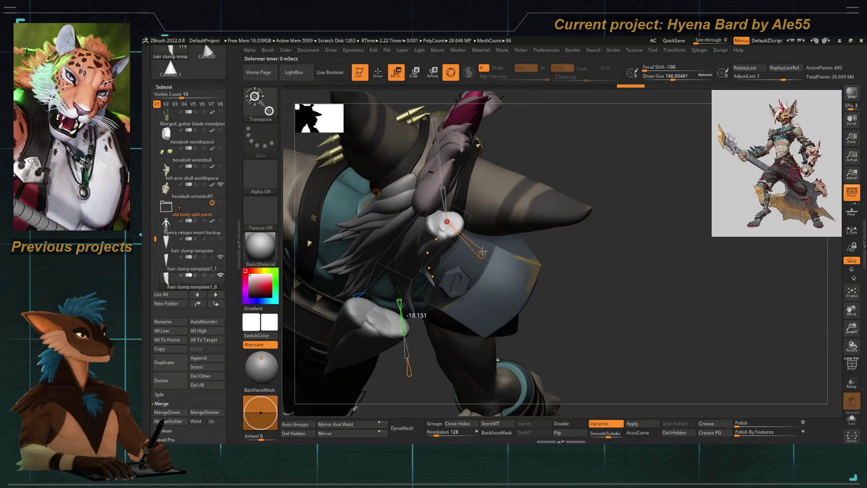
{"action": "mouse_move", "coordinate": [526, 264]}
{"action": "right_mouse_down"}
{"action": "mouse_move", "coordinate": [474, 258]}
{"action": "mouse_move", "coordinate": [467, 231]}
{"action": "right_mouse_up"}
{"action": "left_click_drag", "start_coordinate": [484, 182], "coordinate": [467, 203]}
{"action": "mouse_move", "coordinate": [514, 257]}
{"action": "right_mouse_down"}
{"action": "mouse_move", "coordinate": [474, 244]}
{"action": "mouse_move", "coordinate": [520, 279]}
{"action": "mouse_move", "coordinate": [367, 235]}
{"action": "mouse_move", "coordinate": [475, 244]}
{"action": "right_mouse_up"}
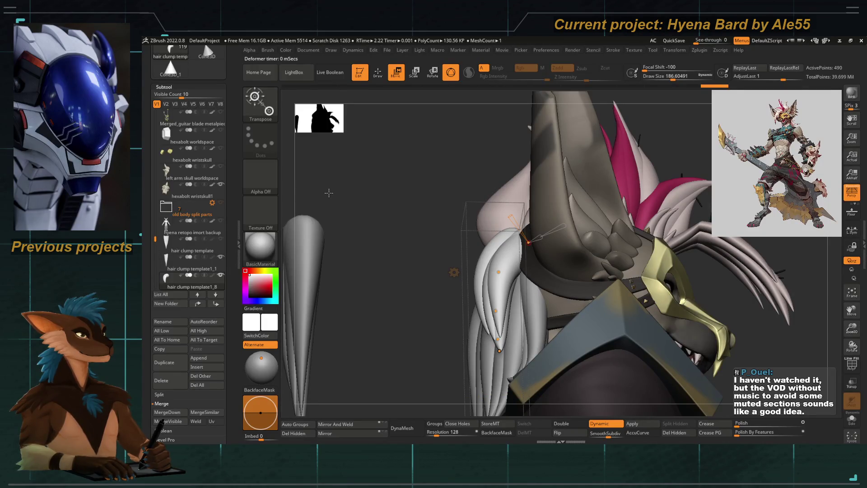
{"action": "right_click_drag", "start_coordinate": [415, 223], "coordinate": [410, 233]}
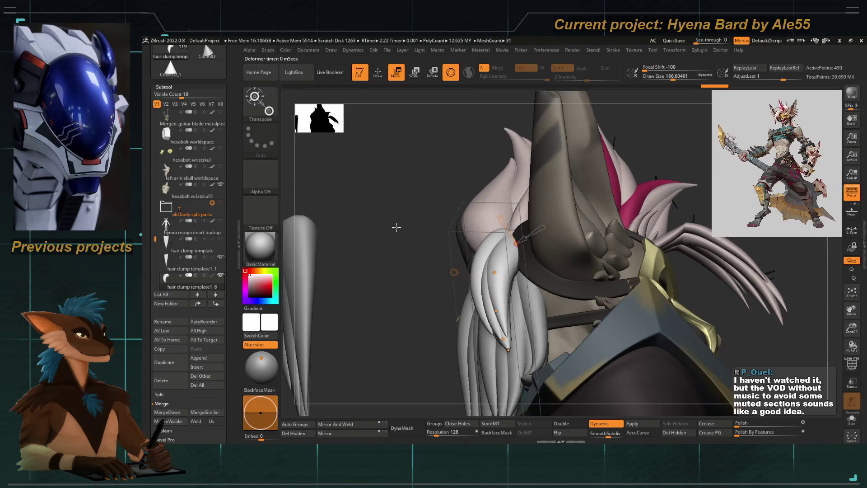
Bend the shoulder hair clump up and outward, refining its curve over the shoulder
{"action": "mouse_move", "coordinate": [400, 216]}
{"action": "right_mouse_down"}
{"action": "mouse_move", "coordinate": [603, 299]}
{"action": "mouse_move", "coordinate": [482, 268]}
{"action": "right_mouse_up"}
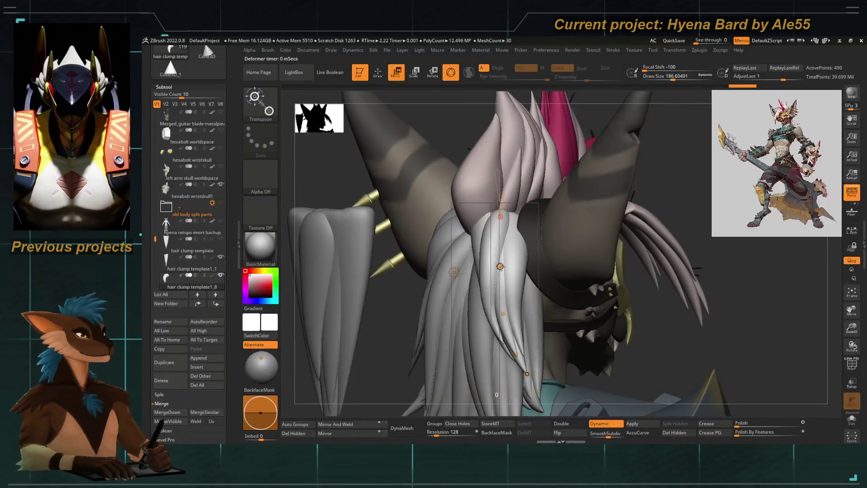
{"action": "left_click_drag", "start_coordinate": [500, 266], "coordinate": [506, 254]}
{"action": "mouse_move", "coordinate": [468, 221]}
{"action": "right_mouse_down"}
{"action": "mouse_move", "coordinate": [419, 204]}
{"action": "mouse_move", "coordinate": [475, 237]}
{"action": "right_mouse_up"}
{"action": "mouse_move", "coordinate": [550, 306]}
{"action": "left_mouse_down"}
{"action": "mouse_move", "coordinate": [574, 295]}
{"action": "mouse_move", "coordinate": [562, 271]}
{"action": "left_mouse_up"}
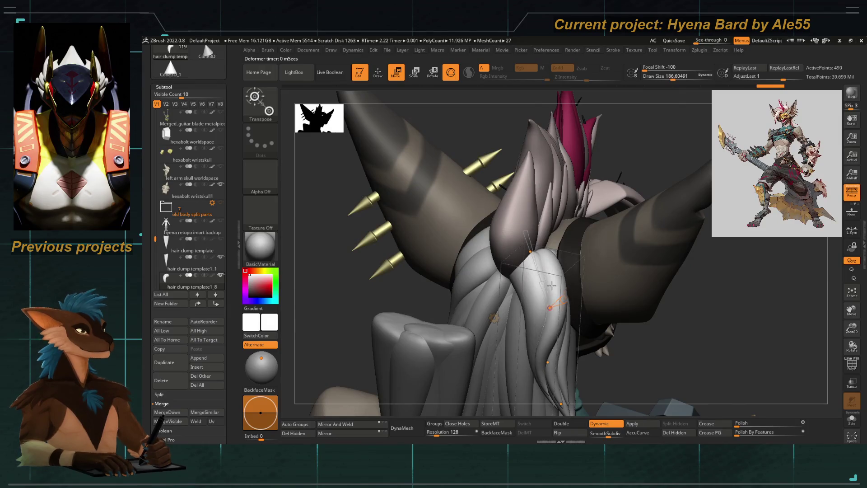
{"action": "mouse_move", "coordinate": [515, 304]}
{"action": "right_mouse_down"}
{"action": "mouse_move", "coordinate": [503, 276]}
{"action": "mouse_move", "coordinate": [407, 261]}
{"action": "right_mouse_up"}
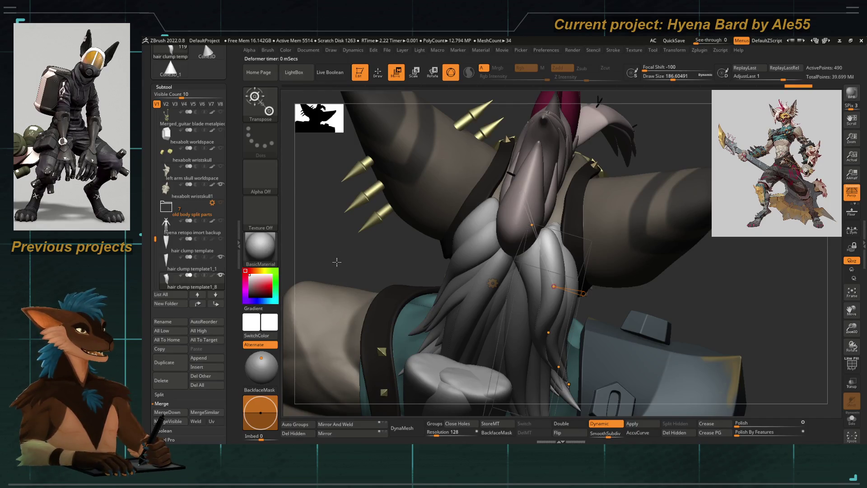
{"action": "left_click_drag", "start_coordinate": [352, 250], "coordinate": [328, 258]}
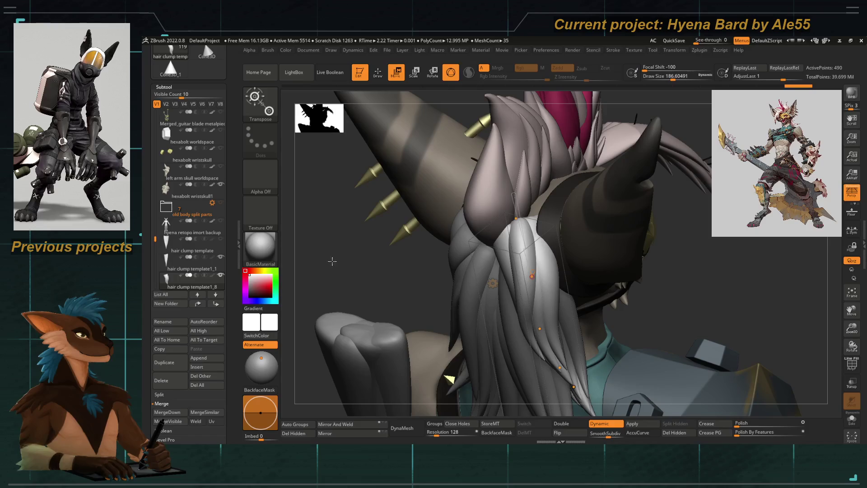
{"action": "left_click_drag", "start_coordinate": [344, 266], "coordinate": [372, 258]}
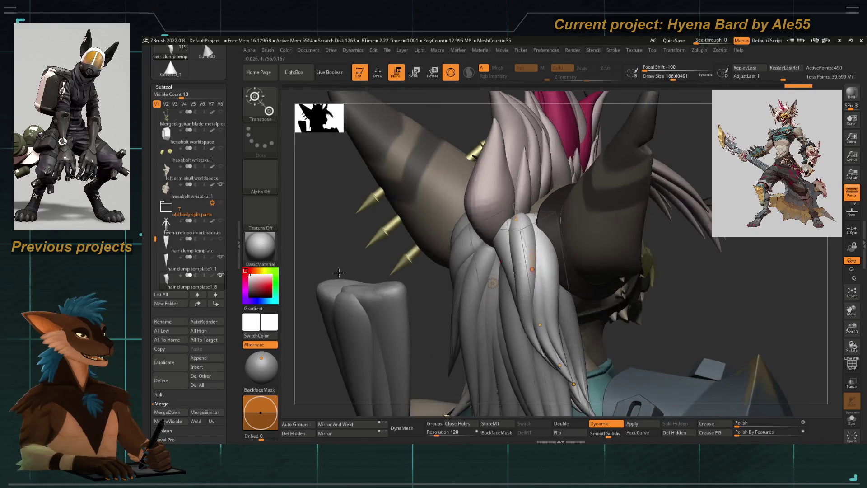
{"action": "mouse_move", "coordinate": [371, 258]}
{"action": "right_mouse_down"}
{"action": "mouse_move", "coordinate": [546, 238]}
{"action": "mouse_move", "coordinate": [376, 260]}
{"action": "right_mouse_up"}
{"action": "left_click_drag", "start_coordinate": [379, 258], "coordinate": [370, 262]}
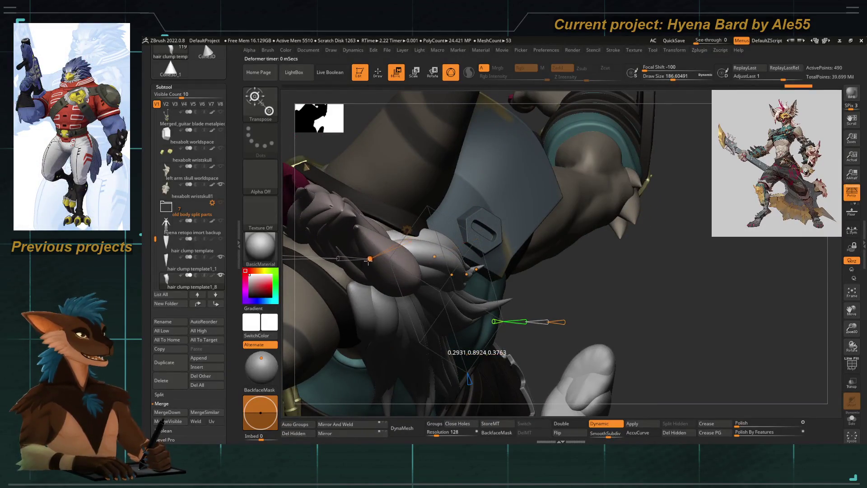
Bend the hair clump beside the face and re-angle a clump at the back of the head
{"action": "mouse_move", "coordinate": [466, 277]}
{"action": "right_mouse_down"}
{"action": "mouse_move", "coordinate": [407, 223]}
{"action": "mouse_move", "coordinate": [379, 217]}
{"action": "right_mouse_up"}
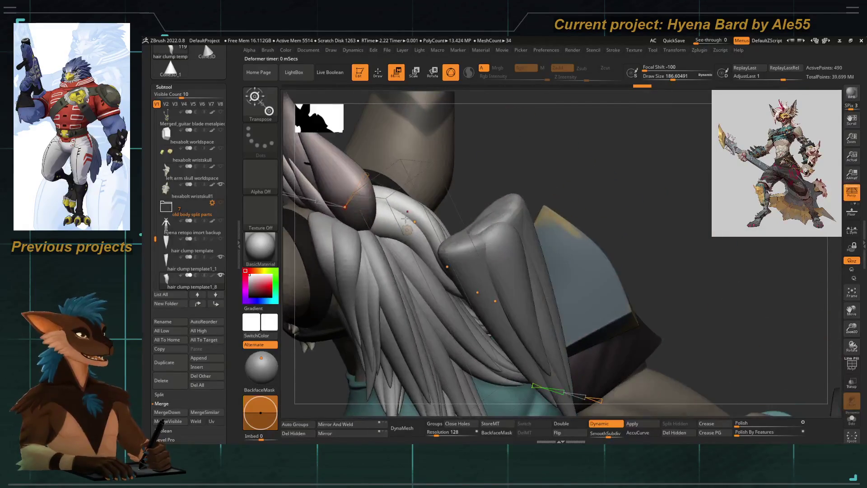
{"action": "left_click_drag", "start_coordinate": [414, 222], "coordinate": [406, 227]}
{"action": "right_click_drag", "start_coordinate": [420, 231], "coordinate": [498, 259]}
{"action": "left_click_drag", "start_coordinate": [430, 177], "coordinate": [448, 249]}
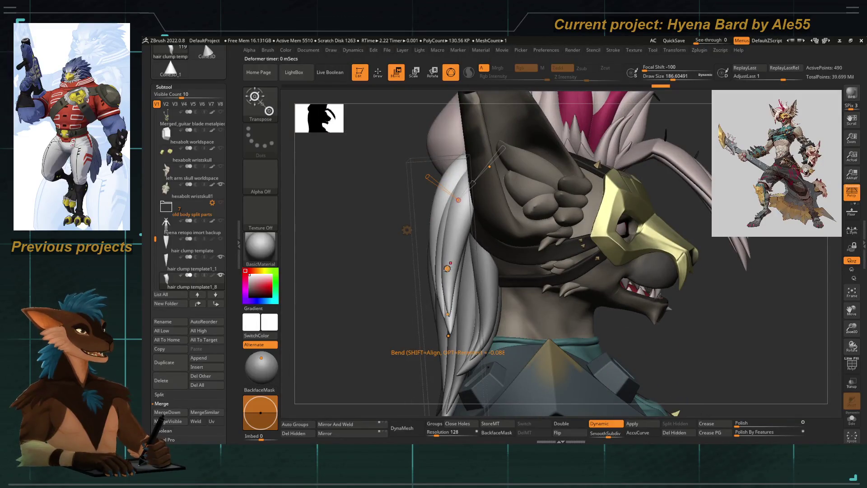
{"action": "mouse_move", "coordinate": [448, 248]}
{"action": "right_mouse_down"}
{"action": "mouse_move", "coordinate": [474, 224]}
{"action": "mouse_move", "coordinate": [436, 241]}
{"action": "right_mouse_up"}
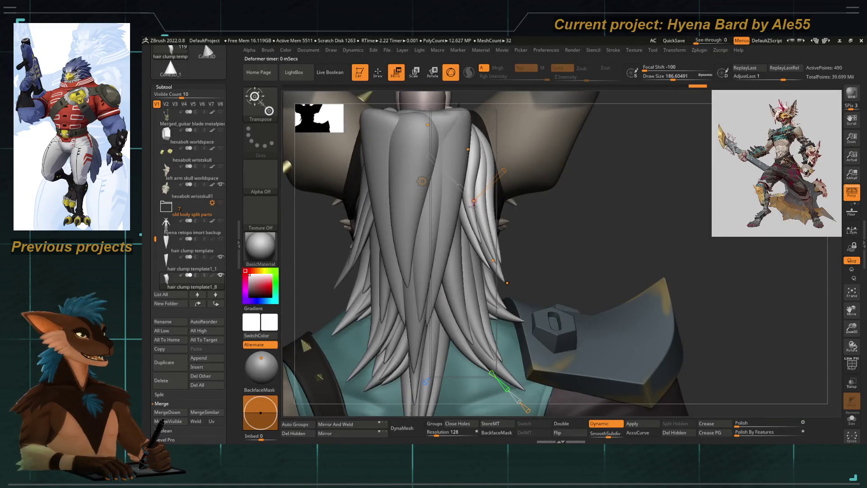
{"action": "left_click_drag", "start_coordinate": [472, 205], "coordinate": [476, 201]}
{"action": "mouse_move", "coordinate": [489, 252]}
{"action": "left_mouse_down"}
{"action": "mouse_move", "coordinate": [501, 267]}
{"action": "mouse_move", "coordinate": [488, 245]}
{"action": "left_mouse_up"}
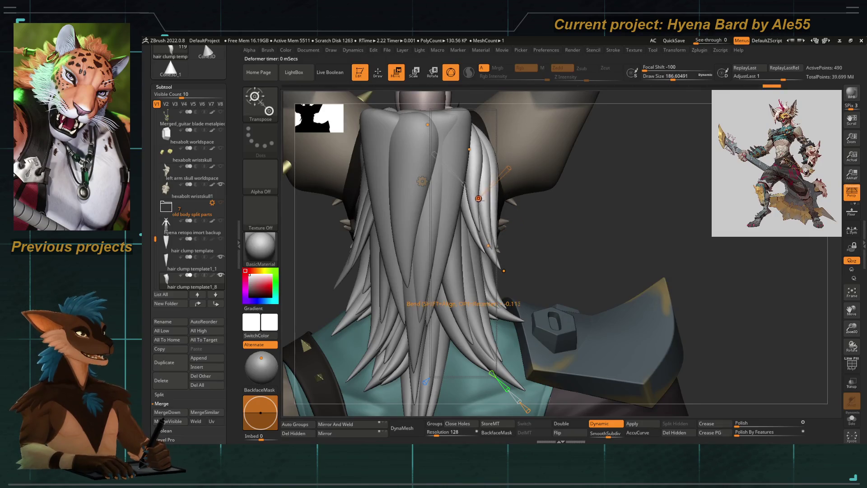
Reshape the clump beside the face so its bend hugs the head, nudging it from several angles
{"action": "right_click_drag", "start_coordinate": [596, 257], "coordinate": [474, 271]}
{"action": "left_click_drag", "start_coordinate": [463, 250], "coordinate": [501, 254]}
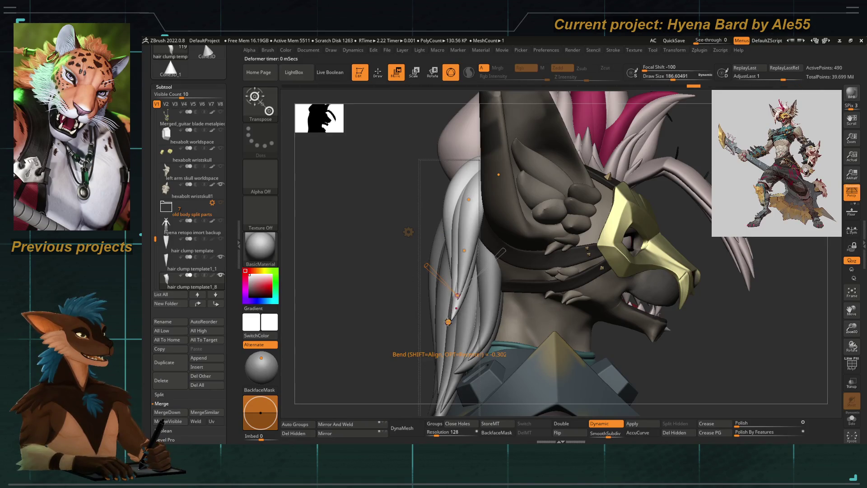
{"action": "left_click_drag", "start_coordinate": [453, 324], "coordinate": [420, 298]}
{"action": "mouse_move", "coordinate": [420, 271]}
{"action": "right_mouse_down"}
{"action": "mouse_move", "coordinate": [401, 214]}
{"action": "mouse_move", "coordinate": [492, 271]}
{"action": "right_mouse_up"}
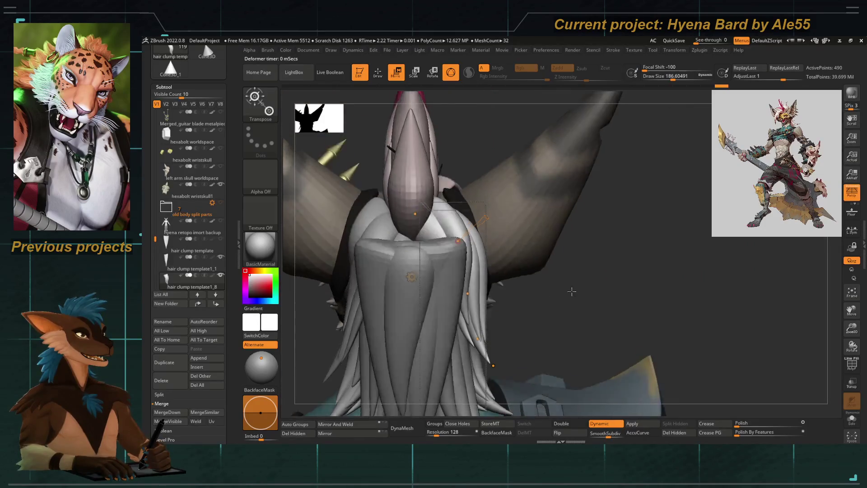
{"action": "mouse_move", "coordinate": [488, 234]}
{"action": "left_mouse_down"}
{"action": "mouse_move", "coordinate": [477, 237]}
{"action": "mouse_move", "coordinate": [494, 229]}
{"action": "left_mouse_up"}
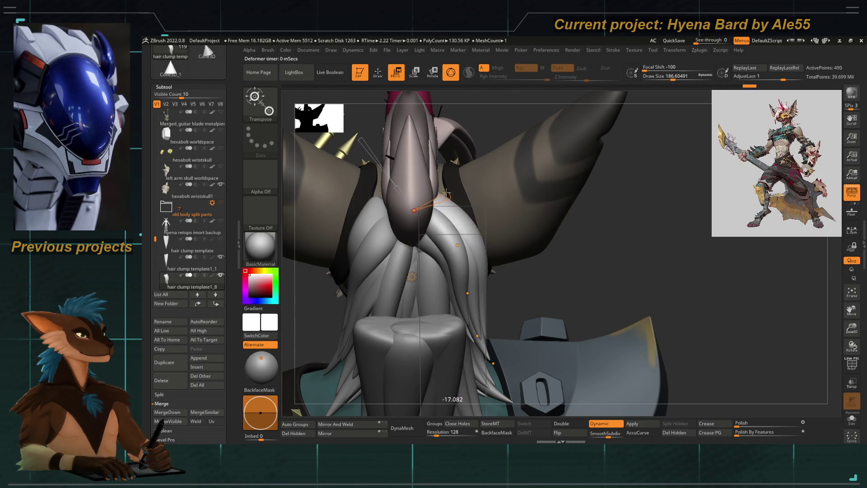
{"action": "right_click_drag", "start_coordinate": [519, 247], "coordinate": [406, 215]}
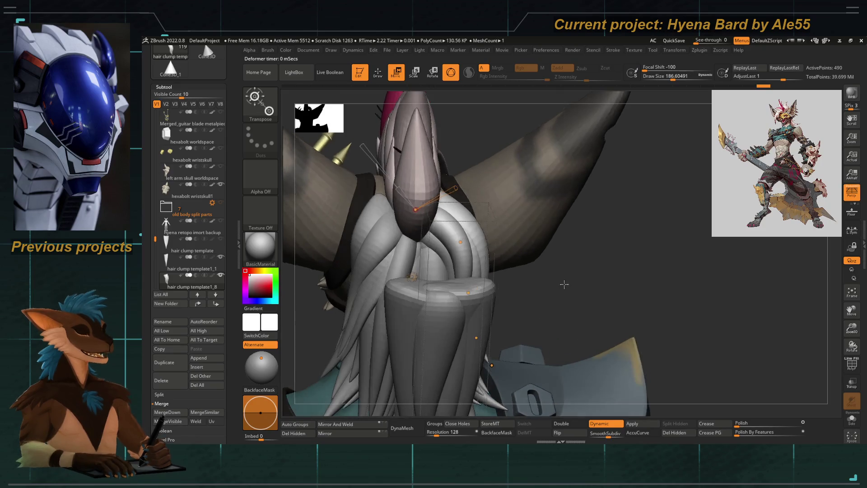
{"action": "left_click_drag", "start_coordinate": [409, 214], "coordinate": [415, 213]}
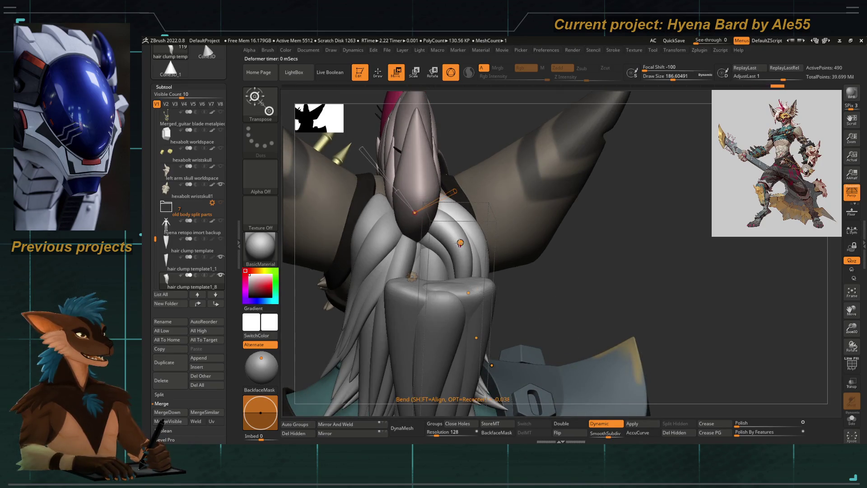
Give the face-side clump a final bend, check it from behind, and switch Transpose to connected geometry
{"action": "mouse_move", "coordinate": [529, 283]}
{"action": "right_mouse_down"}
{"action": "mouse_move", "coordinate": [469, 167]}
{"action": "mouse_move", "coordinate": [420, 203]}
{"action": "mouse_move", "coordinate": [349, 308]}
{"action": "right_mouse_up"}
{"action": "left_click_drag", "start_coordinate": [469, 252], "coordinate": [465, 249]}
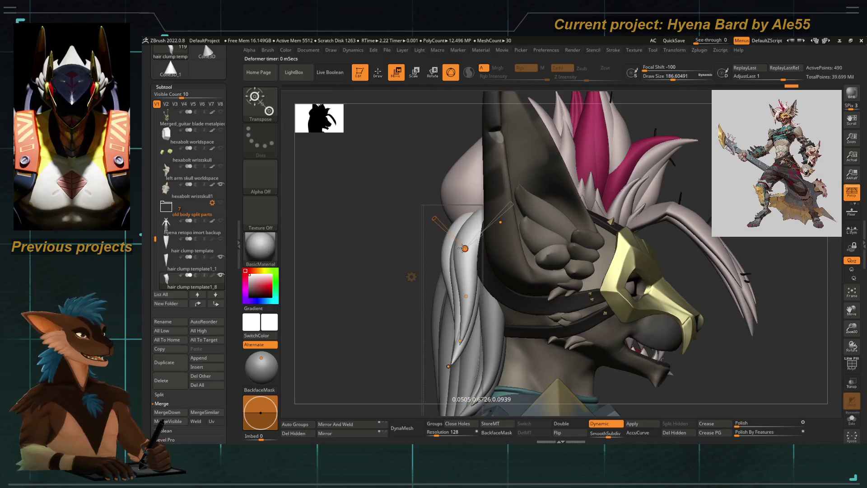
{"action": "left_click_drag", "start_coordinate": [469, 295], "coordinate": [464, 318]}
{"action": "mouse_move", "coordinate": [609, 272]}
{"action": "right_mouse_down"}
{"action": "mouse_move", "coordinate": [434, 257]}
{"action": "mouse_move", "coordinate": [433, 285]}
{"action": "mouse_move", "coordinate": [447, 262]}
{"action": "mouse_move", "coordinate": [418, 247]}
{"action": "right_mouse_up"}
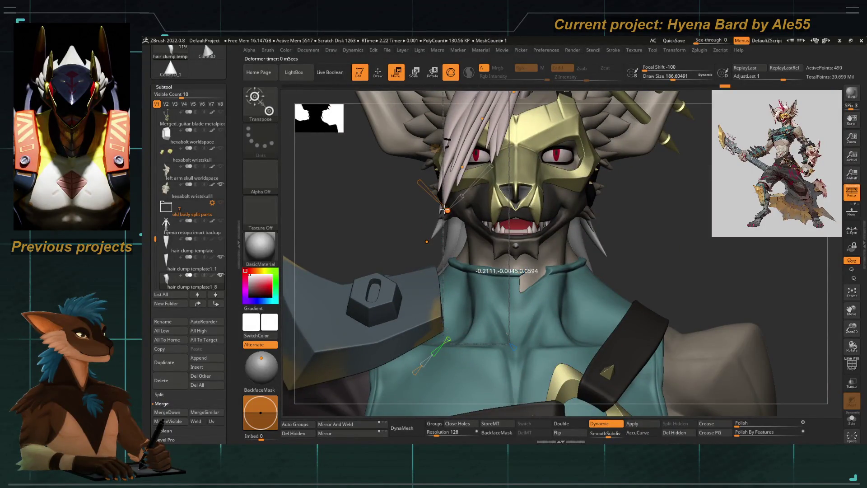
{"action": "mouse_move", "coordinate": [378, 225]}
{"action": "right_mouse_down"}
{"action": "mouse_move", "coordinate": [406, 257]}
{"action": "mouse_move", "coordinate": [400, 282]}
{"action": "right_mouse_up"}
{"action": "key", "text": "w"}
{"action": "left_click", "coordinate": [219, 259]}
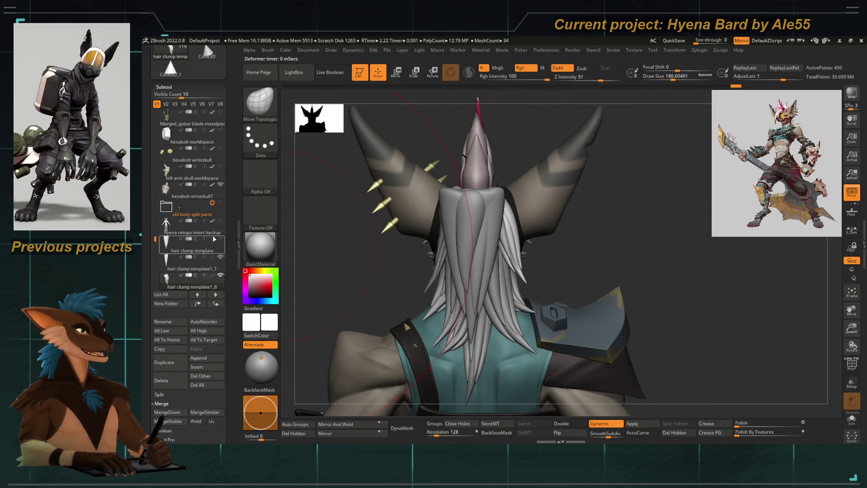
{"action": "key", "text": "f"}
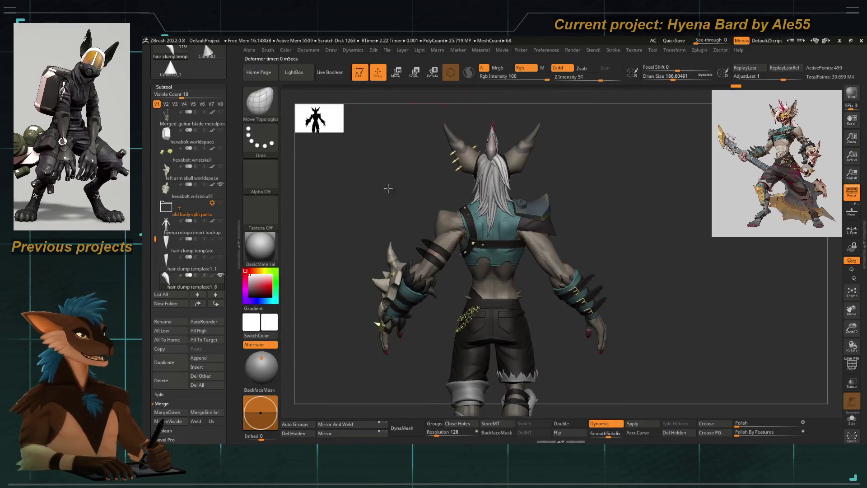
{"action": "right_click_drag", "start_coordinate": [411, 198], "coordinate": [491, 250], "text": "ctrl"}
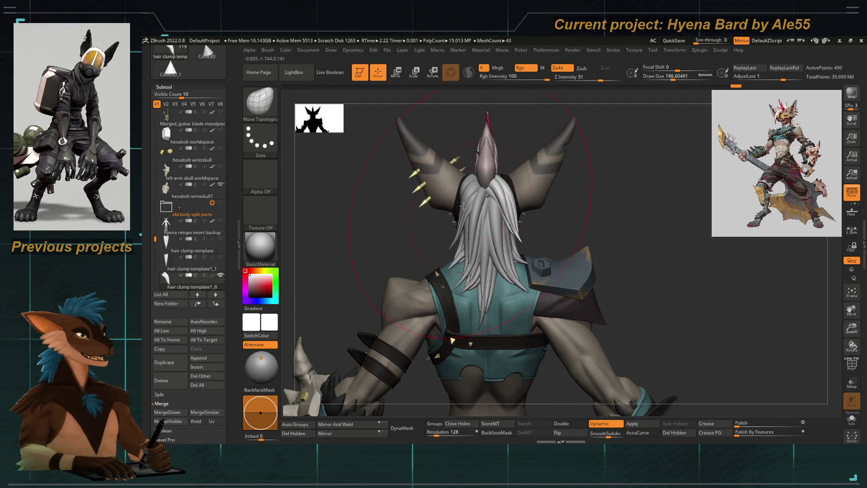
{"action": "right_click_drag", "start_coordinate": [459, 216], "coordinate": [461, 310], "text": "ctrl"}
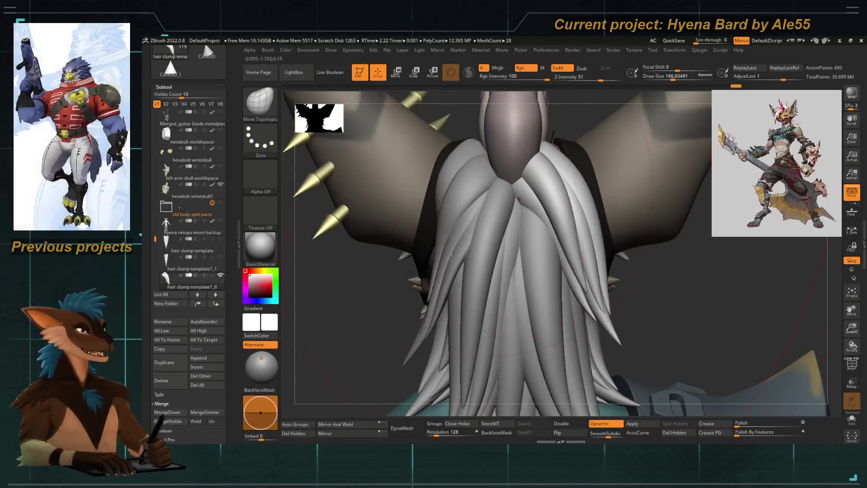
{"action": "right_click_drag", "start_coordinate": [509, 326], "coordinate": [481, 171], "text": "alt"}
{"action": "mouse_move", "coordinate": [516, 246]}
{"action": "right_mouse_down", "text": "ctrl"}
{"action": "mouse_move", "coordinate": [474, 203]}
{"action": "mouse_move", "coordinate": [474, 224]}
{"action": "mouse_move", "coordinate": [388, 223]}
{"action": "mouse_move", "coordinate": [477, 251]}
{"action": "right_mouse_up", "text": "ctrl"}
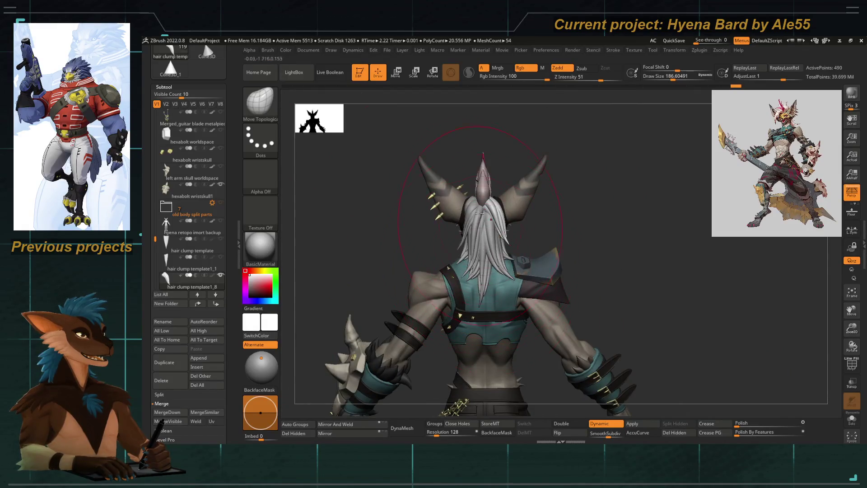
{"action": "mouse_move", "coordinate": [414, 221]}
{"action": "right_mouse_down"}
{"action": "mouse_move", "coordinate": [450, 234]}
{"action": "mouse_move", "coordinate": [398, 243]}
{"action": "mouse_move", "coordinate": [406, 263]}
{"action": "mouse_move", "coordinate": [395, 241]}
{"action": "right_mouse_up"}
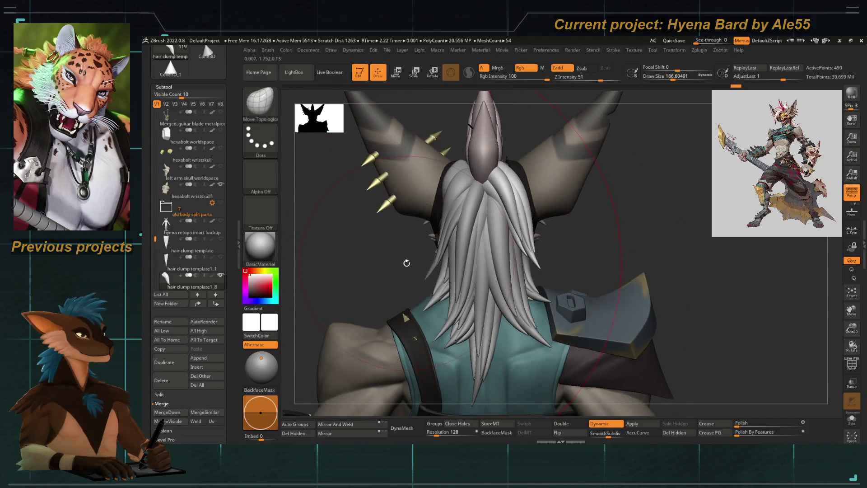
{"action": "key", "text": "w"}
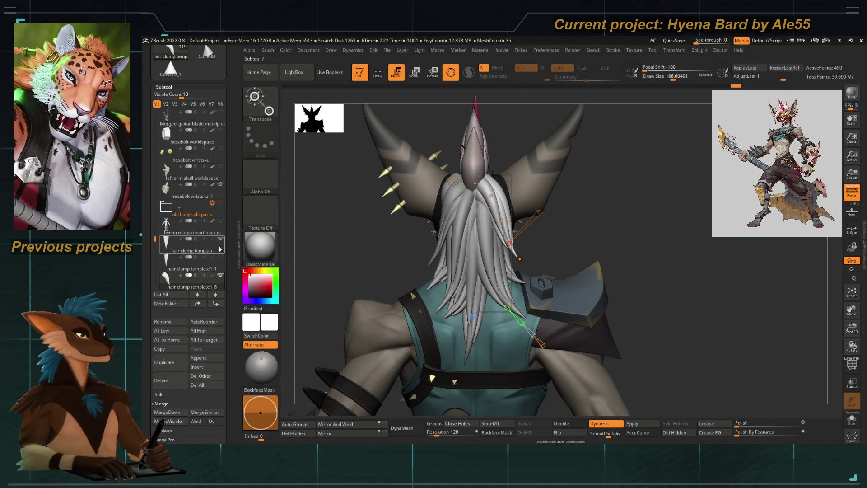
Duplicate the spare hair clump template and move the copy into place behind the head
{"action": "right_click_drag", "start_coordinate": [433, 254], "coordinate": [409, 257]}
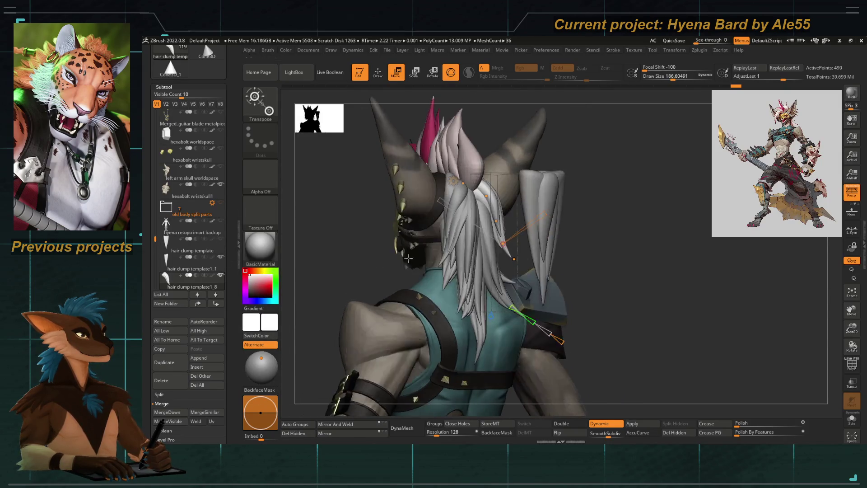
{"action": "left_click", "coordinate": [534, 233], "text": "alt"}
{"action": "mouse_move", "coordinate": [475, 258]}
{"action": "right_mouse_down"}
{"action": "mouse_move", "coordinate": [434, 257]}
{"action": "mouse_move", "coordinate": [420, 271]}
{"action": "mouse_move", "coordinate": [409, 213]}
{"action": "mouse_move", "coordinate": [456, 195]}
{"action": "mouse_move", "coordinate": [529, 269]}
{"action": "right_mouse_up"}
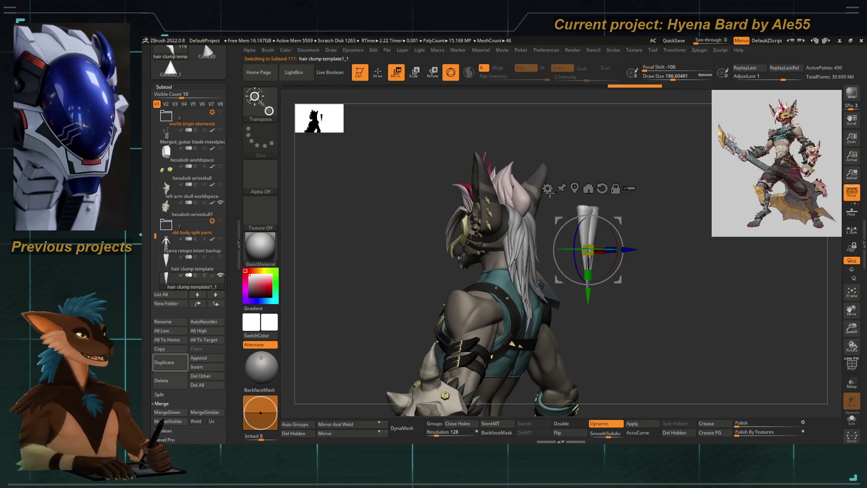
{"action": "right_click_drag", "start_coordinate": [556, 196], "coordinate": [347, 286]}
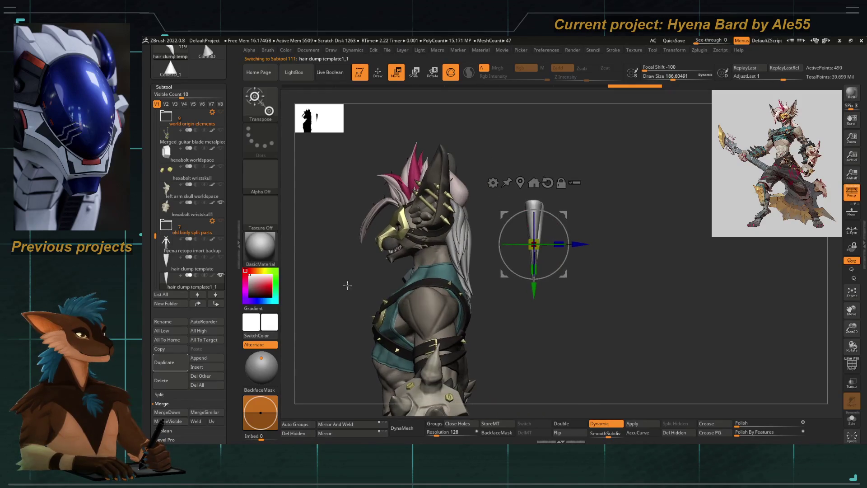
{"action": "left_click", "coordinate": [176, 364]}
{"action": "left_click_drag", "start_coordinate": [576, 245], "coordinate": [534, 243]}
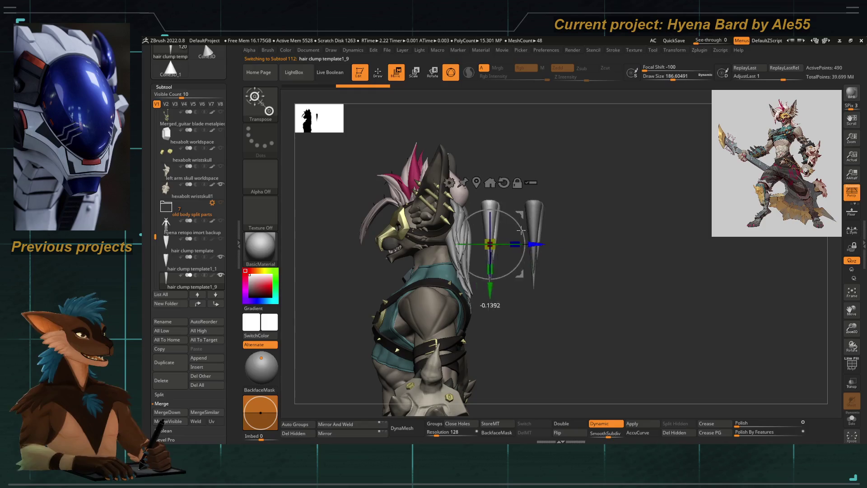
{"action": "right_click_drag", "start_coordinate": [474, 223], "coordinate": [515, 239], "text": "ctrl"}
Scale the duplicate clump thinner and attach a Bend Curve deformer from the gizmo's Transform Type menu
{"action": "right_click_drag", "start_coordinate": [569, 271], "coordinate": [514, 247]}
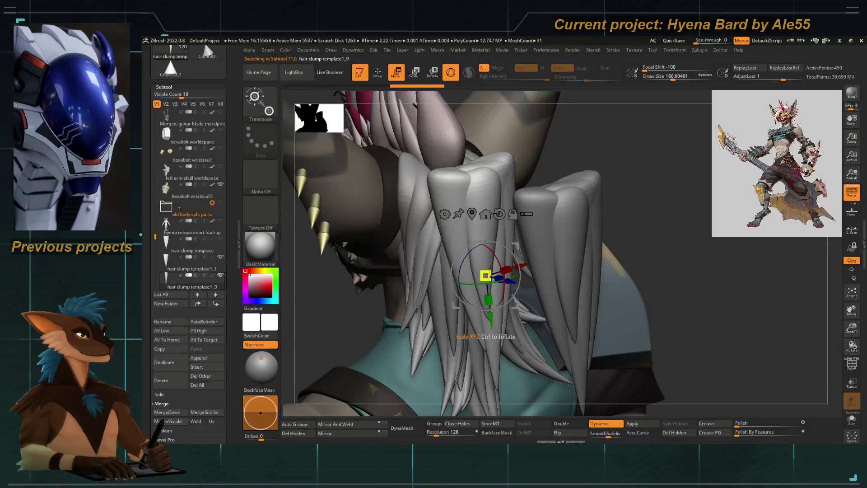
{"action": "left_click_drag", "start_coordinate": [487, 276], "coordinate": [486, 279]}
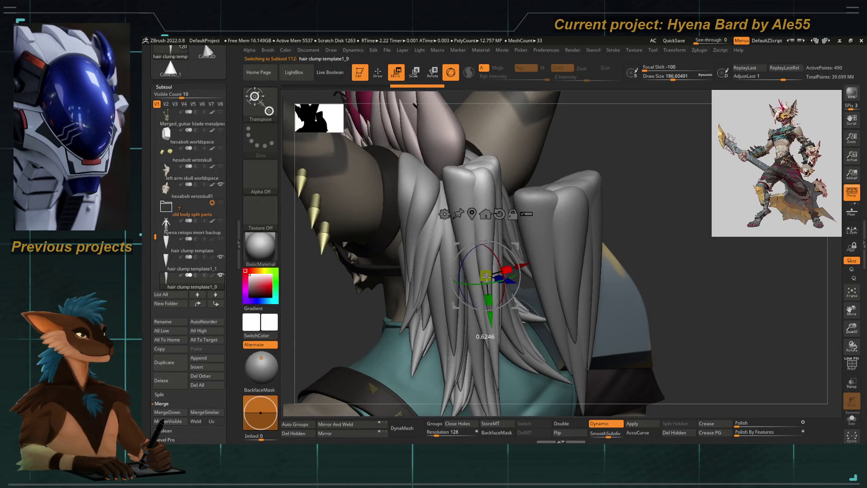
{"action": "right_click_drag", "start_coordinate": [579, 151], "coordinate": [515, 203]}
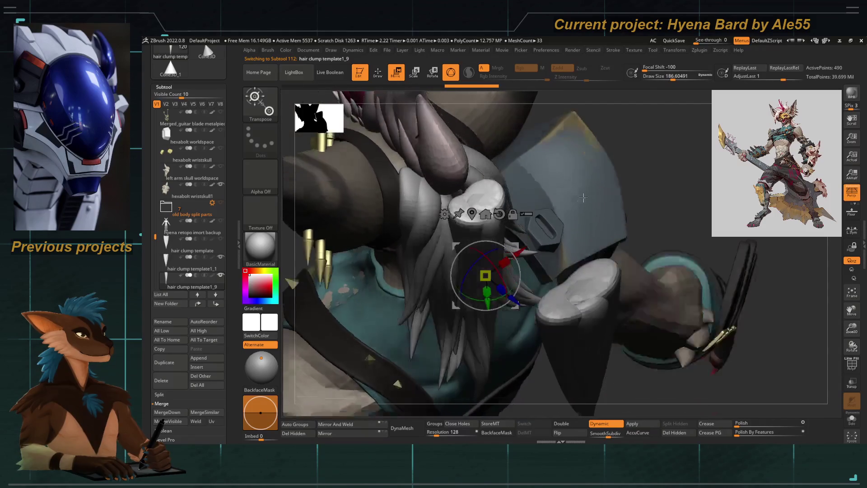
{"action": "left_click", "coordinate": [443, 216]}
{"action": "left_click", "coordinate": [528, 238]}
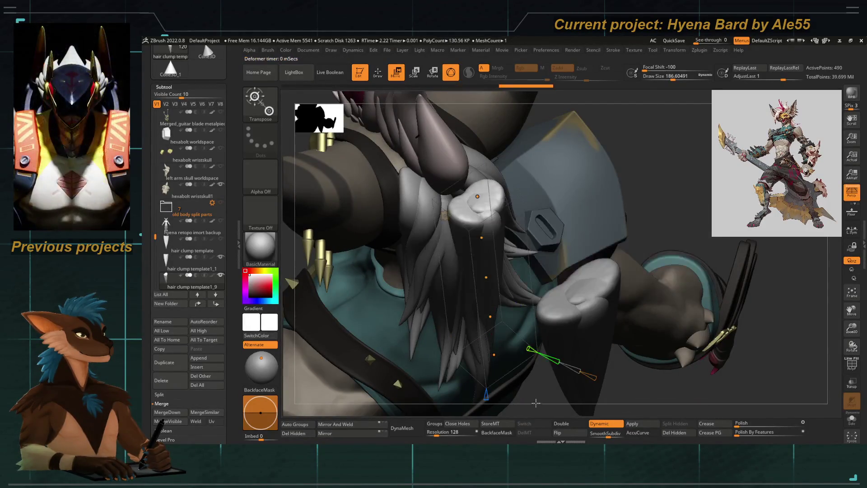
Bend the new clump's tip toward the spikes and pull its mid-section and tip downward
{"action": "left_click_drag", "start_coordinate": [476, 163], "coordinate": [425, 159]}
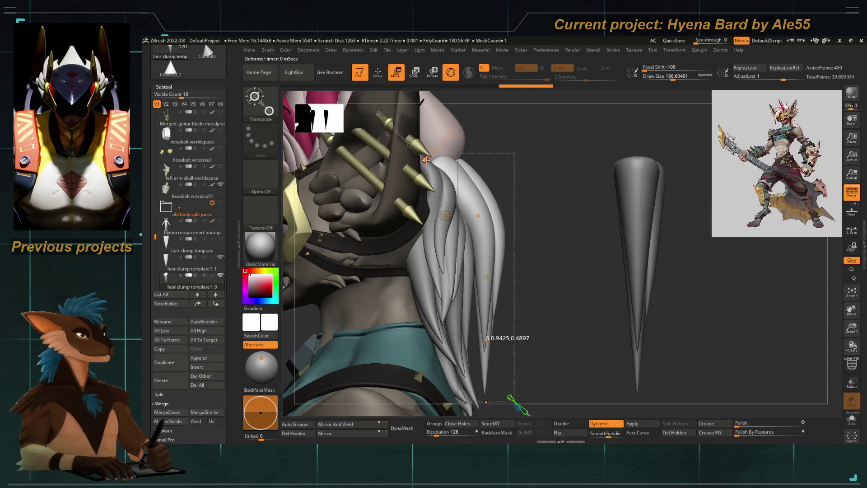
{"action": "mouse_move", "coordinate": [478, 216]}
{"action": "left_mouse_down"}
{"action": "mouse_move", "coordinate": [485, 255]}
{"action": "mouse_move", "coordinate": [482, 242]}
{"action": "left_mouse_up"}
{"action": "left_click_drag", "start_coordinate": [485, 321], "coordinate": [488, 388]}
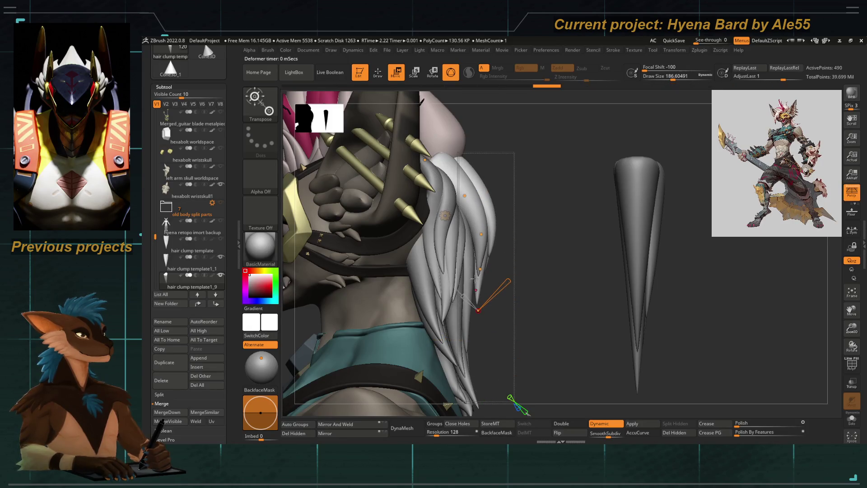
{"action": "left_click_drag", "start_coordinate": [480, 235], "coordinate": [474, 235]}
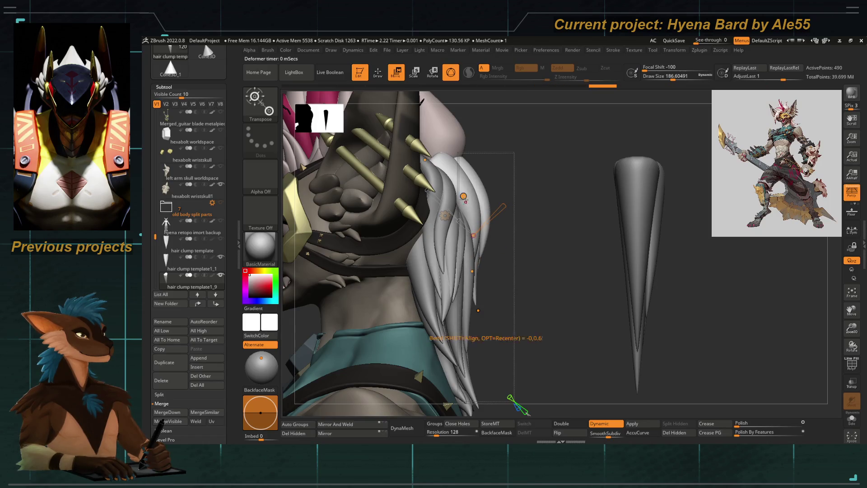
{"action": "left_click_drag", "start_coordinate": [463, 196], "coordinate": [458, 199]}
Reshape the clump's curve from behind so the strands bend down the neck
{"action": "mouse_move", "coordinate": [555, 237]}
{"action": "right_mouse_down"}
{"action": "mouse_move", "coordinate": [477, 218]}
{"action": "mouse_move", "coordinate": [421, 237]}
{"action": "right_mouse_up"}
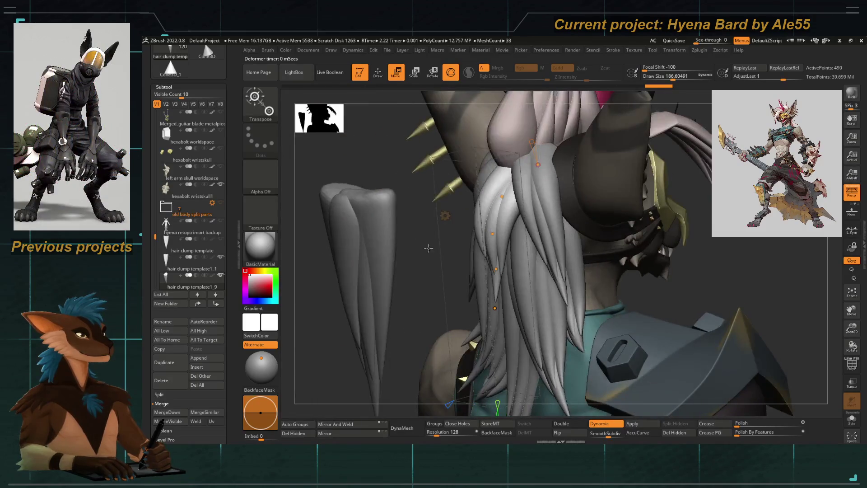
{"action": "left_click_drag", "start_coordinate": [496, 236], "coordinate": [503, 219]}
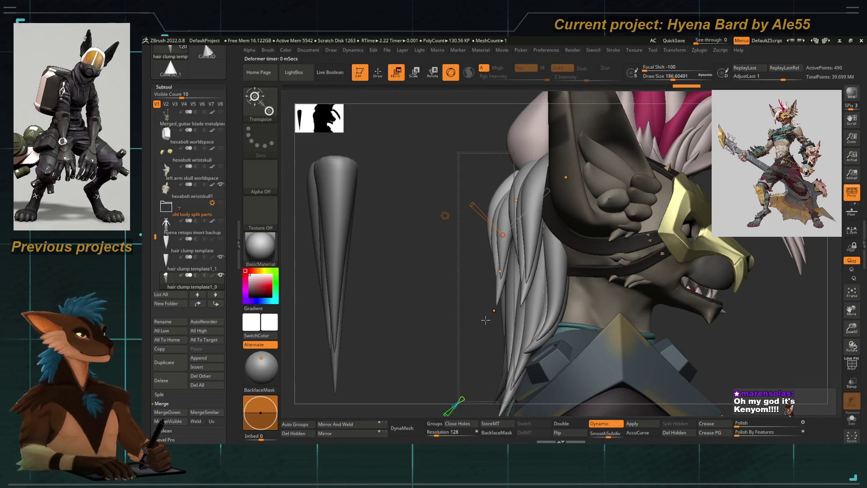
{"action": "right_click_drag", "start_coordinate": [486, 320], "coordinate": [478, 279], "text": "ctrl"}
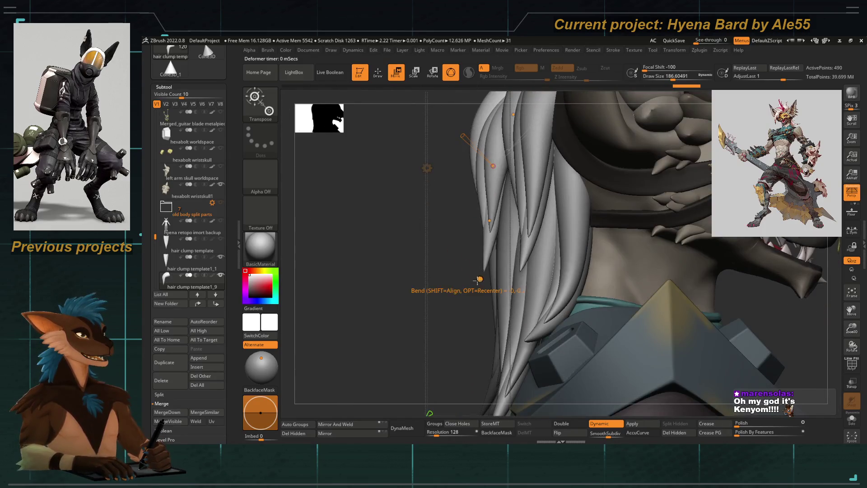
{"action": "left_click_drag", "start_coordinate": [478, 280], "coordinate": [486, 222]}
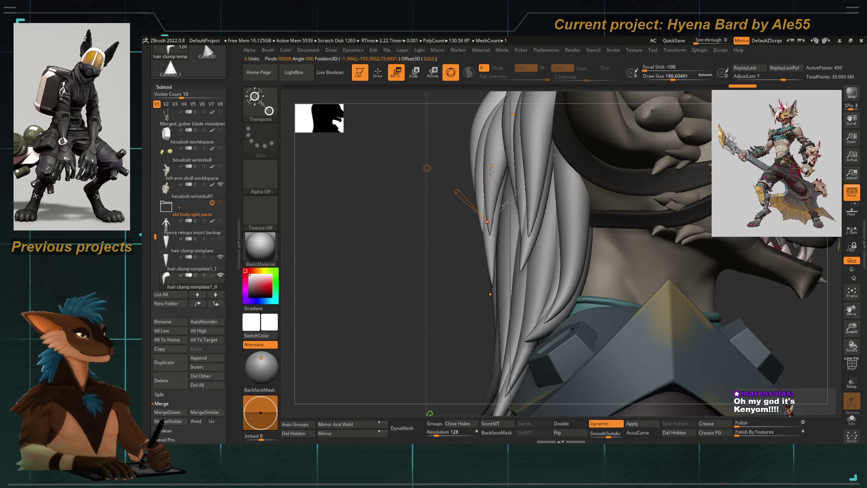
{"action": "mouse_move", "coordinate": [492, 164]}
{"action": "right_mouse_down"}
{"action": "mouse_move", "coordinate": [367, 287]}
{"action": "mouse_move", "coordinate": [381, 214]}
{"action": "mouse_move", "coordinate": [460, 250]}
{"action": "right_mouse_up"}
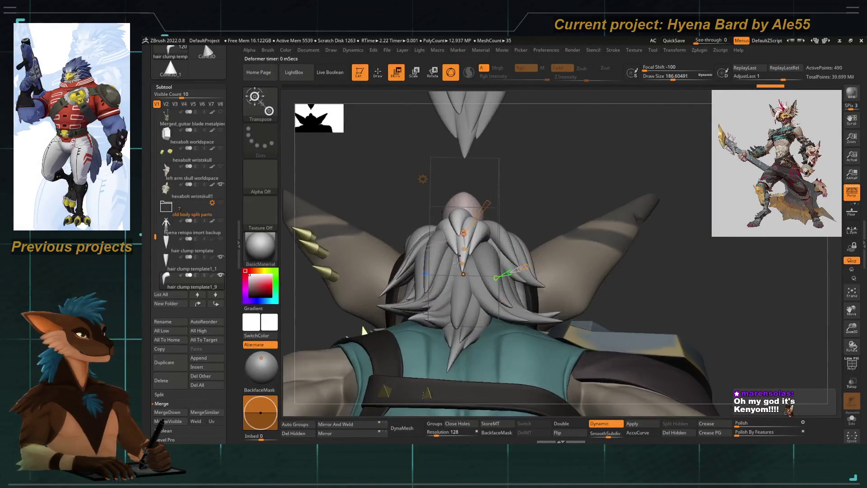
Raise the clump's bend and curve it in at the back of the head
{"action": "left_click_drag", "start_coordinate": [463, 249], "coordinate": [463, 231]}
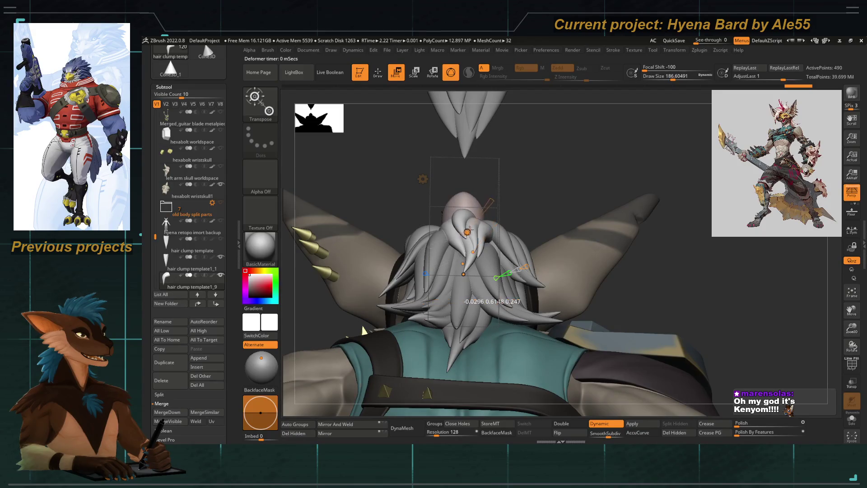
{"action": "mouse_move", "coordinate": [468, 233]}
{"action": "right_mouse_down", "text": "ctrl"}
{"action": "mouse_move", "coordinate": [598, 201]}
{"action": "mouse_move", "coordinate": [583, 211]}
{"action": "right_mouse_up", "text": "ctrl"}
{"action": "right_click_drag", "start_coordinate": [515, 224], "coordinate": [477, 233], "text": "ctrl"}
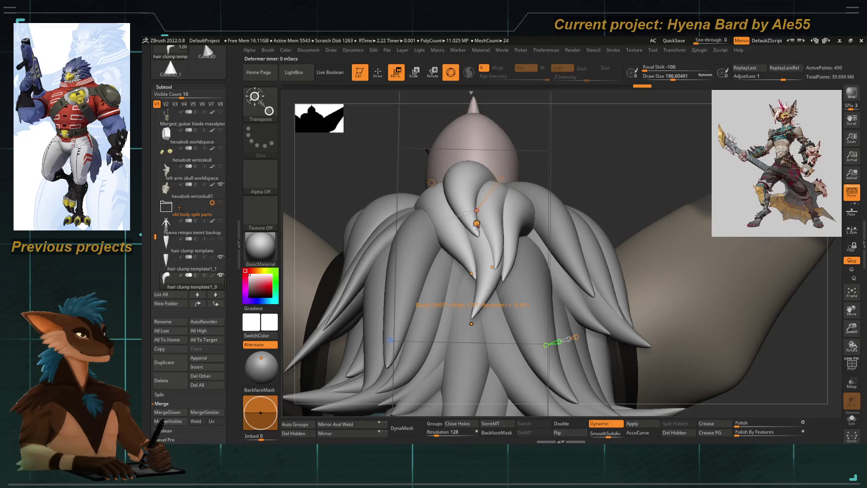
{"action": "left_click_drag", "start_coordinate": [476, 223], "coordinate": [490, 227]}
{"action": "mouse_move", "coordinate": [474, 230]}
{"action": "right_mouse_down", "text": "ctrl"}
{"action": "mouse_move", "coordinate": [437, 224]}
{"action": "mouse_move", "coordinate": [474, 203]}
{"action": "mouse_move", "coordinate": [447, 217]}
{"action": "mouse_move", "coordinate": [451, 265]}
{"action": "right_mouse_up", "text": "ctrl"}
Hide the spike piece, bend the central clump down and left, and start on the side clump
{"action": "left_click", "coordinate": [221, 259]}
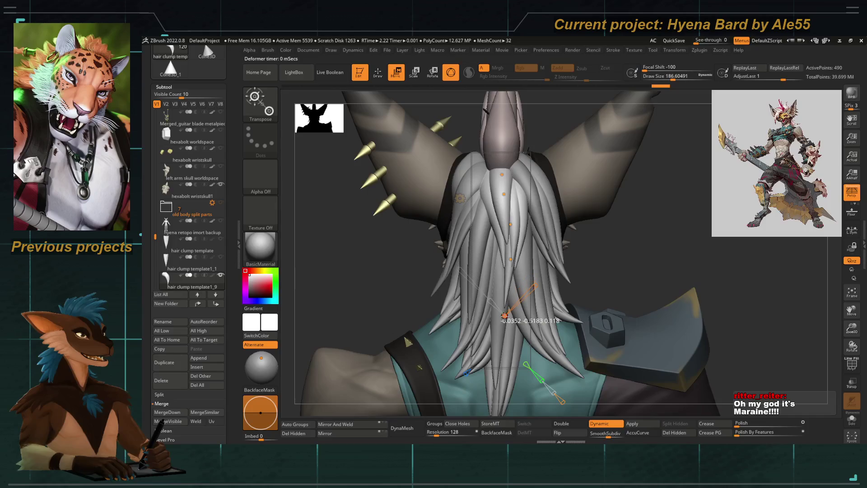
{"action": "mouse_move", "coordinate": [511, 260]}
{"action": "left_mouse_down"}
{"action": "mouse_move", "coordinate": [501, 265]}
{"action": "mouse_move", "coordinate": [502, 175]}
{"action": "left_mouse_up"}
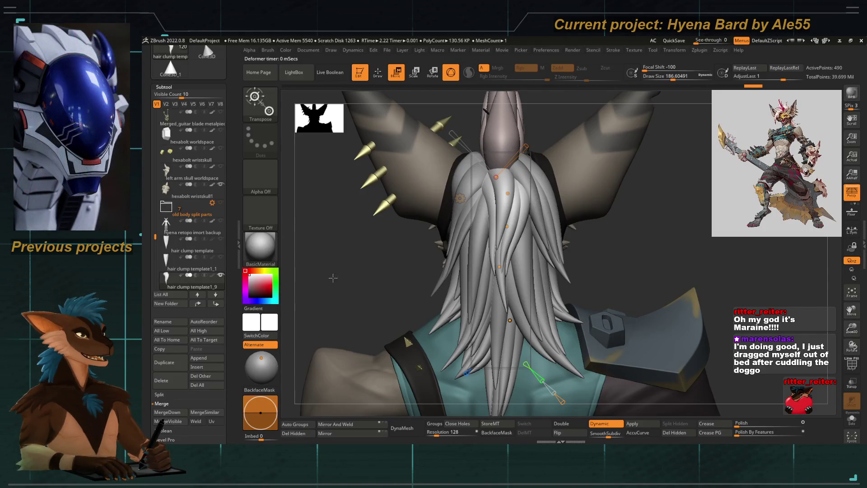
{"action": "right_click_drag", "start_coordinate": [346, 275], "coordinate": [379, 203]}
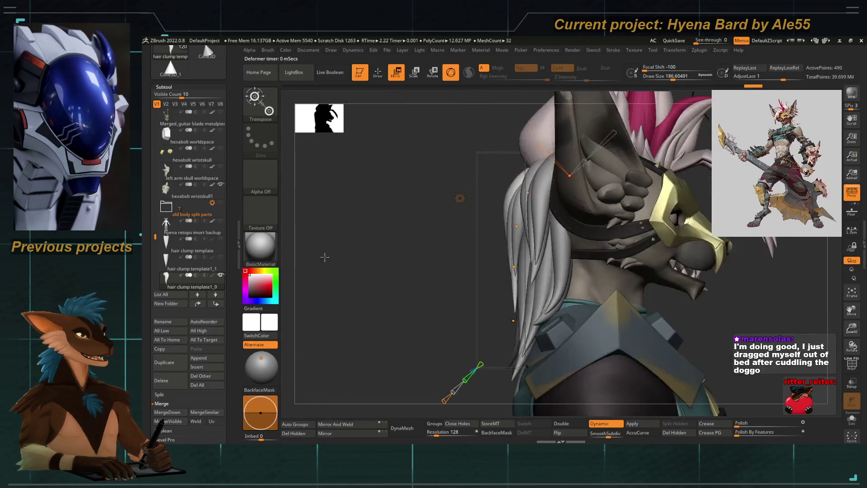
{"action": "mouse_move", "coordinate": [492, 243]}
{"action": "left_mouse_down"}
{"action": "mouse_move", "coordinate": [520, 272]}
{"action": "mouse_move", "coordinate": [515, 230]}
{"action": "left_mouse_up"}
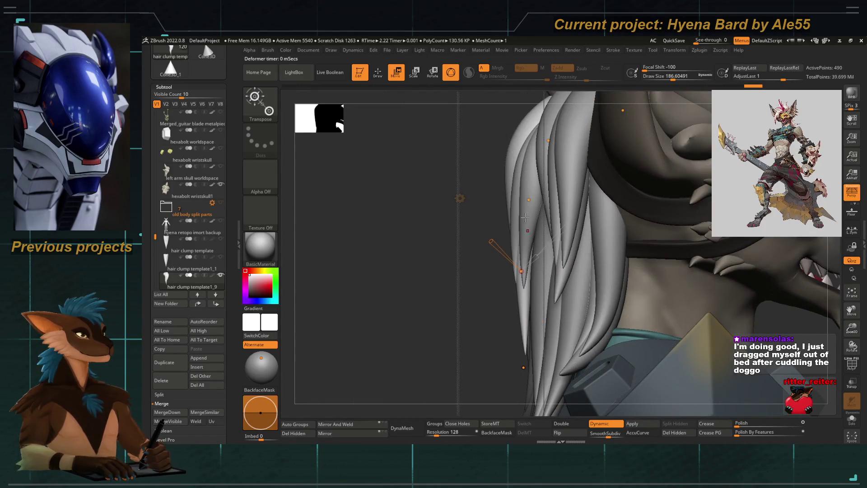
{"action": "mouse_move", "coordinate": [474, 318]}
{"action": "right_mouse_down"}
{"action": "mouse_move", "coordinate": [411, 272]}
{"action": "mouse_move", "coordinate": [455, 248]}
{"action": "mouse_move", "coordinate": [380, 197]}
{"action": "mouse_move", "coordinate": [447, 256]}
{"action": "mouse_move", "coordinate": [481, 241]}
{"action": "right_mouse_up"}
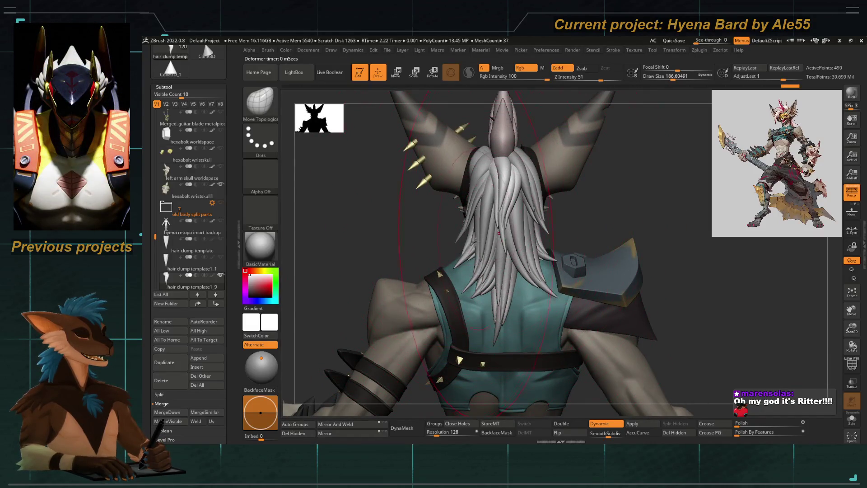
{"action": "right_click_drag", "start_coordinate": [476, 243], "coordinate": [490, 279]}
{"action": "left_click", "coordinate": [488, 255], "text": "alt"}
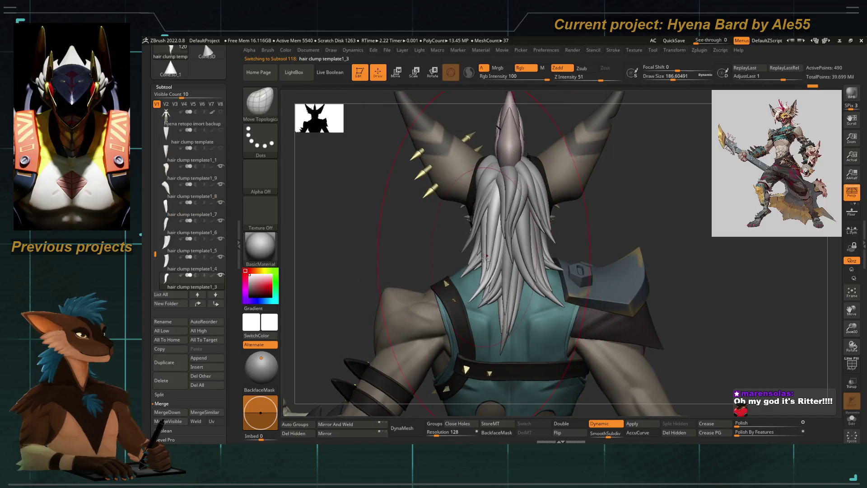
Select the hair clump template1_9 subtool in Transpose and reshape the central clump
{"action": "key", "text": "w"}
{"action": "mouse_move", "coordinate": [499, 224]}
{"action": "right_mouse_down", "text": "ctrl"}
{"action": "mouse_move", "coordinate": [501, 165]}
{"action": "mouse_move", "coordinate": [528, 225]}
{"action": "mouse_move", "coordinate": [477, 292]}
{"action": "mouse_move", "coordinate": [501, 203]}
{"action": "right_mouse_up", "text": "ctrl"}
{"action": "left_click", "coordinate": [523, 239], "text": "alt"}
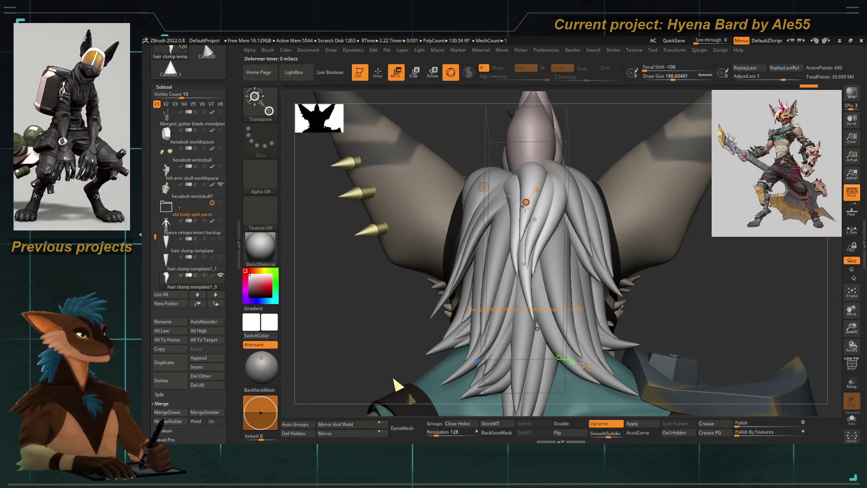
{"action": "left_click_drag", "start_coordinate": [534, 221], "coordinate": [535, 221]}
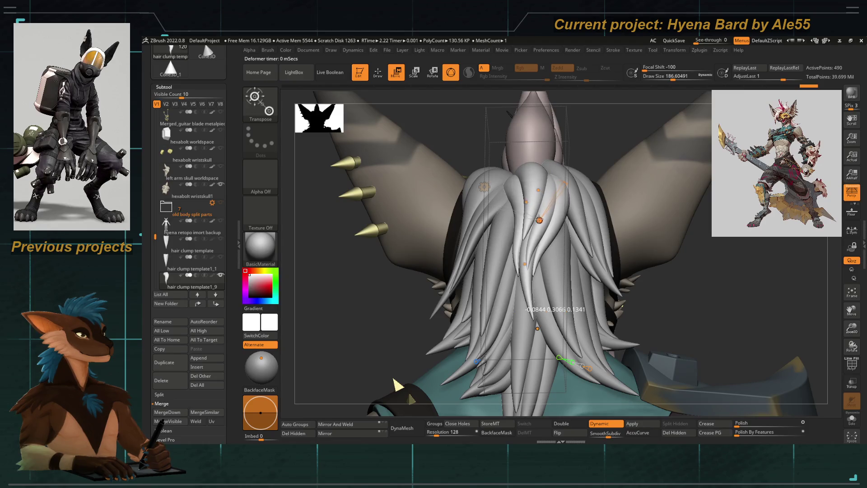
{"action": "key", "text": "w"}
{"action": "mouse_move", "coordinate": [399, 305]}
{"action": "right_mouse_down"}
{"action": "mouse_move", "coordinate": [396, 219]}
{"action": "mouse_move", "coordinate": [521, 282]}
{"action": "right_mouse_up"}
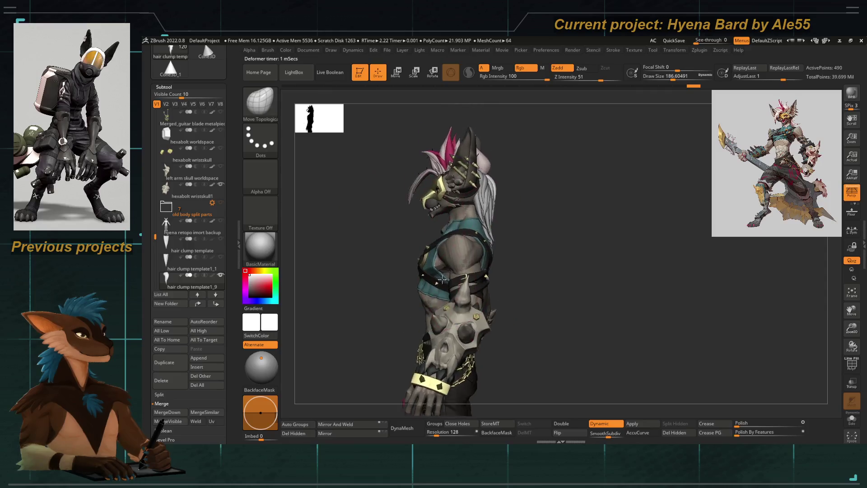
Reposition the bend handle and curve the tip of the side clump down beside the neck
{"action": "key", "text": "w"}
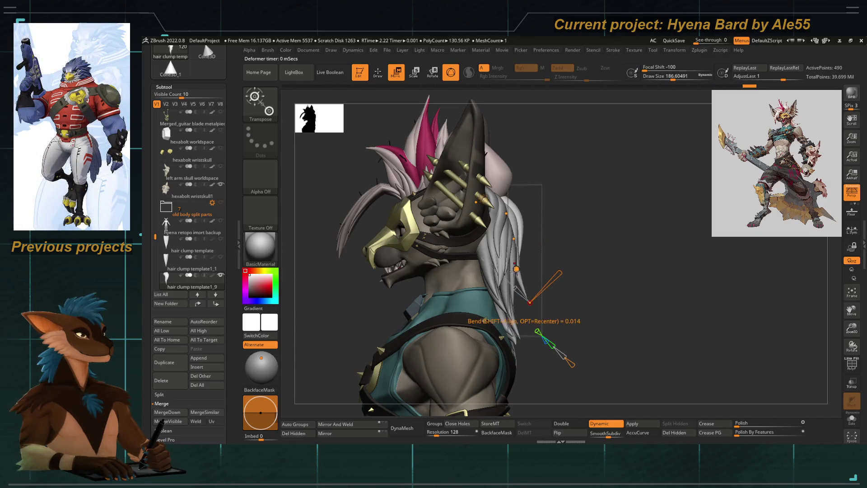
{"action": "left_click", "coordinate": [516, 238]}
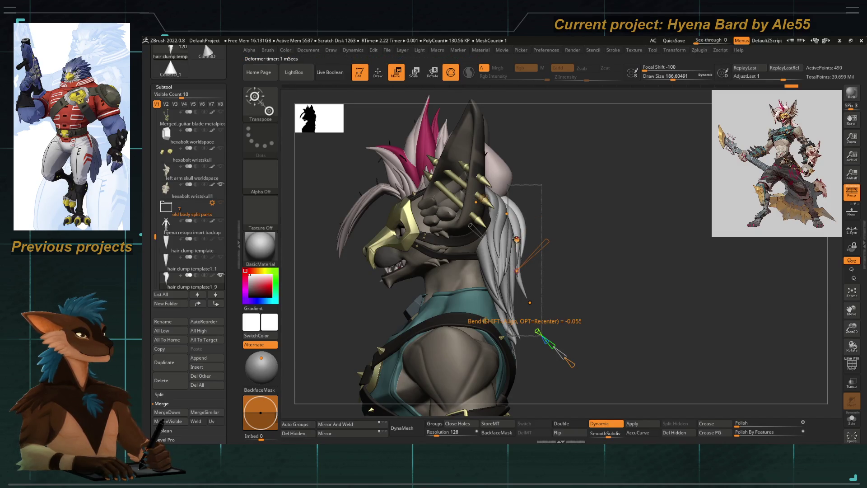
{"action": "left_click", "coordinate": [510, 288], "text": "alt"}
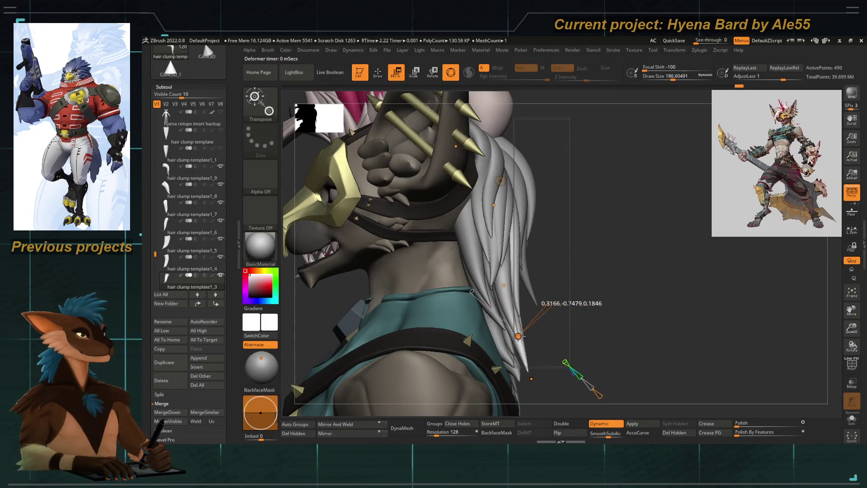
{"action": "left_click_drag", "start_coordinate": [532, 371], "coordinate": [517, 335]}
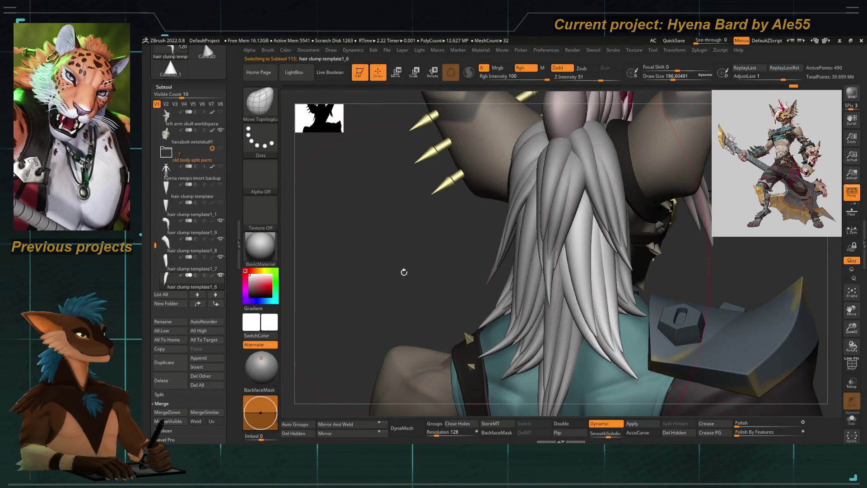
Bend a back hair clump over the shoulder with Transpose, re-anchoring the action line higher on it
{"action": "left_click_drag", "start_coordinate": [406, 266], "coordinate": [509, 270]}
{"action": "key", "text": "w"}
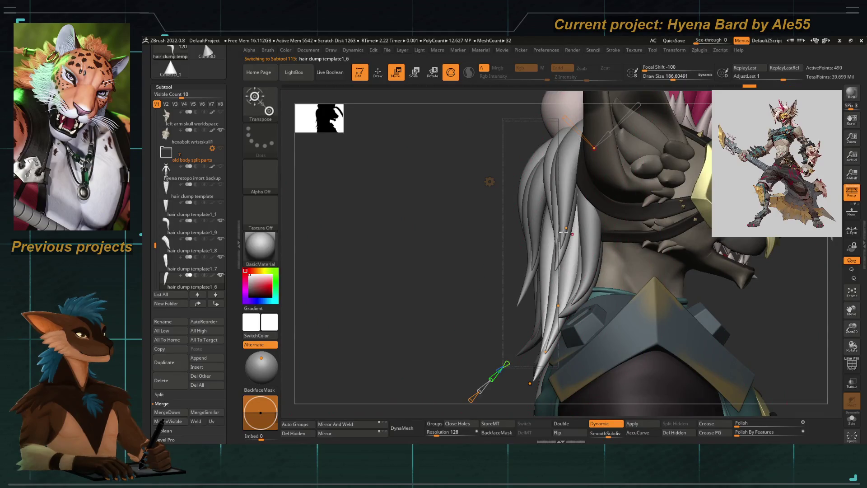
{"action": "left_click_drag", "start_coordinate": [566, 230], "coordinate": [568, 244]}
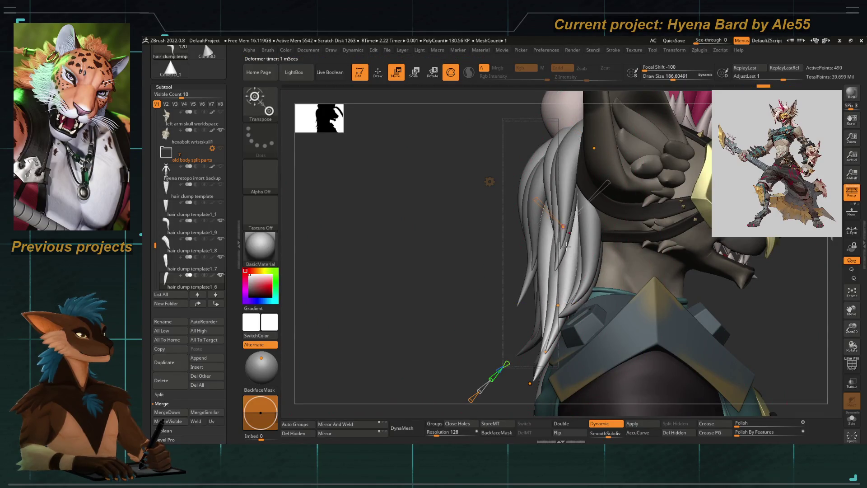
{"action": "left_click_drag", "start_coordinate": [557, 305], "coordinate": [552, 315]}
{"action": "right_click_drag", "start_coordinate": [406, 271], "coordinate": [353, 231]}
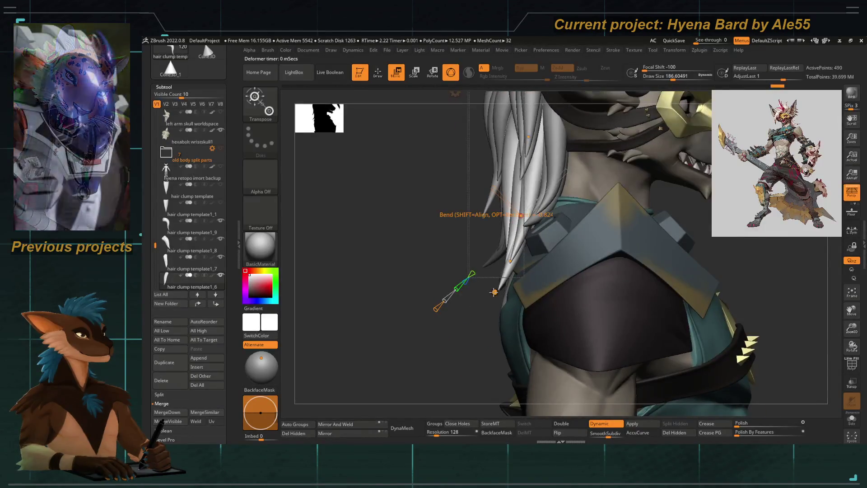
{"action": "right_click_drag", "start_coordinate": [484, 306], "coordinate": [485, 298]}
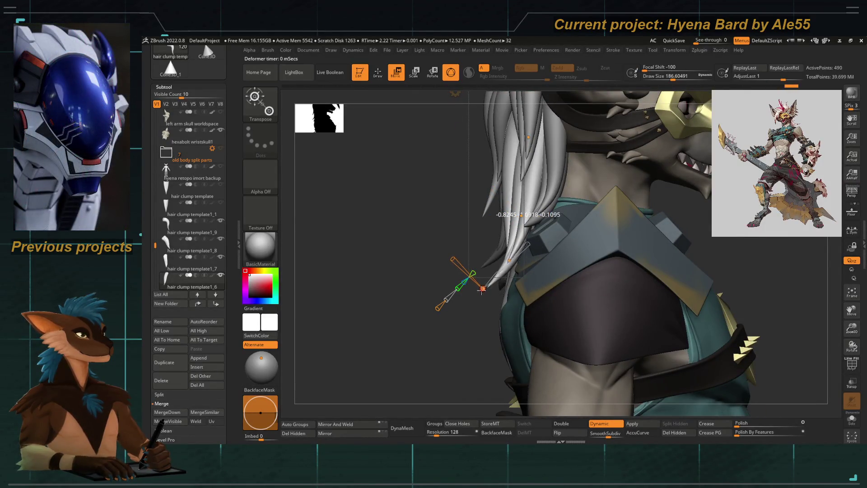
{"action": "left_click_drag", "start_coordinate": [491, 292], "coordinate": [508, 257]}
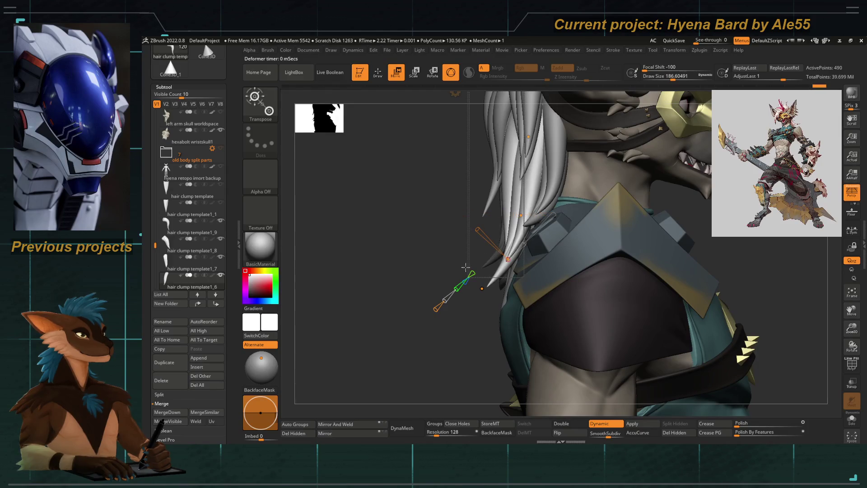
Reposition the bend line, then twist the template1_8 clump and bend it outward
{"action": "right_click_drag", "start_coordinate": [406, 284], "coordinate": [379, 319]}
{"action": "right_click_drag", "start_coordinate": [406, 285], "coordinate": [325, 284]}
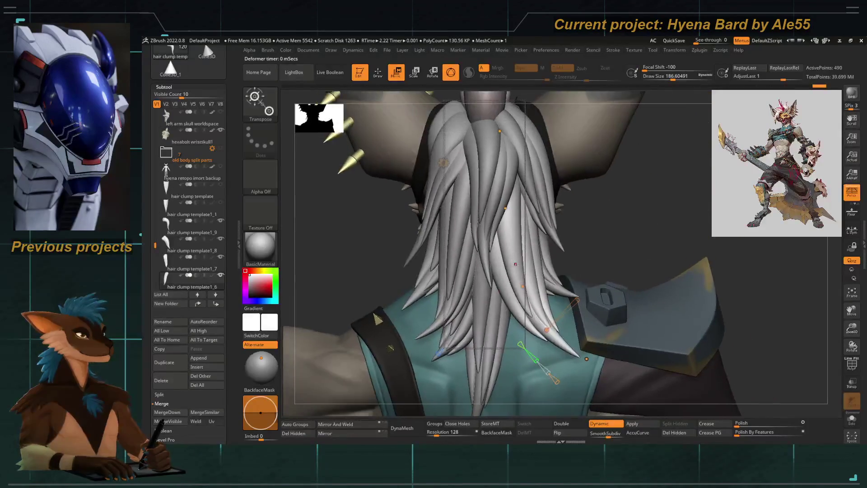
{"action": "left_click_drag", "start_coordinate": [523, 286], "coordinate": [509, 207]}
{"action": "mouse_move", "coordinate": [610, 203]}
{"action": "right_mouse_down"}
{"action": "mouse_move", "coordinate": [574, 266]}
{"action": "mouse_move", "coordinate": [542, 244]}
{"action": "right_mouse_up"}
{"action": "left_click", "coordinate": [515, 204], "text": "alt"}
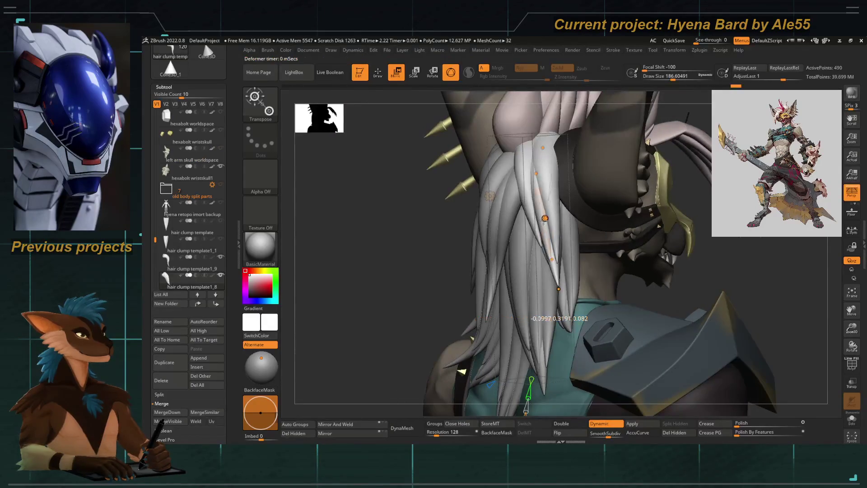
{"action": "left_click_drag", "start_coordinate": [535, 187], "coordinate": [536, 202]}
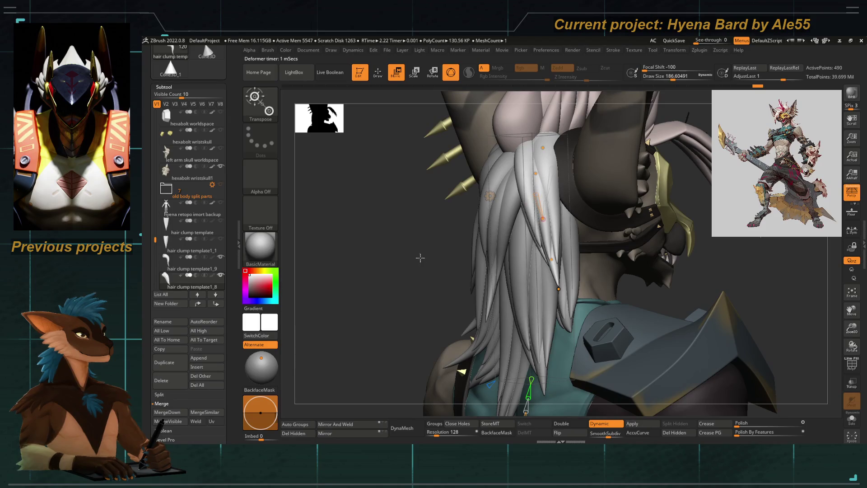
{"action": "right_click_drag", "start_coordinate": [420, 257], "coordinate": [474, 257]}
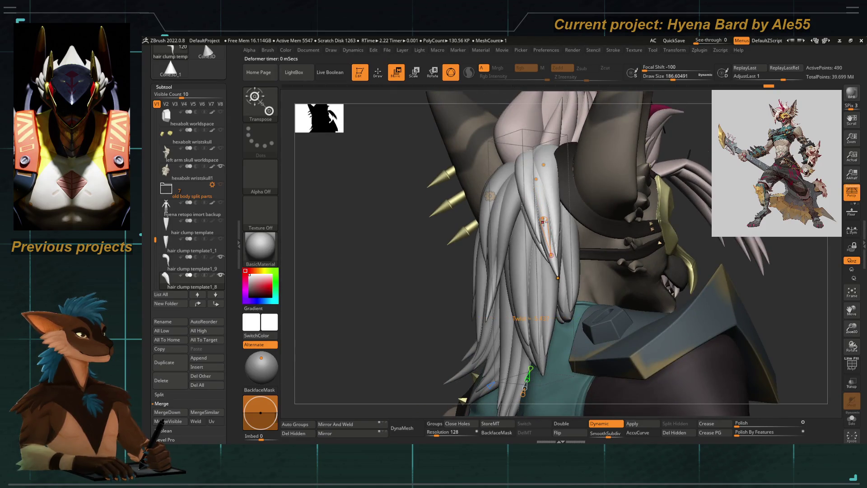
Check the back hair from behind and select the hair clump template1 subtool
{"action": "mouse_move", "coordinate": [544, 223]}
{"action": "right_mouse_down"}
{"action": "mouse_move", "coordinate": [474, 257]}
{"action": "mouse_move", "coordinate": [541, 272]}
{"action": "mouse_move", "coordinate": [564, 296]}
{"action": "right_mouse_up"}
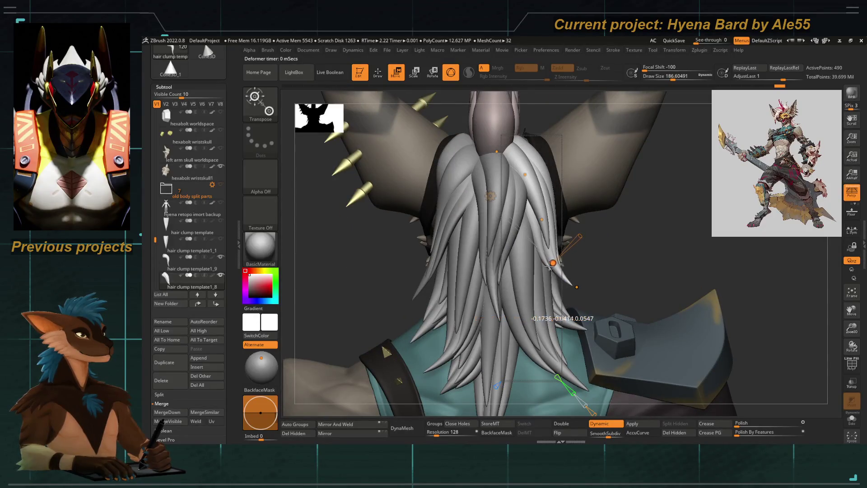
{"action": "key", "text": "f"}
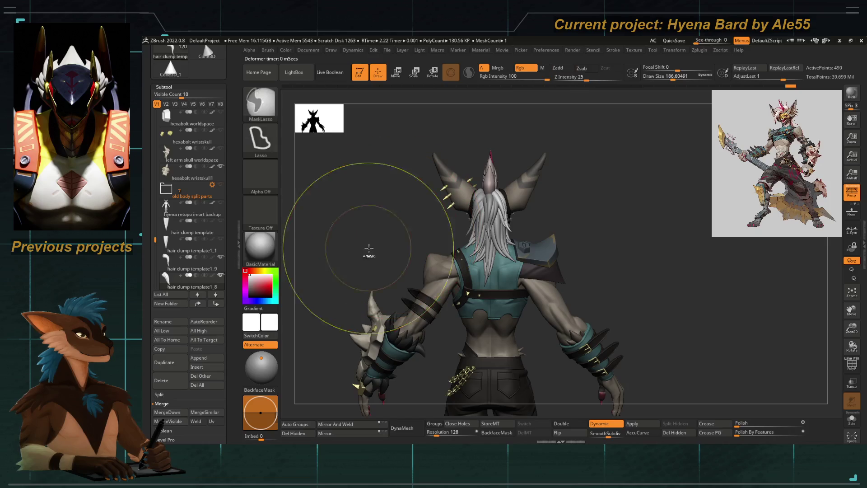
{"action": "mouse_move", "coordinate": [369, 252]}
{"action": "right_mouse_down"}
{"action": "mouse_move", "coordinate": [420, 230]}
{"action": "mouse_move", "coordinate": [406, 205]}
{"action": "mouse_move", "coordinate": [463, 237]}
{"action": "right_mouse_up"}
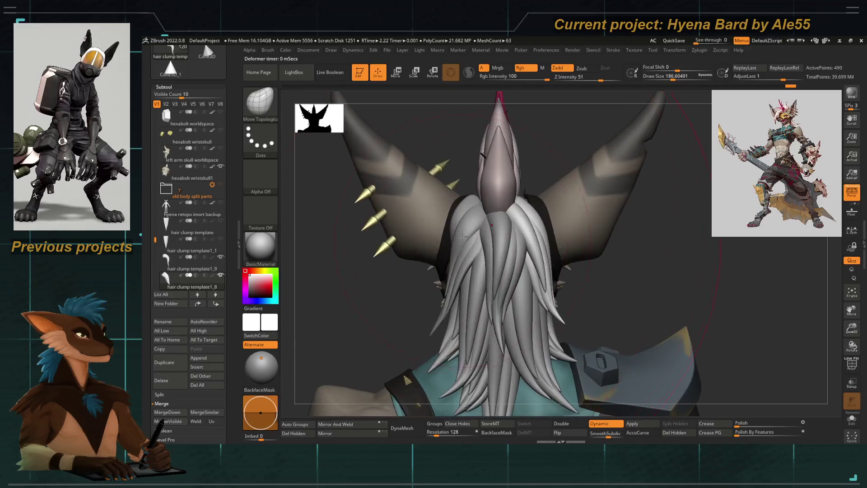
{"action": "left_click", "coordinate": [457, 219], "text": "alt"}
{"action": "key", "text": "w"}
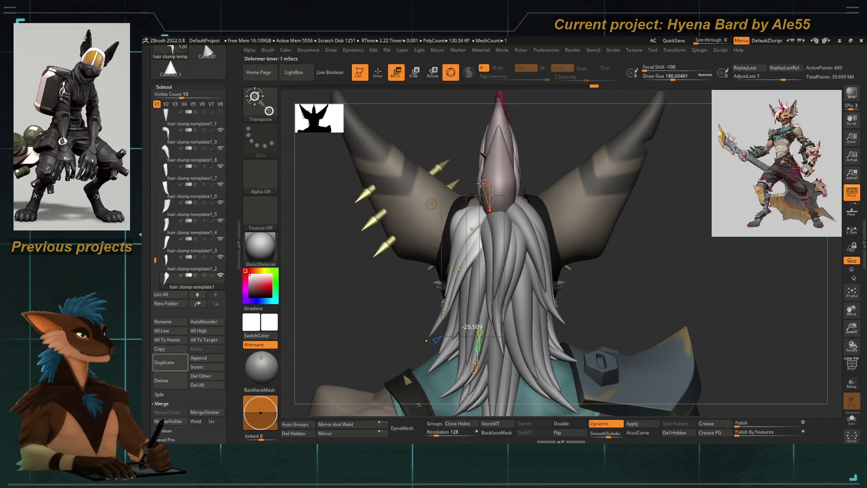
{"action": "right_click_drag", "start_coordinate": [482, 188], "coordinate": [480, 203]}
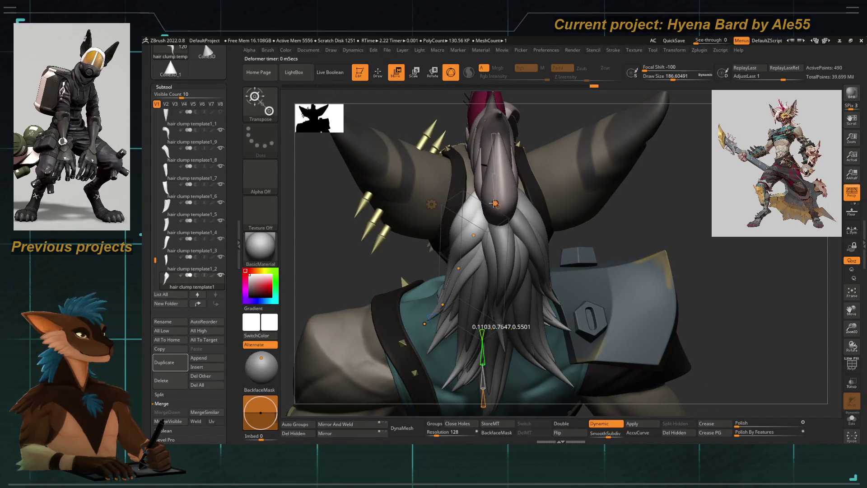
{"action": "right_click_drag", "start_coordinate": [353, 268], "coordinate": [441, 234]}
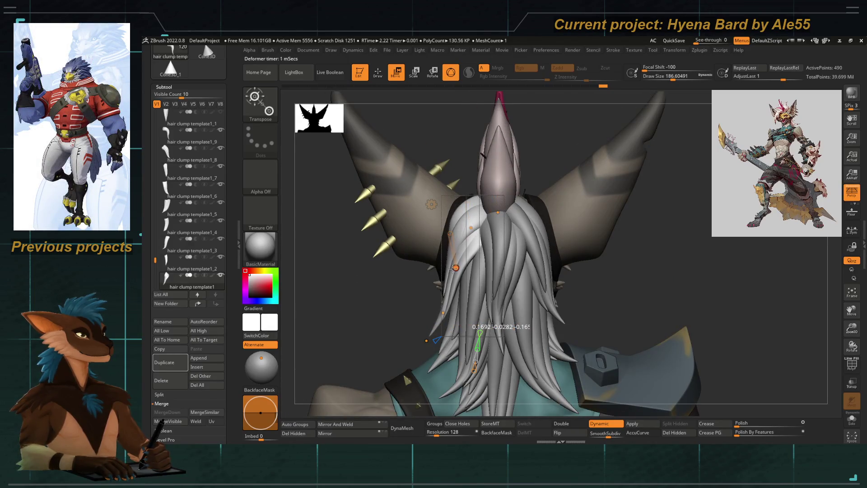
{"action": "mouse_move", "coordinate": [474, 325]}
{"action": "right_mouse_down"}
{"action": "mouse_move", "coordinate": [434, 240]}
{"action": "mouse_move", "coordinate": [406, 220]}
{"action": "mouse_move", "coordinate": [418, 222]}
{"action": "mouse_move", "coordinate": [403, 235]}
{"action": "mouse_move", "coordinate": [423, 249]}
{"action": "mouse_move", "coordinate": [451, 211]}
{"action": "mouse_move", "coordinate": [408, 231]}
{"action": "right_mouse_up"}
{"action": "left_click", "coordinate": [520, 266], "text": "alt"}
{"action": "mouse_move", "coordinate": [418, 268]}
{"action": "right_mouse_down"}
{"action": "mouse_move", "coordinate": [397, 260]}
{"action": "mouse_move", "coordinate": [479, 175]}
{"action": "right_mouse_up"}
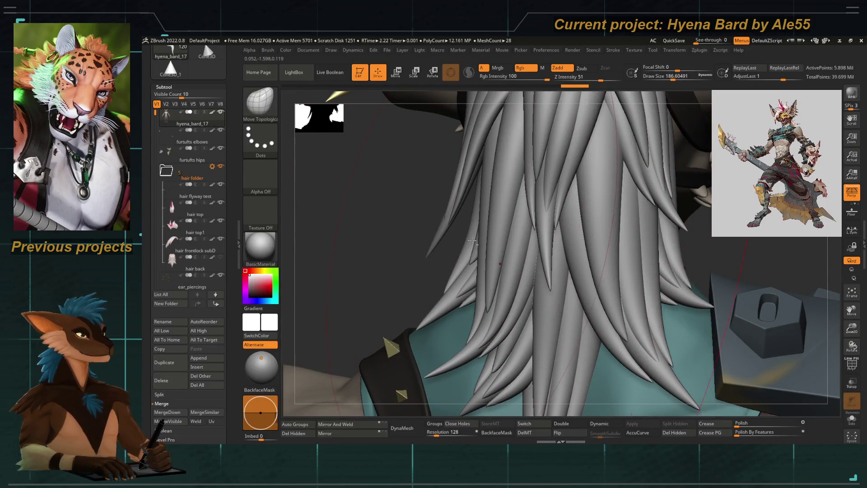
Nudge the template1_5 clump into place and switch to the Move Topological brush
{"action": "left_click", "coordinate": [456, 223], "text": "alt"}
{"action": "left_click_drag", "start_coordinate": [503, 233], "coordinate": [495, 231]}
{"action": "mouse_move", "coordinate": [583, 271]}
{"action": "right_mouse_down"}
{"action": "mouse_move", "coordinate": [468, 255]}
{"action": "mouse_move", "coordinate": [406, 262]}
{"action": "mouse_move", "coordinate": [436, 263]}
{"action": "mouse_move", "coordinate": [434, 271]}
{"action": "mouse_move", "coordinate": [474, 285]}
{"action": "mouse_move", "coordinate": [499, 313]}
{"action": "right_mouse_up"}
{"action": "key", "text": "b"}
{"action": "key", "text": "m"}
{"action": "key", "text": "t"}
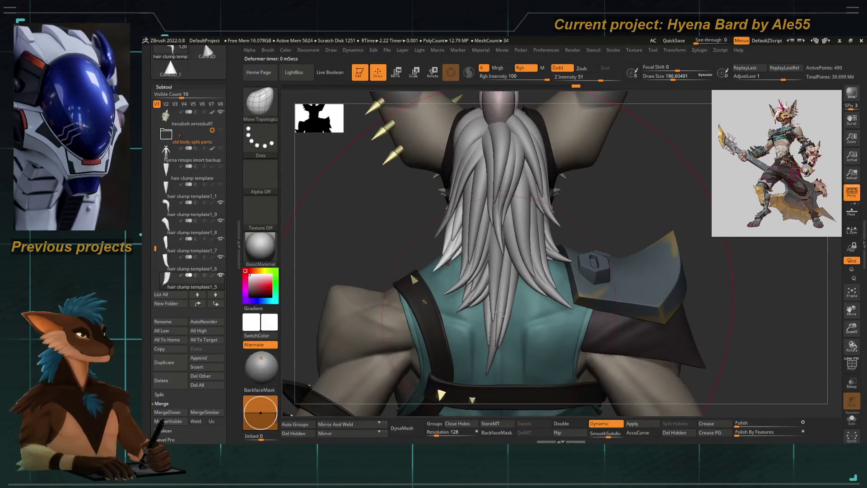
Bend the template1_2 clump downward near the head and at its end using a Transpose bend line
{"action": "left_click", "coordinate": [497, 312], "text": "alt"}
{"action": "key", "text": "w"}
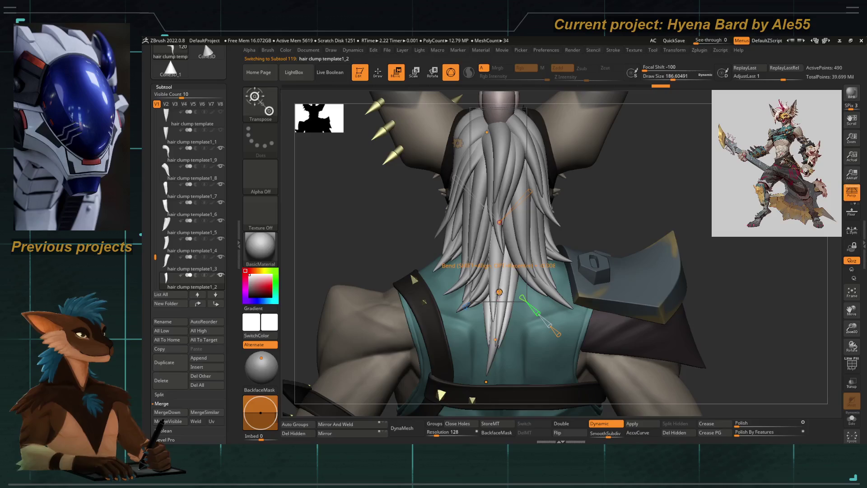
{"action": "left_click_drag", "start_coordinate": [499, 220], "coordinate": [504, 291]}
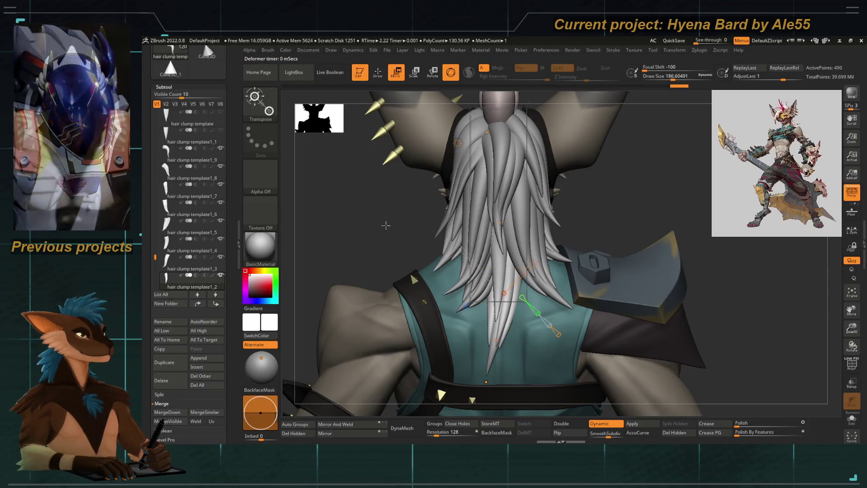
{"action": "right_click_drag", "start_coordinate": [386, 225], "coordinate": [372, 234]}
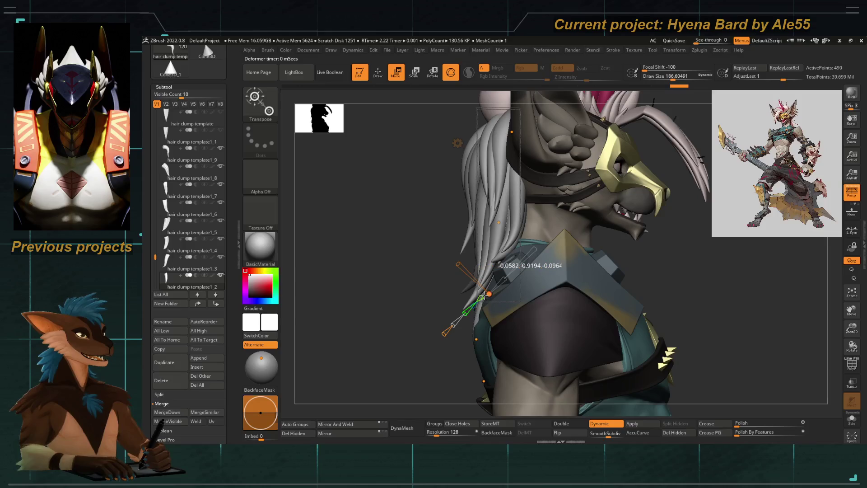
{"action": "right_click_drag", "start_coordinate": [406, 304], "coordinate": [434, 285]}
{"action": "left_click_drag", "start_coordinate": [480, 311], "coordinate": [493, 370]}
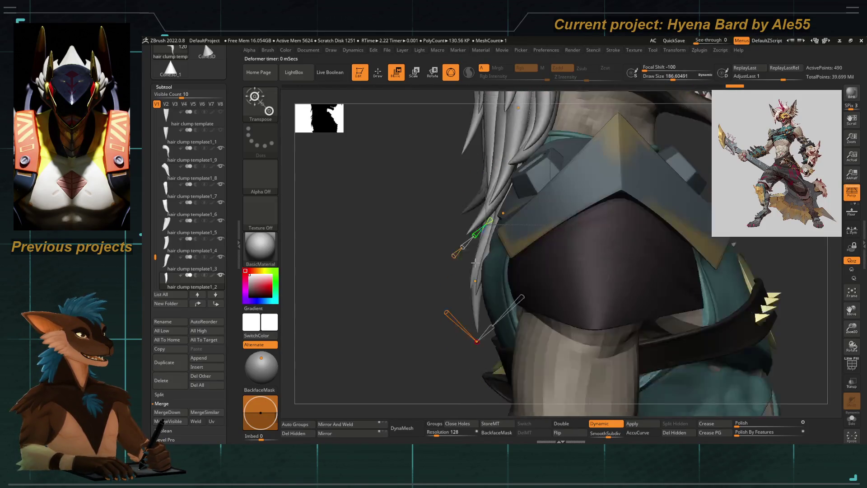
{"action": "right_click_drag", "start_coordinate": [474, 369], "coordinate": [479, 260], "text": "alt"}
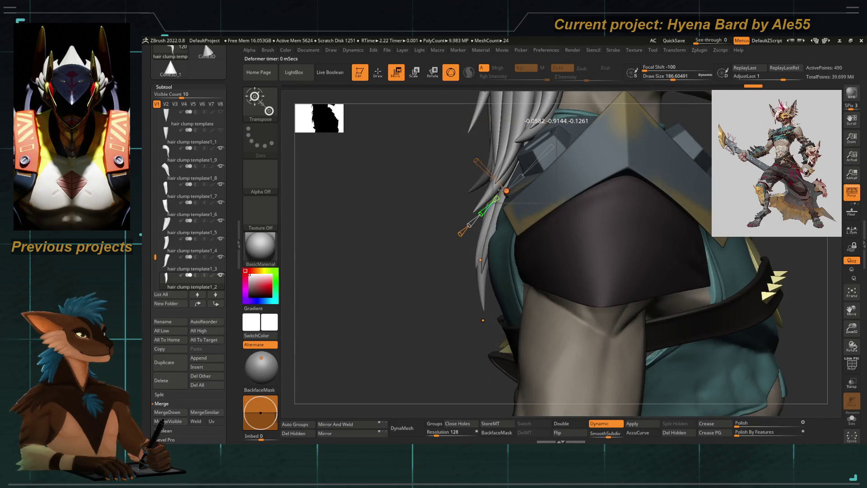
{"action": "right_click_drag", "start_coordinate": [406, 305], "coordinate": [493, 261]}
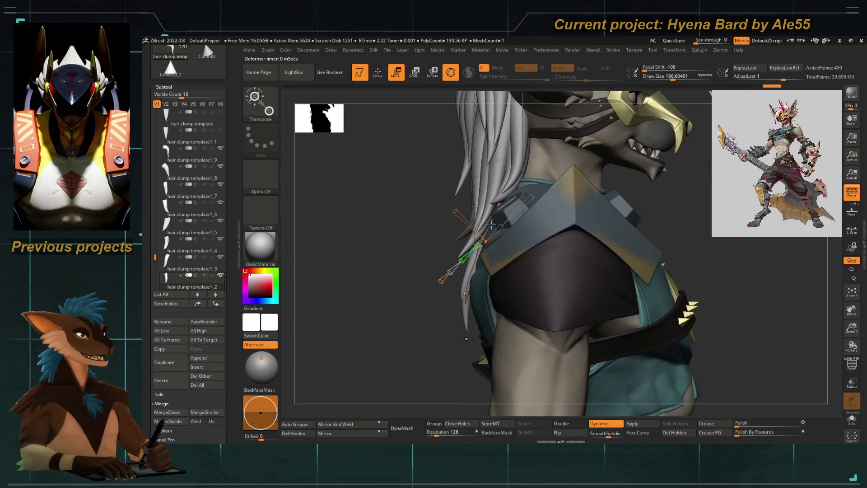
Lay a new bend line down the lower clump, adjust its end point and review from behind
{"action": "left_click_drag", "start_coordinate": [471, 340], "coordinate": [483, 339]}
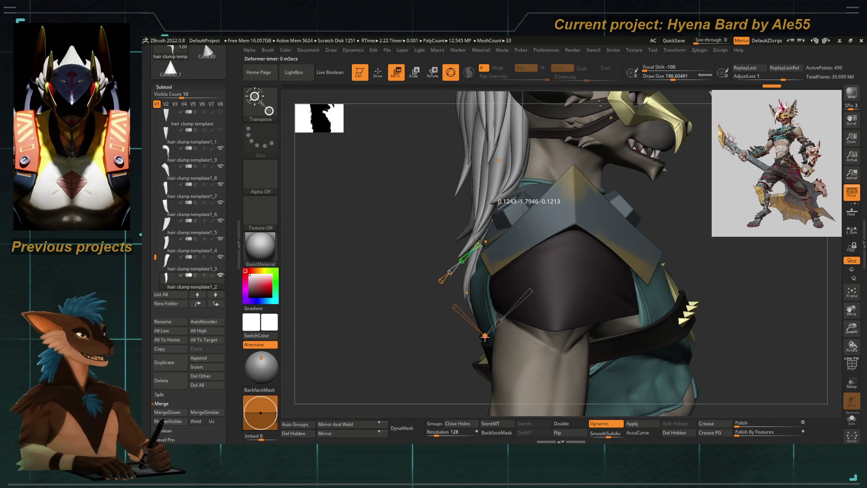
{"action": "right_click_drag", "start_coordinate": [483, 338], "coordinate": [468, 314]}
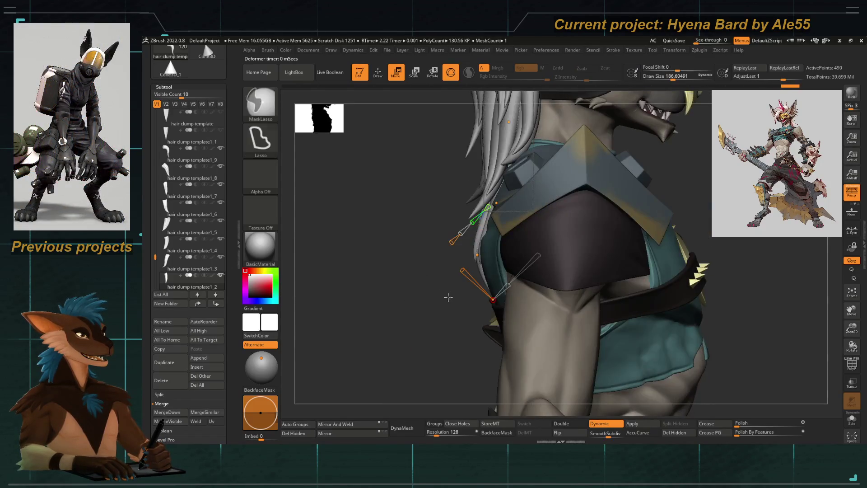
{"action": "left_click_drag", "start_coordinate": [475, 300], "coordinate": [467, 305]}
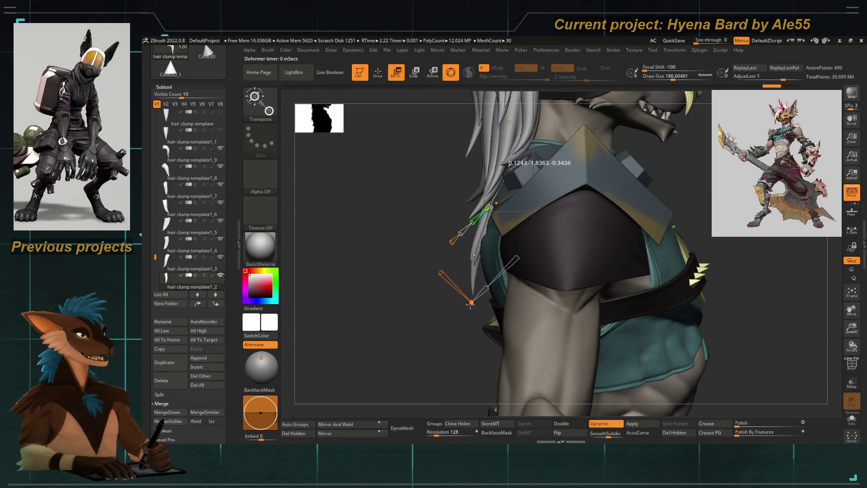
{"action": "mouse_move", "coordinate": [469, 304]}
{"action": "right_mouse_down"}
{"action": "mouse_move", "coordinate": [434, 268]}
{"action": "mouse_move", "coordinate": [406, 258]}
{"action": "mouse_move", "coordinate": [420, 224]}
{"action": "mouse_move", "coordinate": [474, 271]}
{"action": "right_mouse_up"}
{"action": "key", "text": "w"}
{"action": "key", "text": "w"}
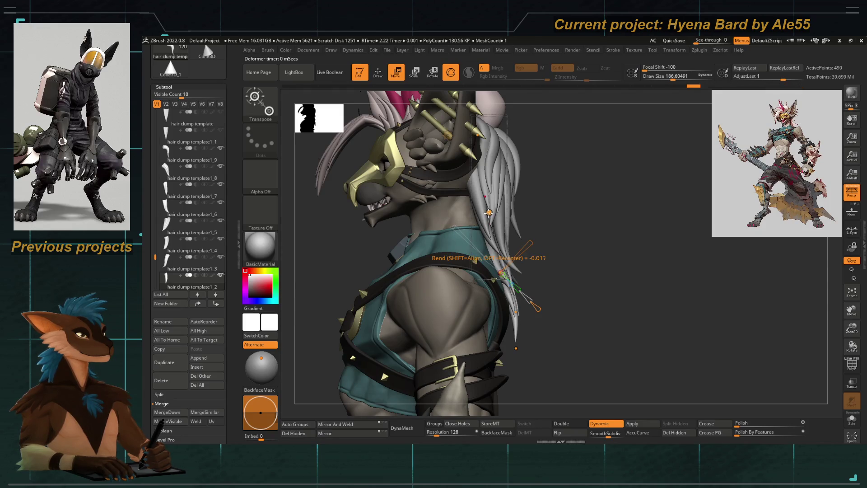
{"action": "right_click_drag", "start_coordinate": [491, 217], "coordinate": [475, 258], "text": "ctrl"}
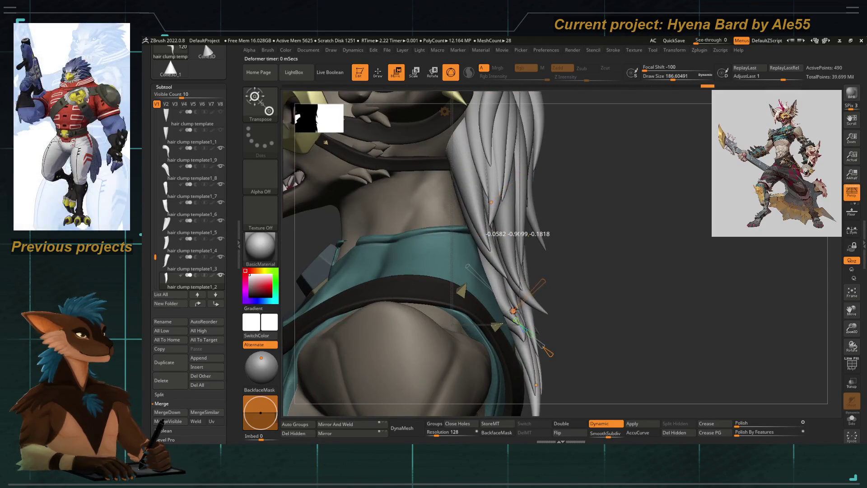
{"action": "right_click_drag", "start_coordinate": [511, 310], "coordinate": [557, 306]}
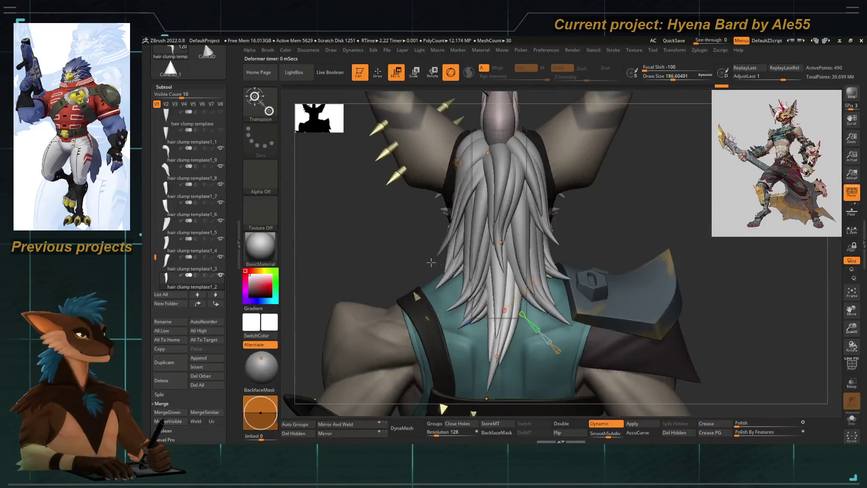
{"action": "right_click_drag", "start_coordinate": [535, 325], "coordinate": [609, 271]}
{"action": "mouse_move", "coordinate": [543, 272]}
{"action": "right_mouse_down"}
{"action": "mouse_move", "coordinate": [474, 305]}
{"action": "mouse_move", "coordinate": [407, 237]}
{"action": "mouse_move", "coordinate": [494, 305]}
{"action": "mouse_move", "coordinate": [474, 271]}
{"action": "right_mouse_up"}
Bend the template1_4 clump further and pull its tip down-left over the back
{"action": "left_click", "coordinate": [484, 274], "text": "alt"}
{"action": "mouse_move", "coordinate": [511, 252]}
{"action": "left_mouse_down"}
{"action": "mouse_move", "coordinate": [508, 268]}
{"action": "mouse_move", "coordinate": [449, 214]}
{"action": "mouse_move", "coordinate": [475, 257]}
{"action": "left_mouse_up"}
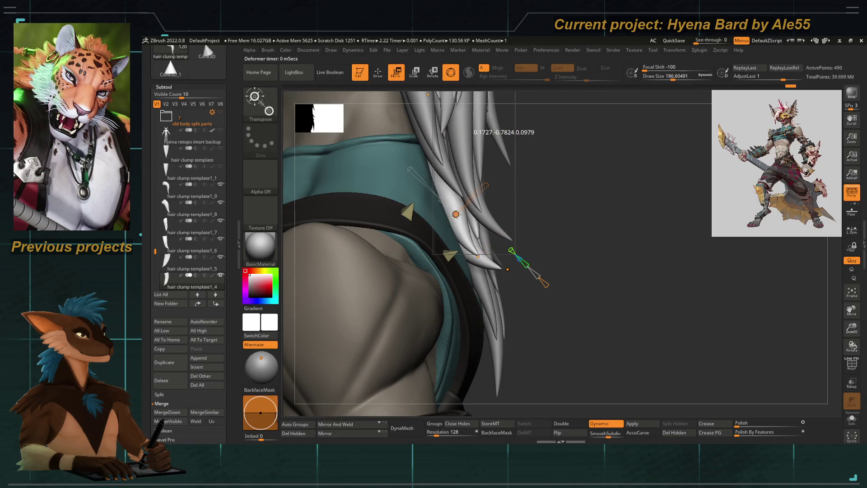
{"action": "mouse_move", "coordinate": [541, 325]}
{"action": "right_mouse_down"}
{"action": "mouse_move", "coordinate": [474, 271]}
{"action": "mouse_move", "coordinate": [486, 212]}
{"action": "right_mouse_up"}
{"action": "mouse_move", "coordinate": [487, 212]}
{"action": "left_mouse_down"}
{"action": "mouse_move", "coordinate": [505, 203]}
{"action": "mouse_move", "coordinate": [528, 227]}
{"action": "left_mouse_up"}
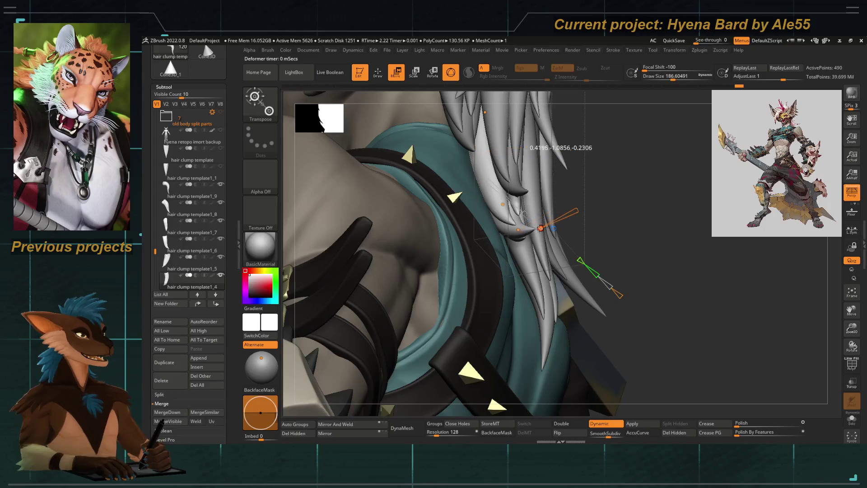
{"action": "right_click_drag", "start_coordinate": [528, 230], "coordinate": [572, 288]}
{"action": "left_click_drag", "start_coordinate": [573, 288], "coordinate": [555, 315]}
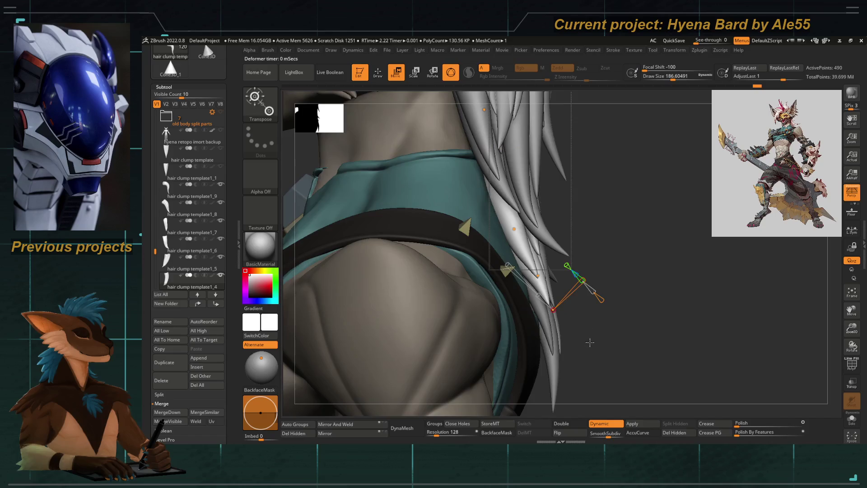
{"action": "right_click_drag", "start_coordinate": [609, 338], "coordinate": [500, 328]}
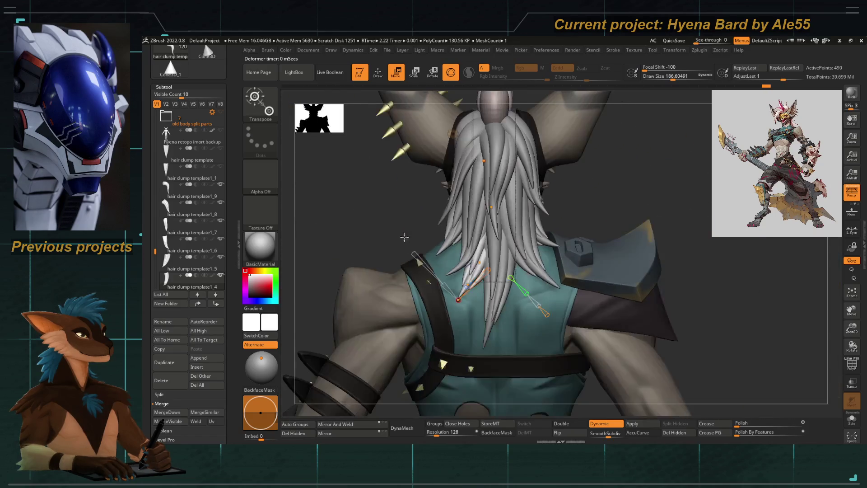
{"action": "right_click_drag", "start_coordinate": [384, 233], "coordinate": [396, 238]}
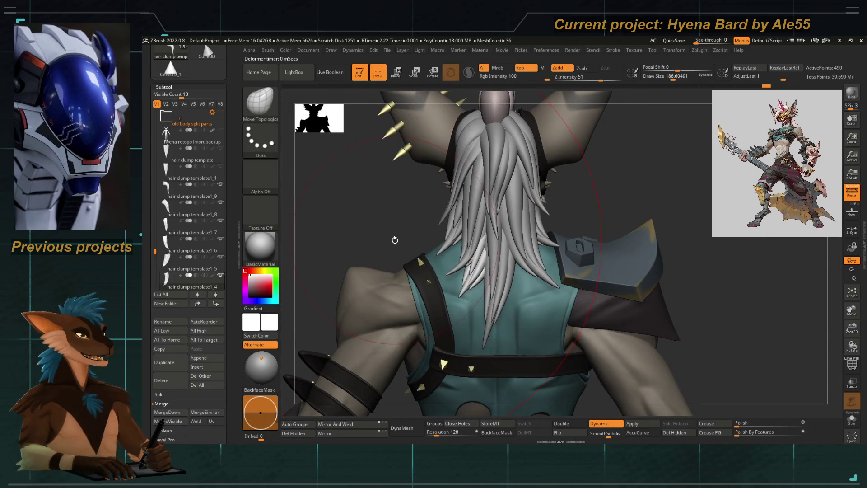
Bend the template1_6 clump along its length so it curves down the back
{"action": "left_click", "coordinate": [518, 268], "text": "alt"}
{"action": "right_click_drag", "start_coordinate": [535, 305], "coordinate": [535, 284], "text": "ctrl"}
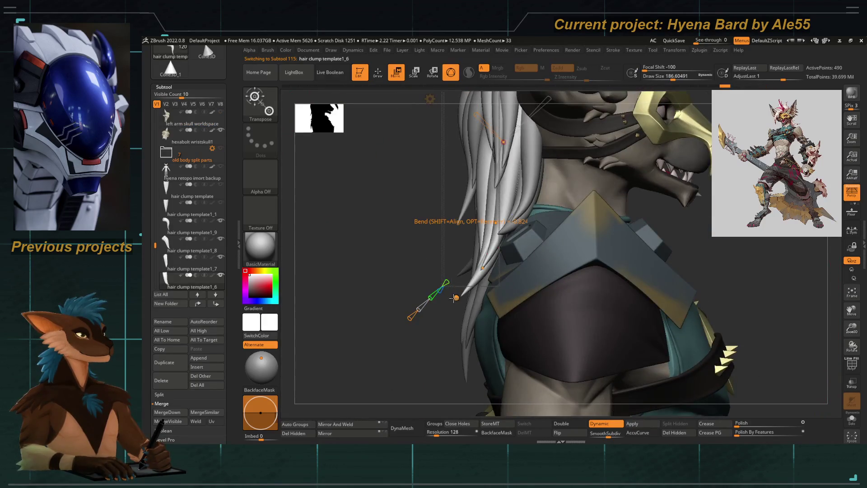
{"action": "left_click_drag", "start_coordinate": [452, 298], "coordinate": [455, 295]}
{"action": "left_click_drag", "start_coordinate": [482, 268], "coordinate": [487, 271]}
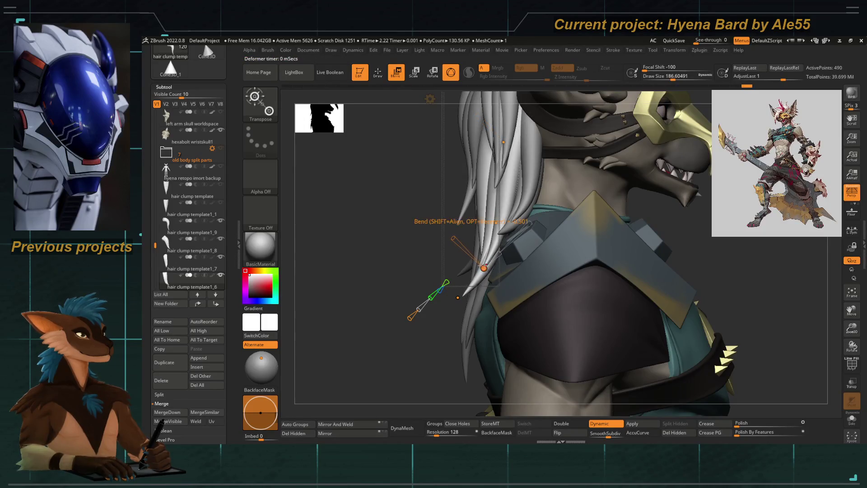
{"action": "right_click_drag", "start_coordinate": [379, 204], "coordinate": [474, 217]}
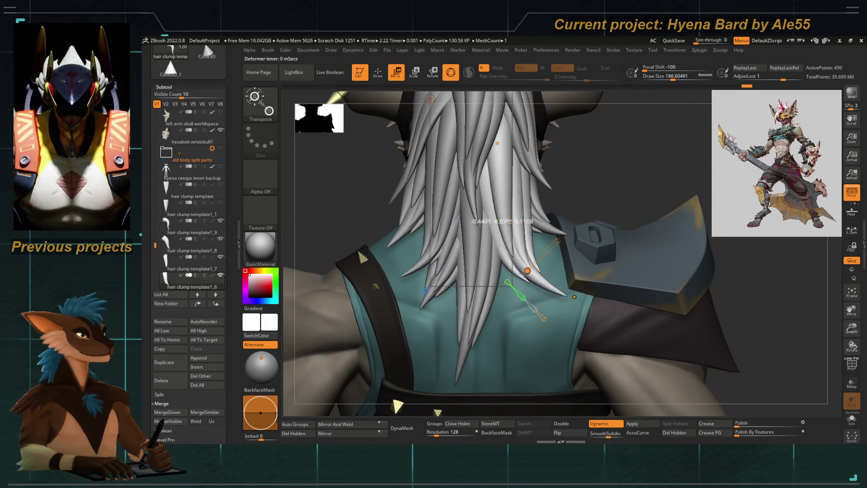
{"action": "right_click_drag", "start_coordinate": [609, 170], "coordinate": [363, 175]}
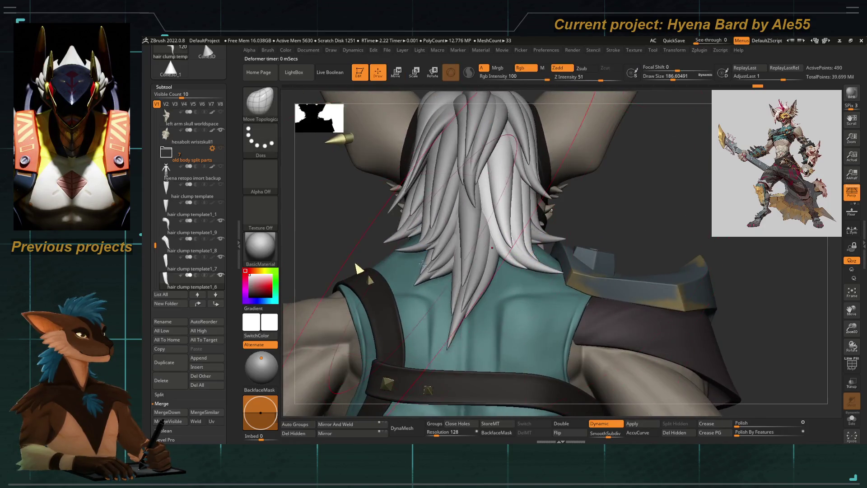
Bend the template1_4 clump tip toward the shoulder, leave bend mode and frame the character
{"action": "left_click", "coordinate": [434, 257], "text": "alt"}
{"action": "right_click_drag", "start_coordinate": [610, 203], "coordinate": [582, 217]}
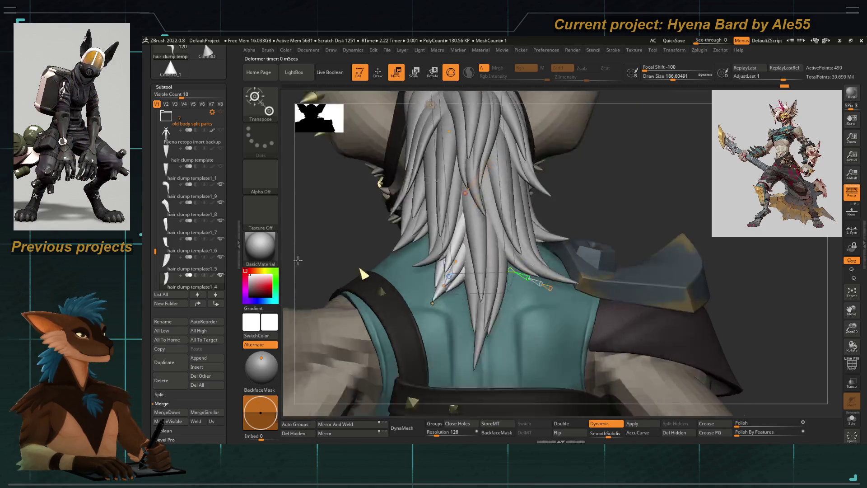
{"action": "key", "text": "w"}
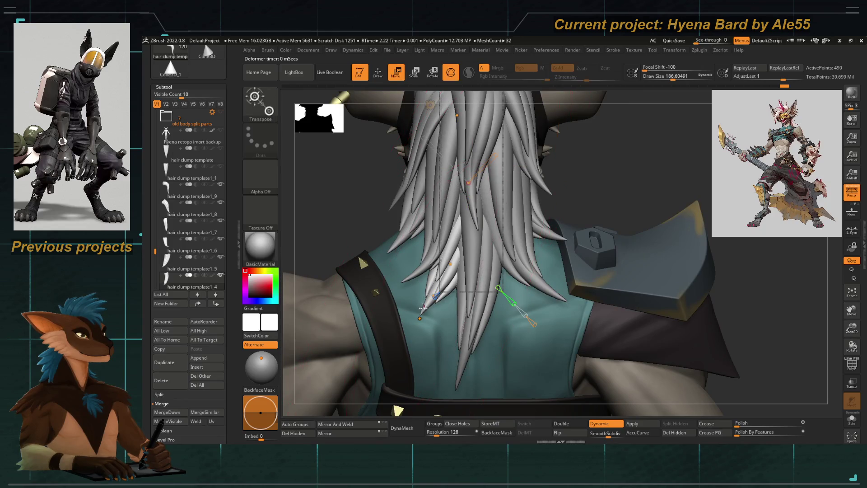
{"action": "left_click_drag", "start_coordinate": [434, 296], "coordinate": [461, 254]}
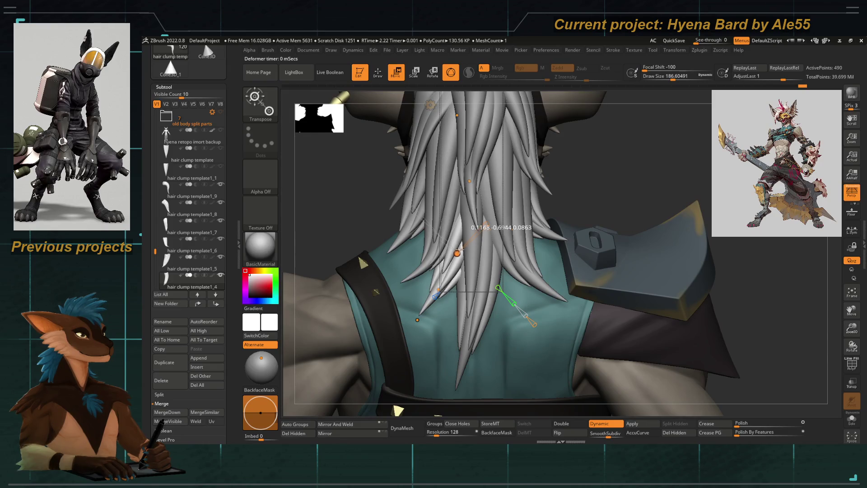
{"action": "key", "text": "q"}
{"action": "key", "text": "f"}
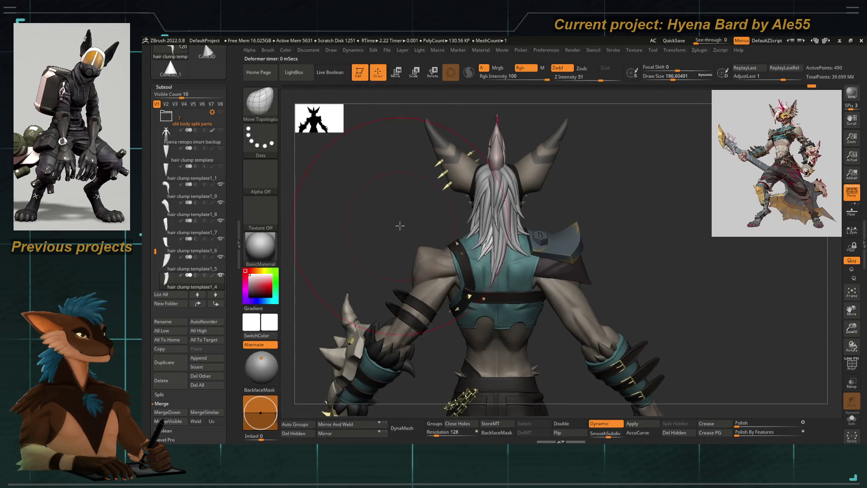
{"action": "mouse_move", "coordinate": [401, 225]}
{"action": "left_mouse_down"}
{"action": "mouse_move", "coordinate": [377, 222]}
{"action": "mouse_move", "coordinate": [421, 249]}
{"action": "left_mouse_up"}
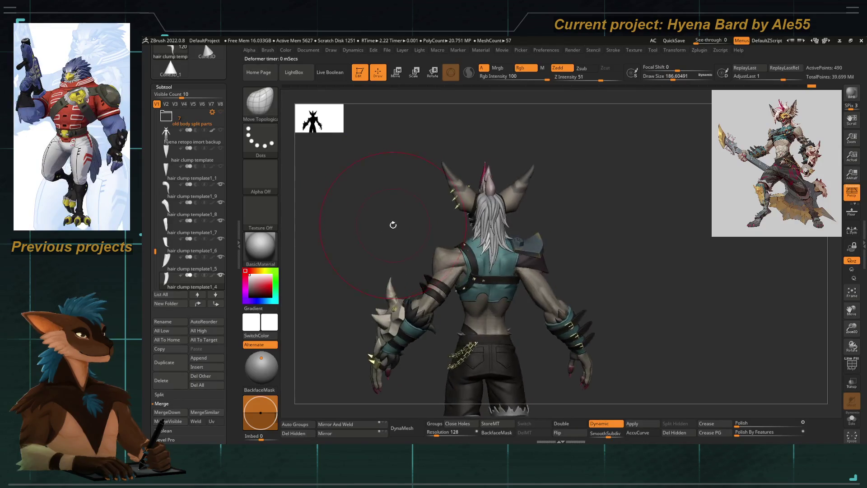
Make the hyena_bard_17 body active and turn the view to see both copies from behind
{"action": "left_click", "coordinate": [421, 250], "text": "alt"}
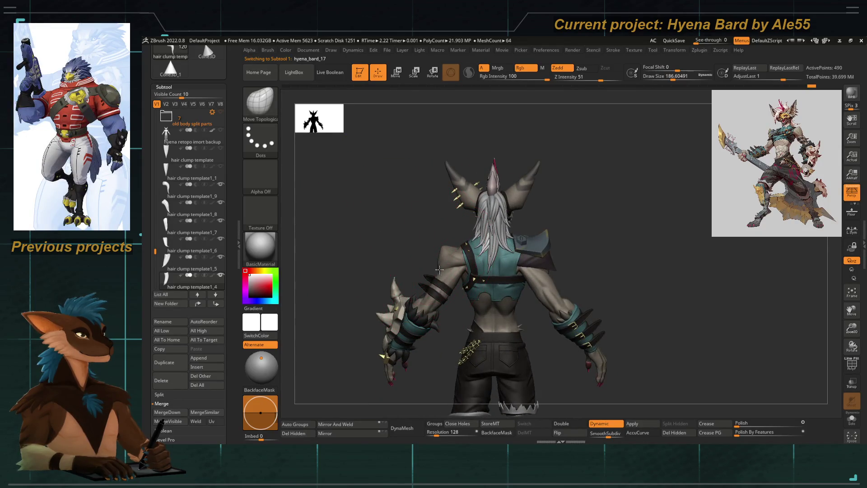
{"action": "mouse_move", "coordinate": [393, 204]}
{"action": "left_mouse_down"}
{"action": "mouse_move", "coordinate": [436, 261]}
{"action": "mouse_move", "coordinate": [339, 236]}
{"action": "left_mouse_up"}
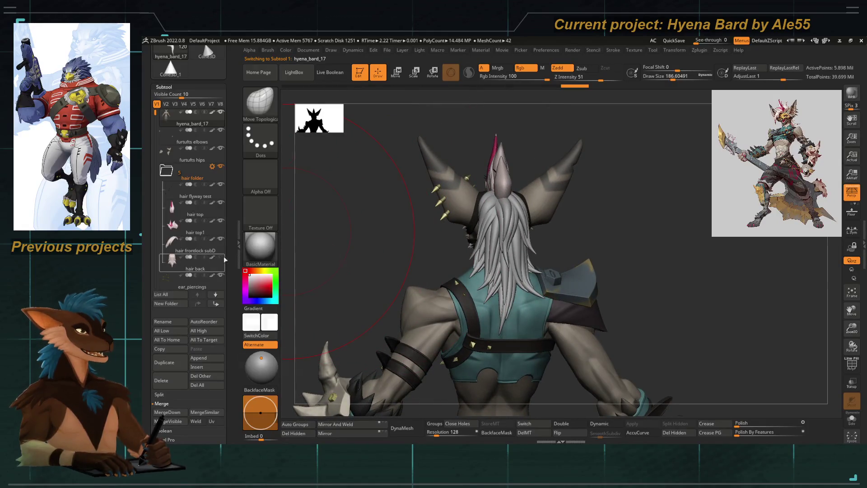
{"action": "scroll", "coordinate": [190, 203], "scroll_direction": "down", "scroll_amount": 1}
{"action": "mouse_move", "coordinate": [156, 120]}
{"action": "left_mouse_down"}
{"action": "mouse_move", "coordinate": [155, 252]}
{"action": "mouse_move", "coordinate": [155, 216]}
{"action": "left_mouse_up"}
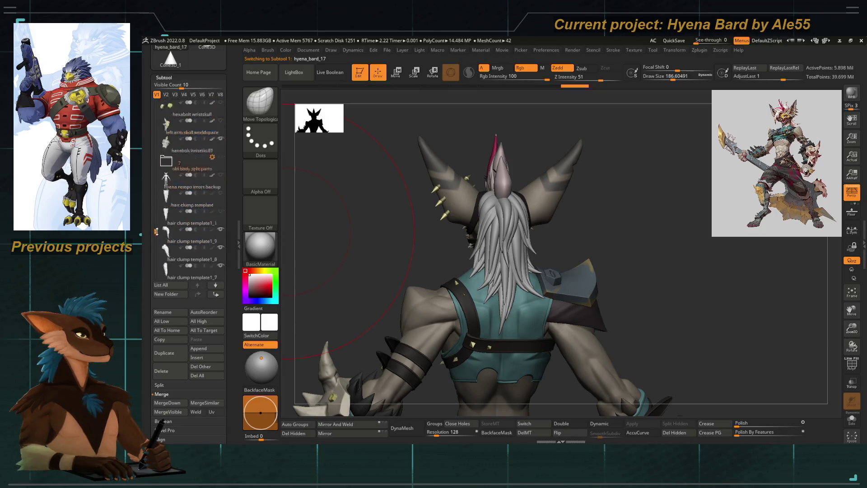
{"action": "mouse_move", "coordinate": [419, 272]}
{"action": "left_mouse_down"}
{"action": "mouse_move", "coordinate": [343, 249]}
{"action": "mouse_move", "coordinate": [545, 263]}
{"action": "mouse_move", "coordinate": [474, 258]}
{"action": "left_mouse_up"}
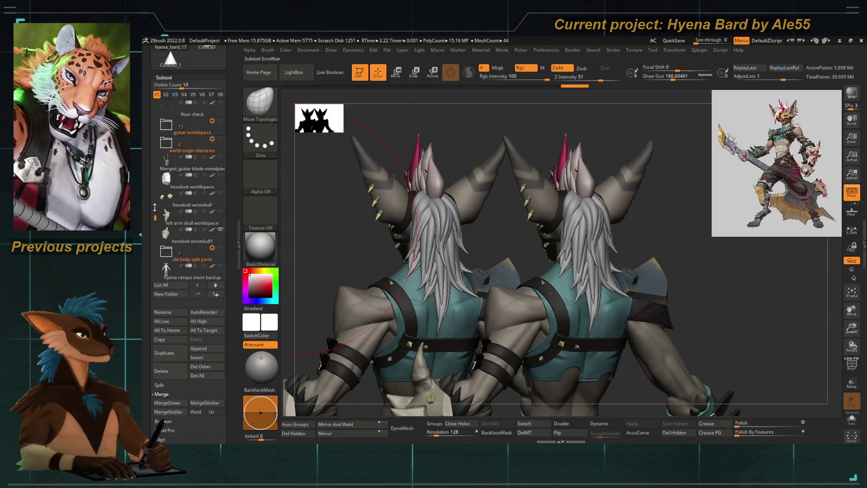
Select hair clumps template1_8 and 1_7, reshow the hair back piece on hyena_bard_17 and pick a spare clump template
{"action": "left_click_drag", "start_coordinate": [155, 211], "coordinate": [154, 136]}
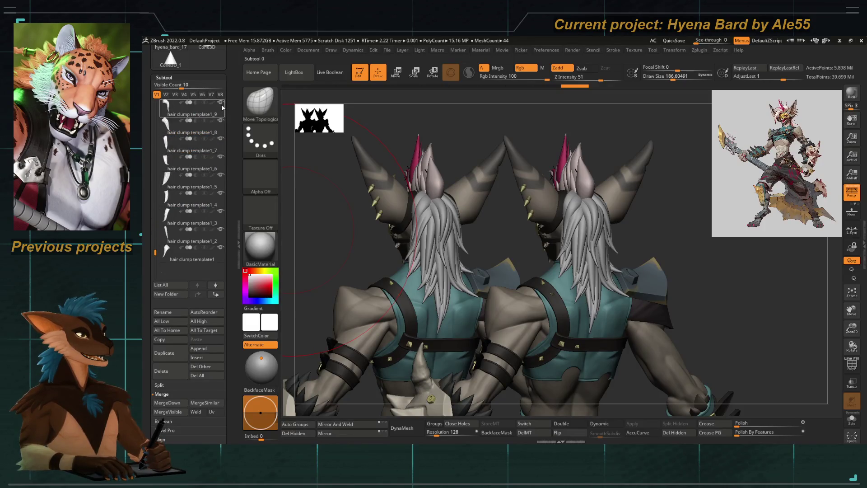
{"action": "left_click", "coordinate": [204, 129]}
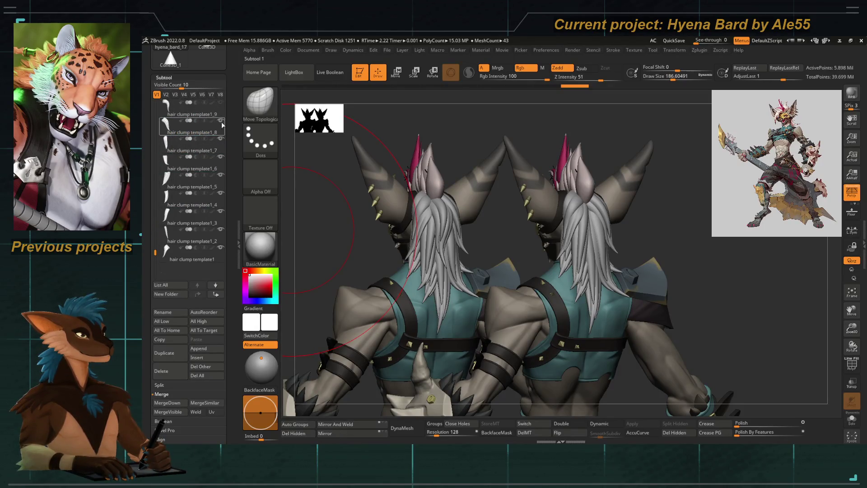
{"action": "left_click", "coordinate": [197, 148]}
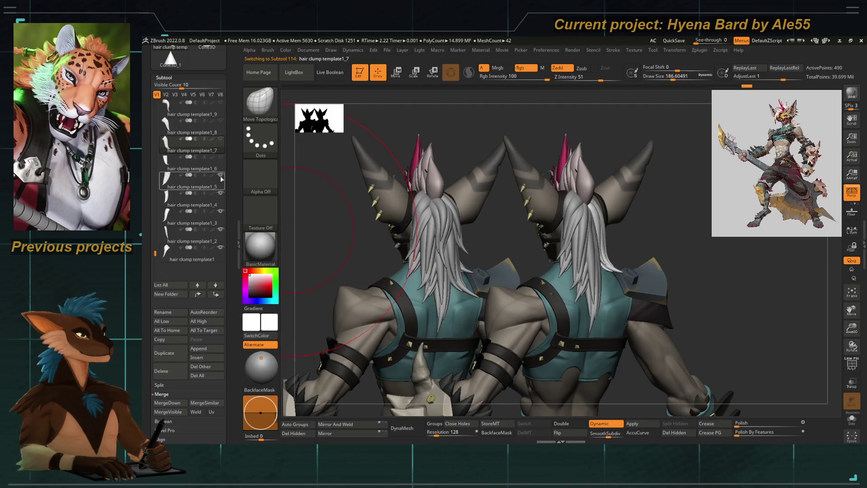
{"action": "mouse_move", "coordinate": [194, 241]}
{"action": "left_click", "coordinate": [221, 231]}
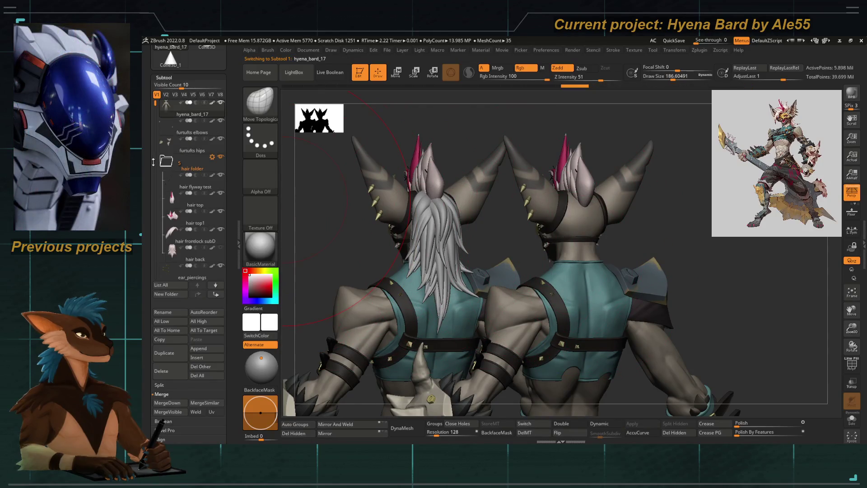
{"action": "left_click_drag", "start_coordinate": [156, 107], "coordinate": [159, 122]}
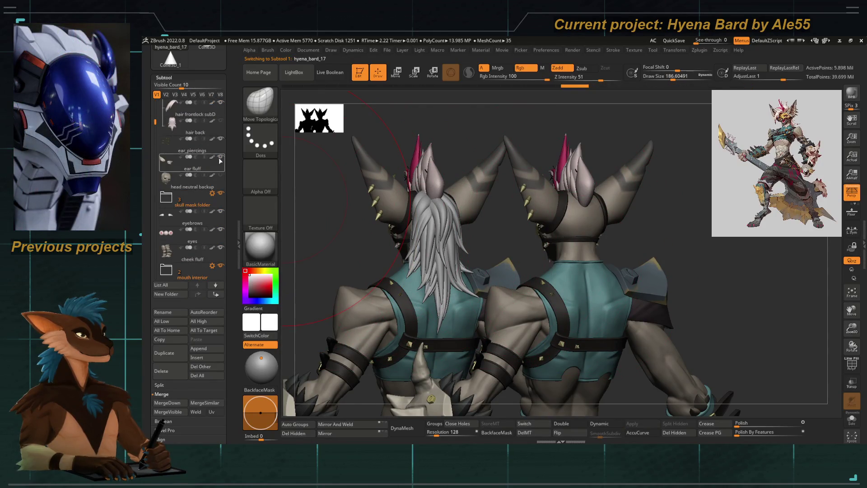
{"action": "left_click", "coordinate": [221, 126]}
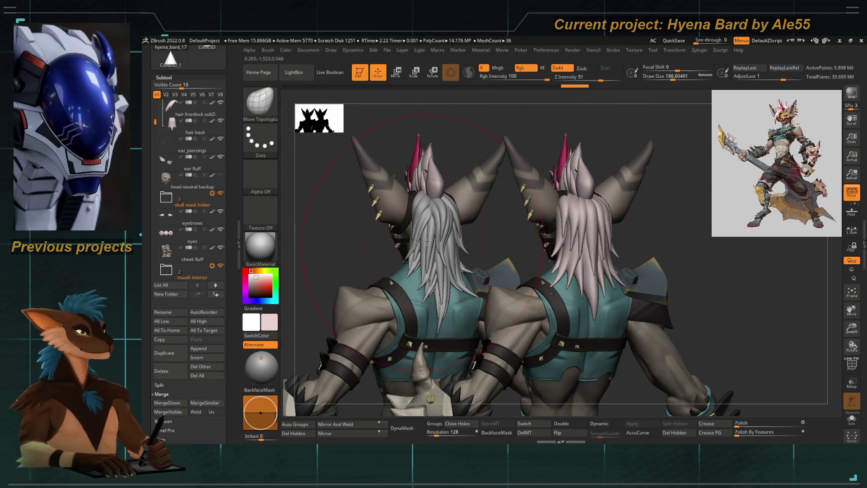
{"action": "mouse_move", "coordinate": [153, 162]}
{"action": "left_mouse_down"}
{"action": "mouse_move", "coordinate": [156, 231]}
{"action": "mouse_move", "coordinate": [156, 224]}
{"action": "left_mouse_up"}
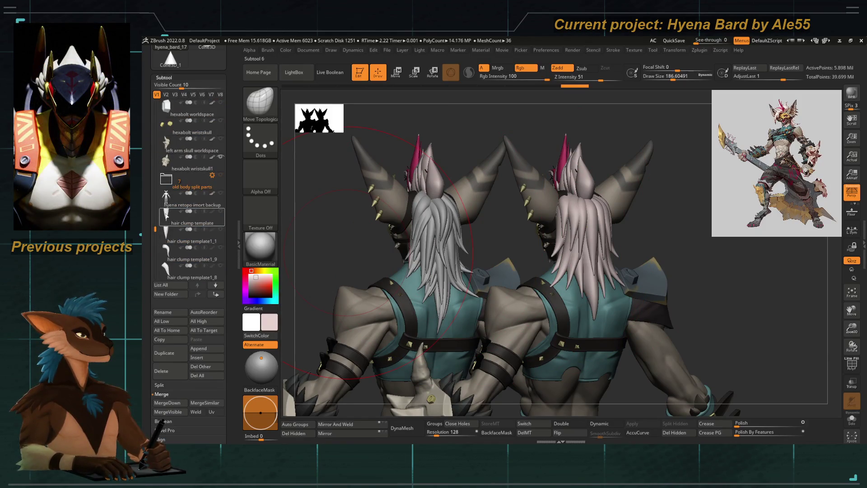
{"action": "left_click", "coordinate": [197, 220]}
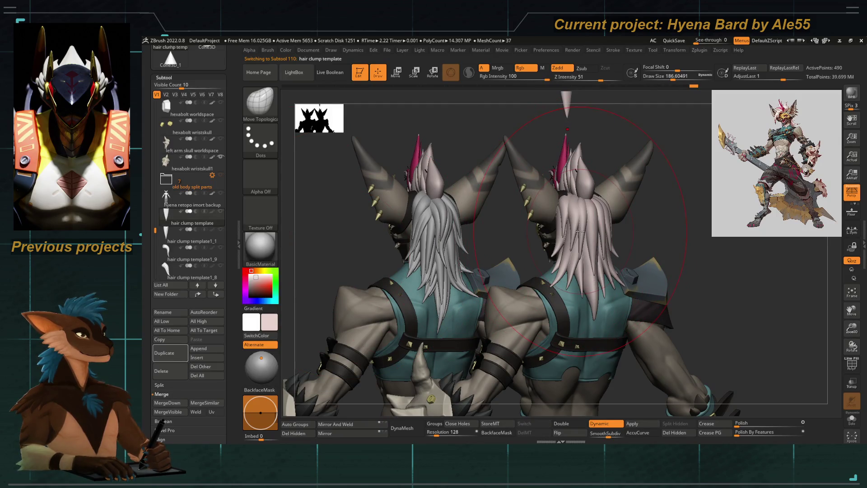
Pick a paler colour, raise hyena_bard_17's detail level and hide the left duplicate figure
{"action": "left_click", "coordinate": [256, 279]}
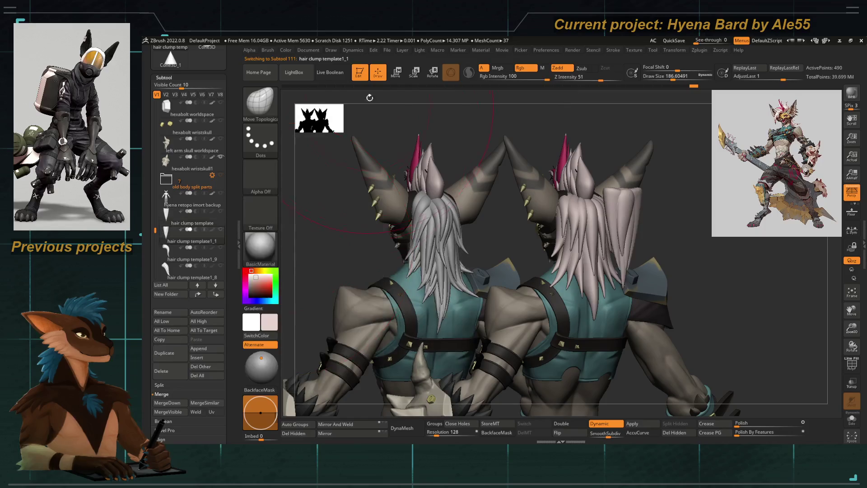
{"action": "left_click", "coordinate": [175, 259]}
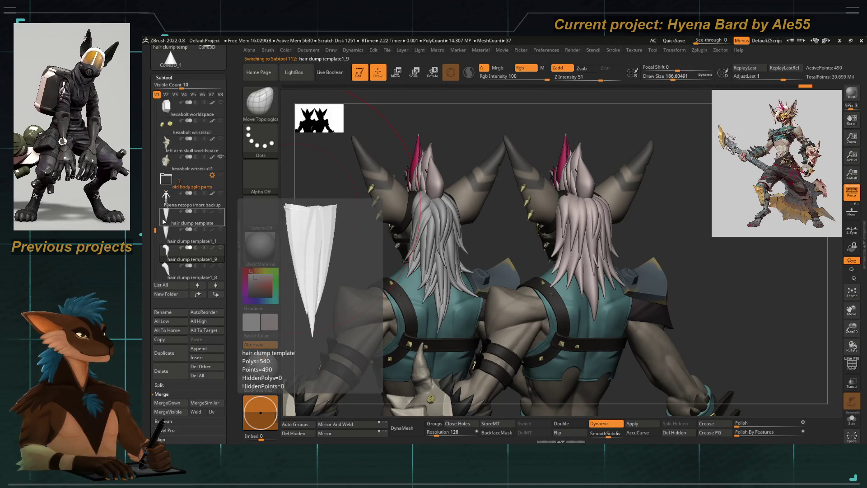
{"action": "left_click", "coordinate": [528, 175], "text": "alt"}
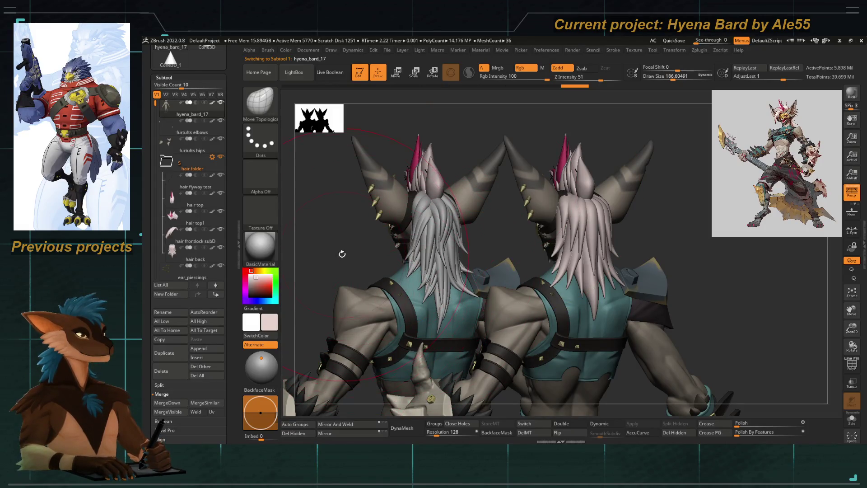
{"action": "left_click_drag", "start_coordinate": [513, 203], "coordinate": [519, 260]}
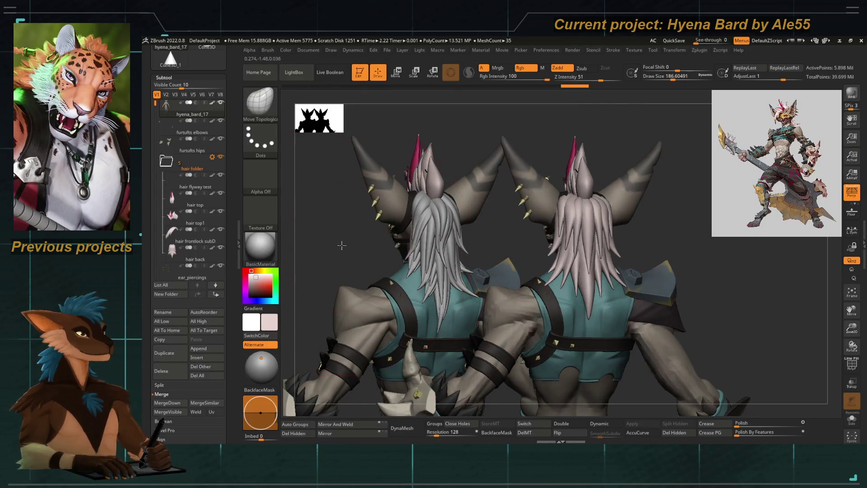
{"action": "key", "text": "ctrl+shift+z"}
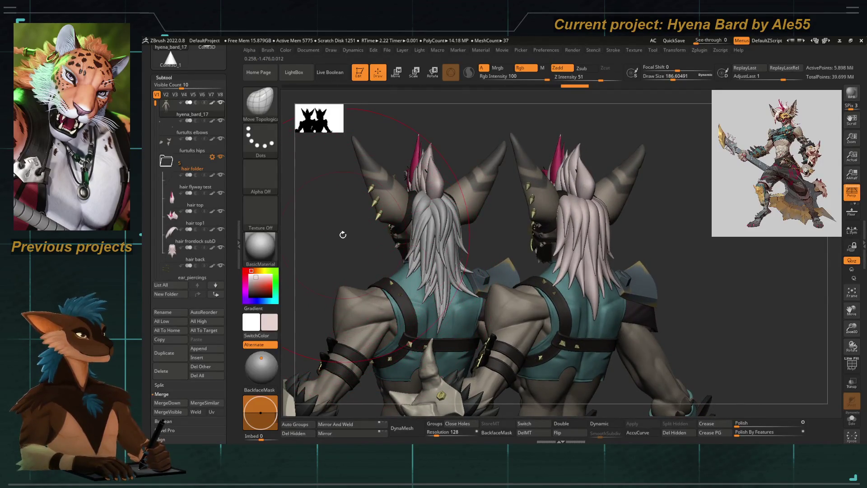
{"action": "key", "text": "ctrl+z"}
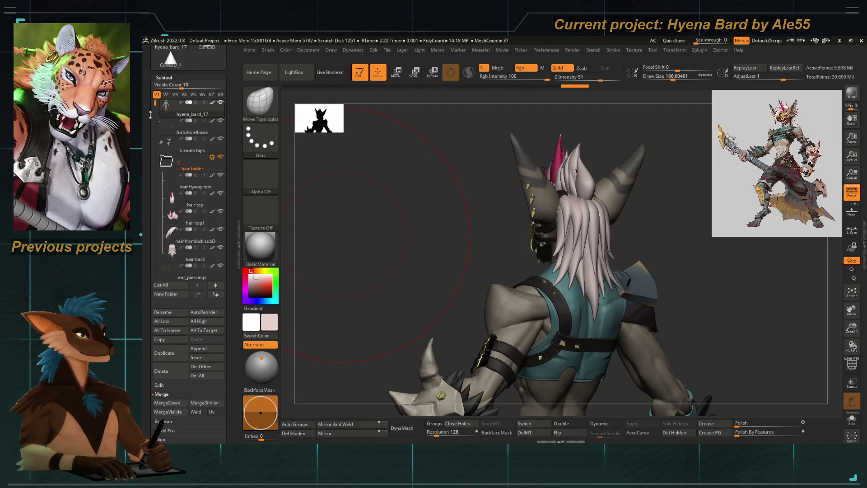
{"action": "left_click_drag", "start_coordinate": [149, 116], "coordinate": [160, 145]}
{"action": "left_click", "coordinate": [172, 139]}
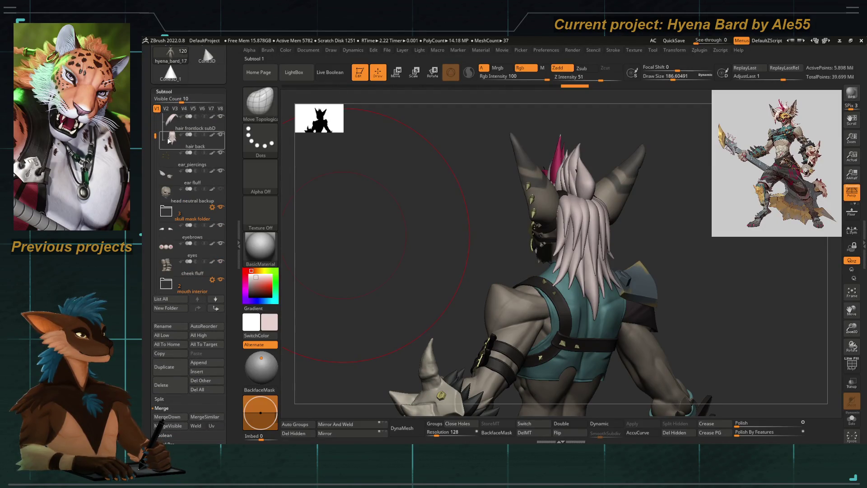
{"action": "left_click", "coordinate": [164, 386]}
{"action": "left_click", "coordinate": [222, 399]}
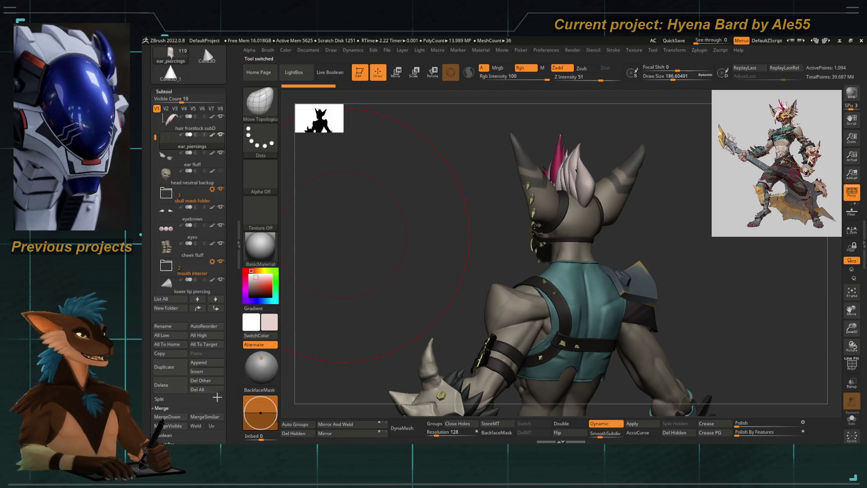
{"action": "scroll", "coordinate": [193, 203], "scroll_direction": "up", "scroll_amount": 5}
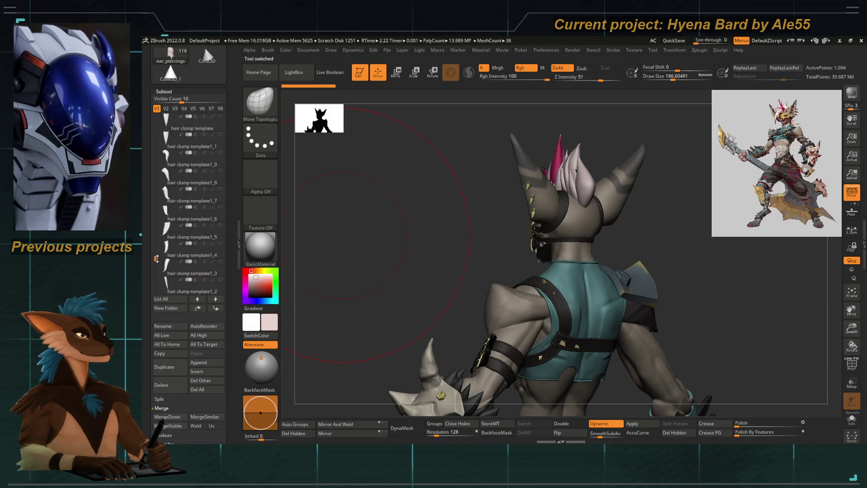
{"action": "left_click", "coordinate": [220, 153]}
{"action": "left_click", "coordinate": [219, 171]}
{"action": "left_click", "coordinate": [220, 189]}
{"action": "left_click", "coordinate": [220, 206]}
{"action": "left_click", "coordinate": [220, 225]}
{"action": "left_click", "coordinate": [220, 242]}
{"action": "left_click", "coordinate": [221, 261]}
{"action": "left_click", "coordinate": [220, 279]}
{"action": "scroll", "coordinate": [190, 251], "scroll_direction": "down", "scroll_amount": 3}
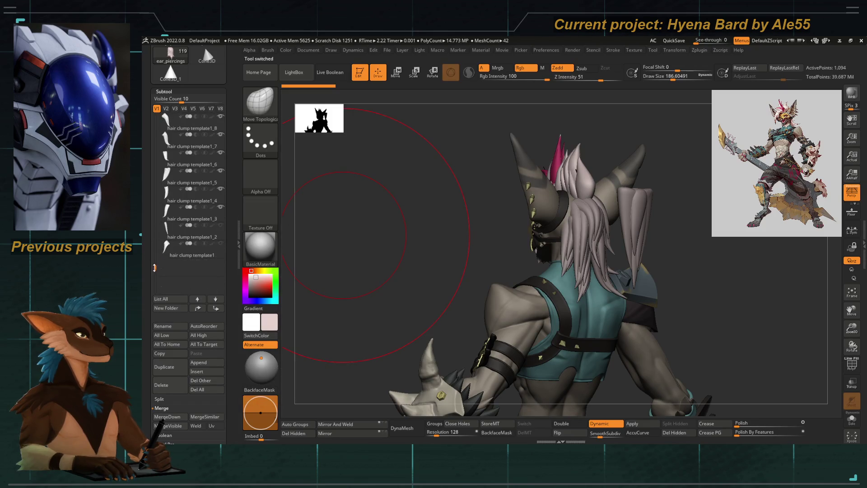
{"action": "left_click", "coordinate": [220, 244]}
{"action": "right_click_drag", "start_coordinate": [359, 259], "coordinate": [564, 254]}
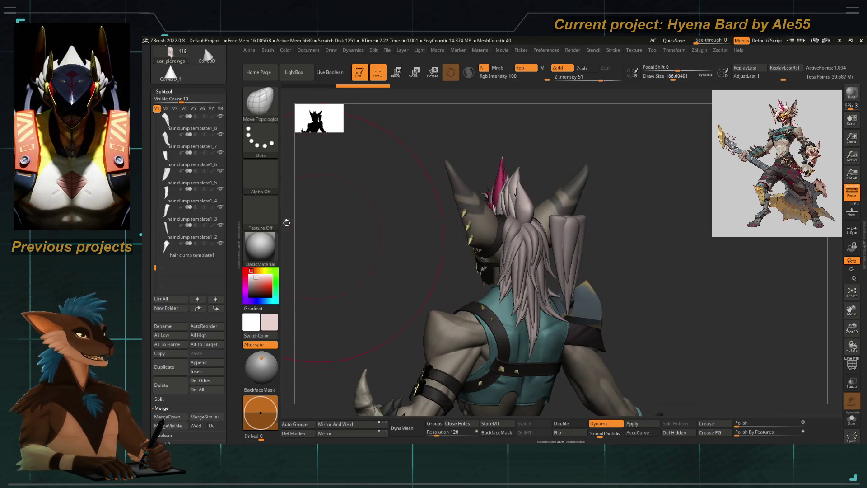
{"action": "scroll", "coordinate": [190, 203], "scroll_direction": "up", "scroll_amount": 3}
{"action": "scroll", "coordinate": [197, 156], "scroll_direction": "down", "scroll_amount": 1}
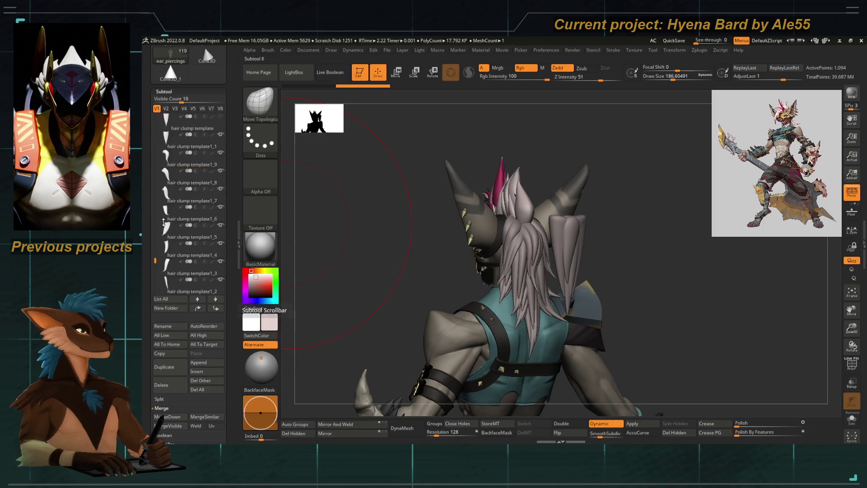
{"action": "right_click_drag", "start_coordinate": [359, 224], "coordinate": [419, 274]}
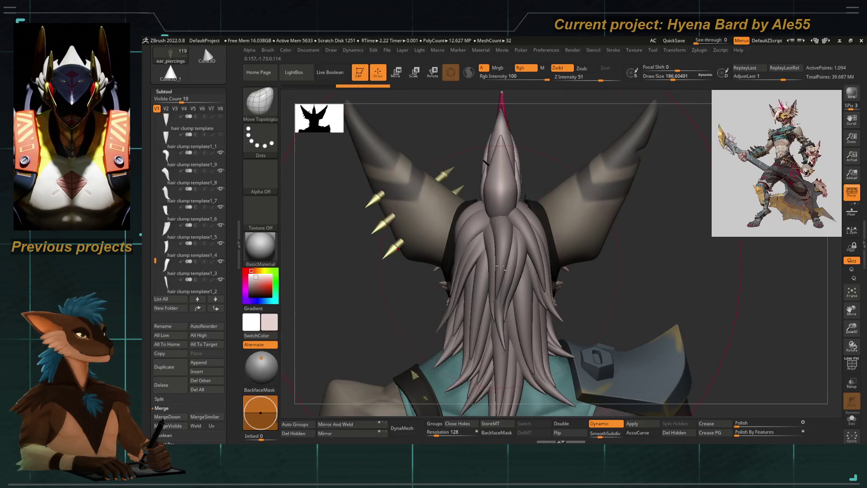
Select hair clump template1_1 and start a new subtool folder for the hair pieces
{"action": "left_click", "coordinate": [498, 257], "text": "alt"}
{"action": "mouse_move", "coordinate": [363, 287]}
{"action": "right_mouse_down"}
{"action": "mouse_move", "coordinate": [406, 266]}
{"action": "mouse_move", "coordinate": [391, 269]}
{"action": "right_mouse_up"}
{"action": "left_click", "coordinate": [191, 277]}
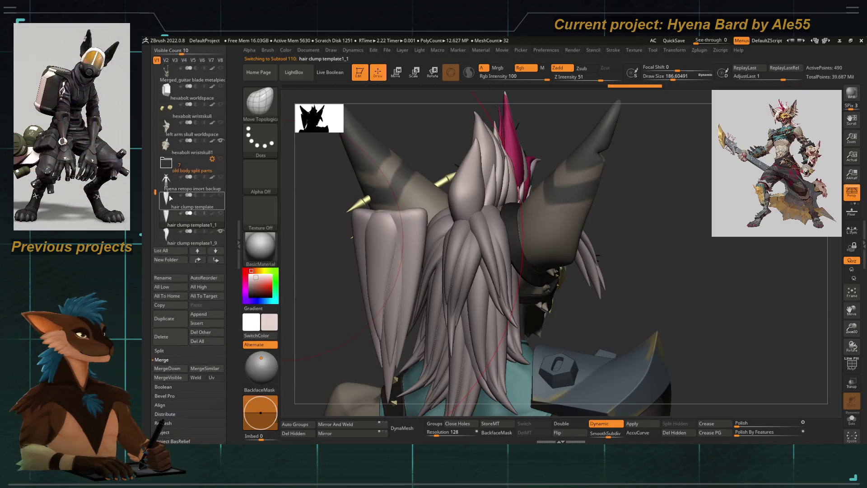
{"action": "left_click_drag", "start_coordinate": [169, 194], "coordinate": [151, 202]}
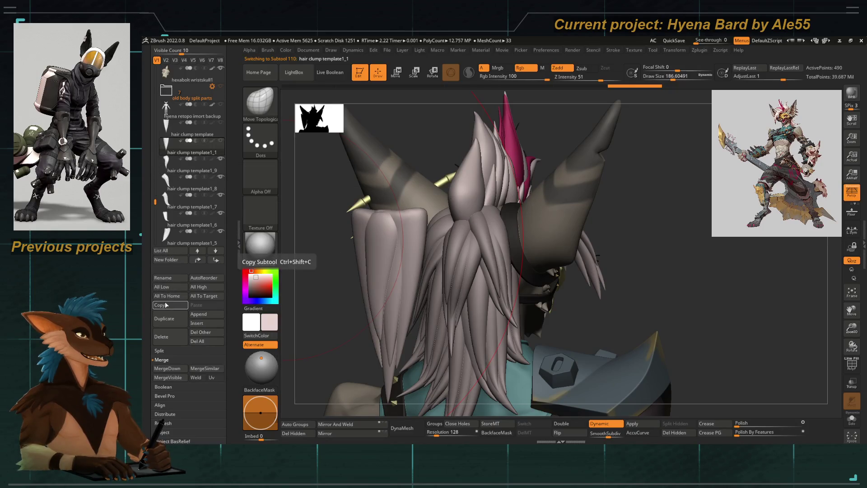
{"action": "left_click", "coordinate": [166, 259]}
{"action": "type", "text": "hair back back"}
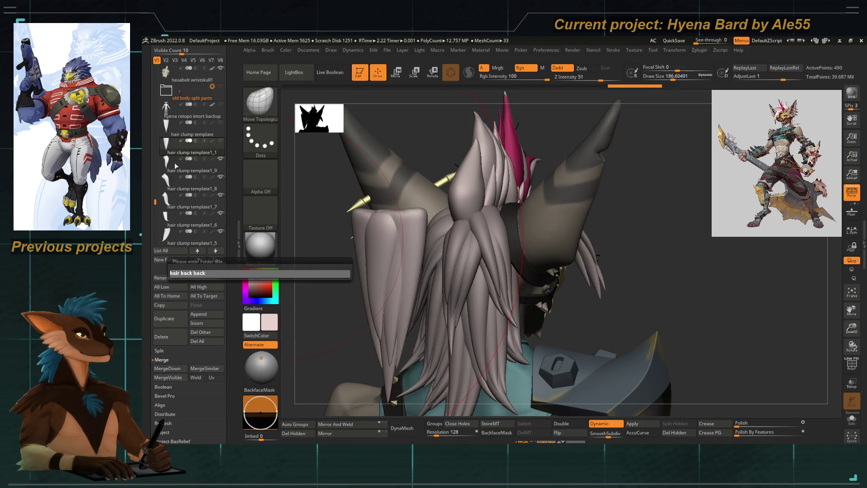
{"action": "type", "text": "up"}
Confirm the 'hair back backup' folder, move template1_9 into it and place the folder below template1_1
{"action": "key", "text": "Return"}
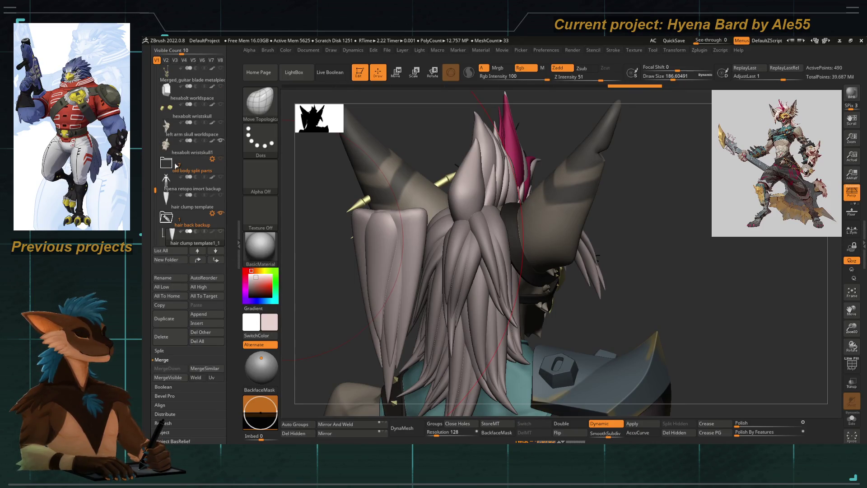
{"action": "mouse_move", "coordinate": [166, 234]}
{"action": "left_mouse_down"}
{"action": "mouse_move", "coordinate": [166, 186]}
{"action": "mouse_move", "coordinate": [165, 210]}
{"action": "left_mouse_up"}
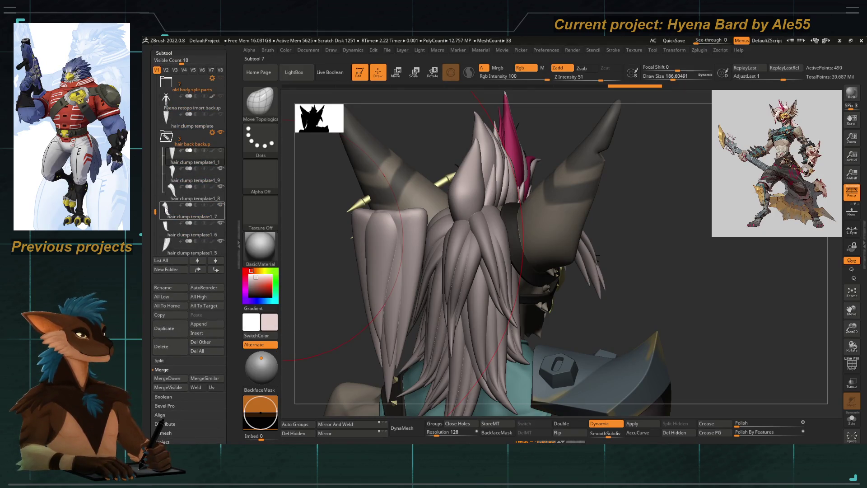
{"action": "left_click_drag", "start_coordinate": [183, 152], "coordinate": [171, 130]}
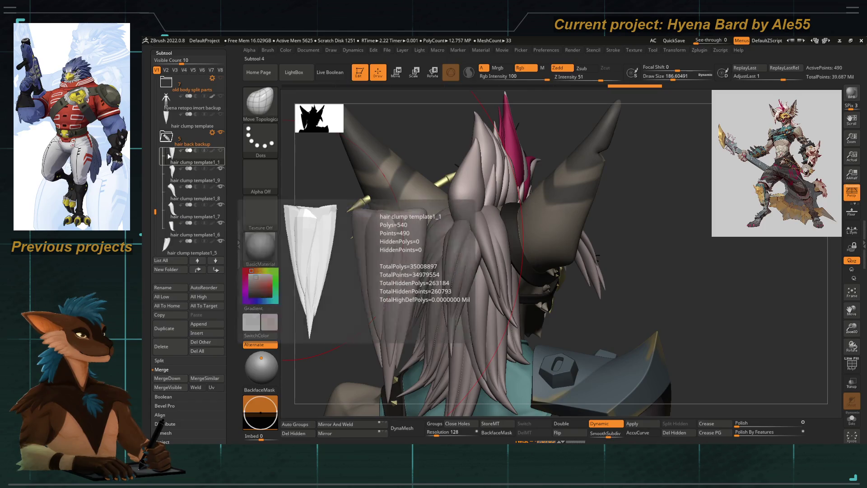
{"action": "left_click", "coordinate": [182, 149]}
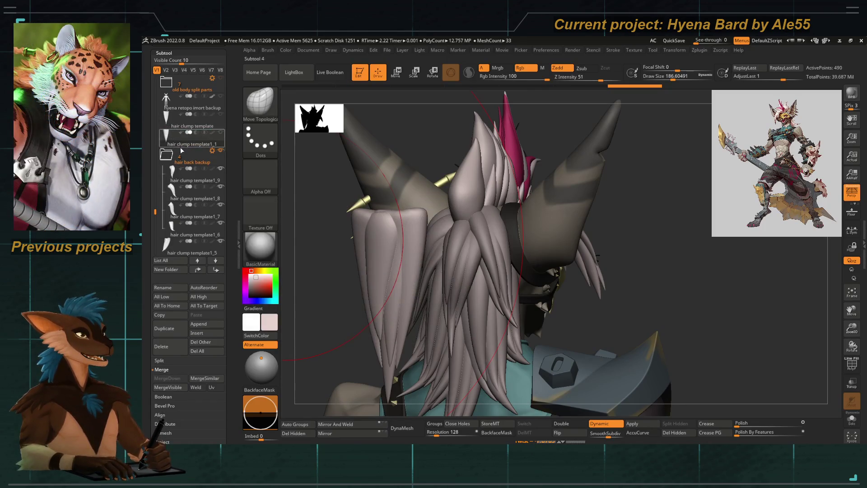
{"action": "scroll", "coordinate": [170, 210], "scroll_direction": "down", "scroll_amount": 2}
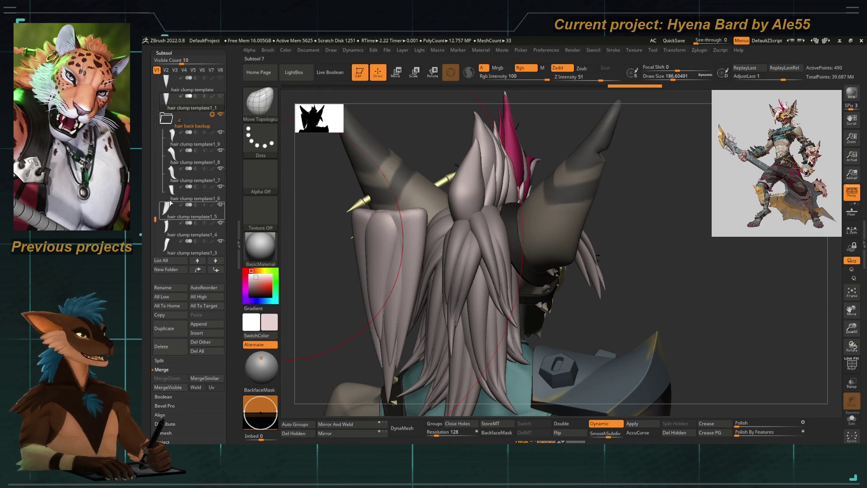
{"action": "scroll", "coordinate": [170, 217], "scroll_direction": "down", "scroll_amount": 1}
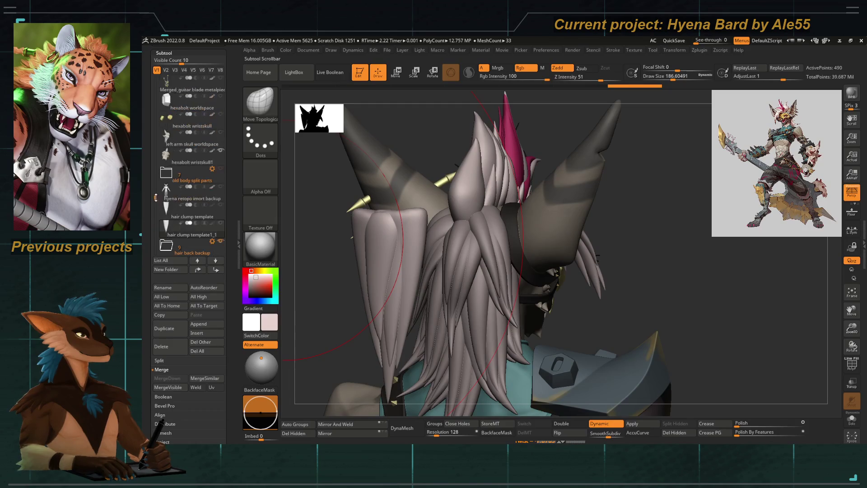
{"action": "scroll", "coordinate": [172, 216], "scroll_direction": "down", "scroll_amount": 2}
{"action": "left_click", "coordinate": [193, 234]}
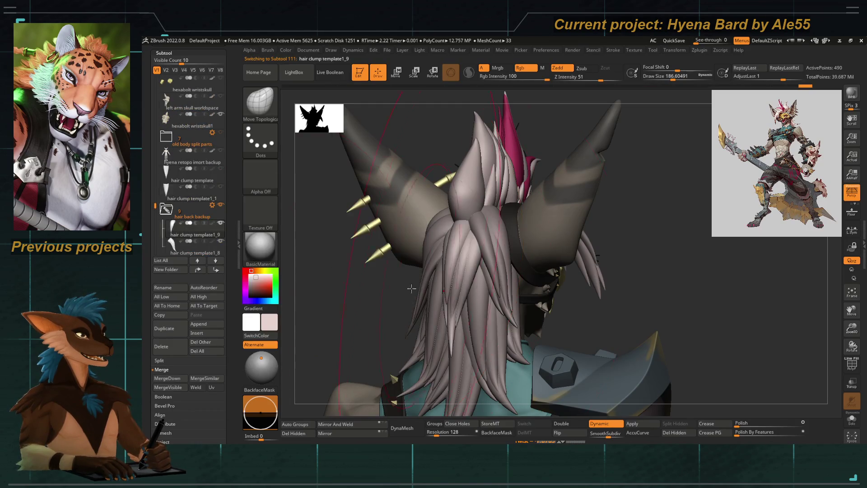
{"action": "key", "text": "f"}
Give the side hair clumps a slight Transpose bend and return to Move Topological
{"action": "right_click_drag", "start_coordinate": [375, 265], "coordinate": [491, 265]}
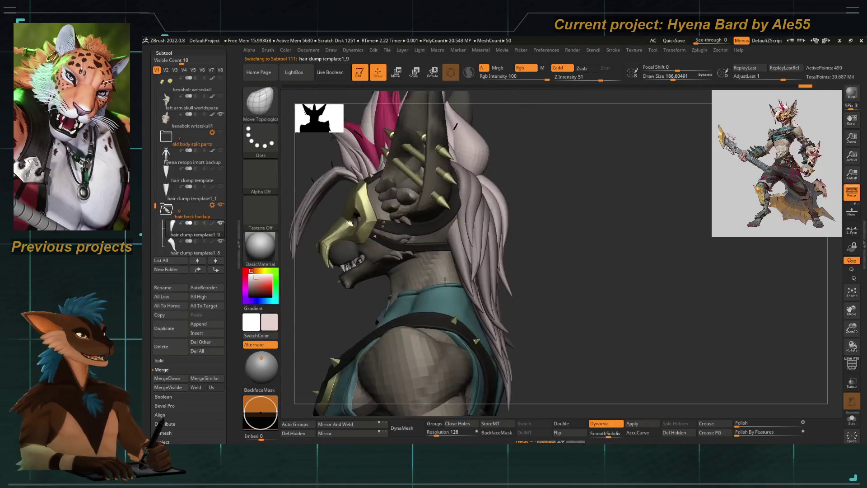
{"action": "left_click_drag", "start_coordinate": [491, 264], "coordinate": [506, 265]}
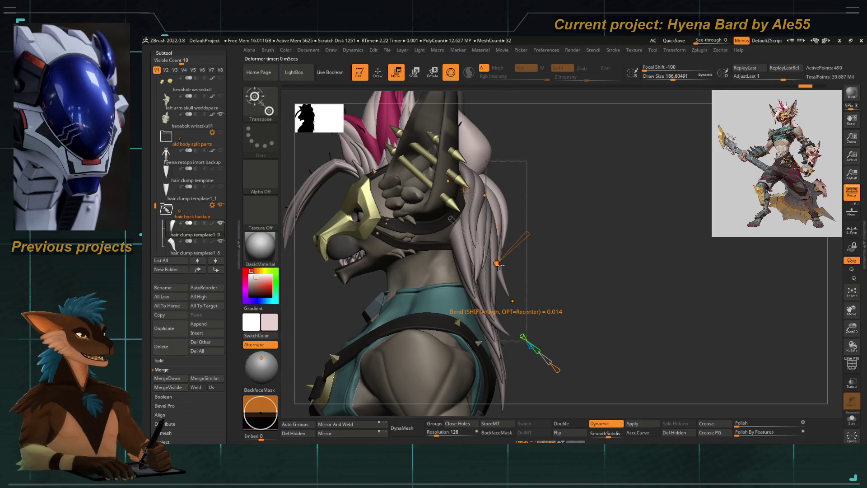
{"action": "mouse_move", "coordinate": [501, 264]}
{"action": "right_mouse_down"}
{"action": "mouse_move", "coordinate": [353, 265]}
{"action": "mouse_move", "coordinate": [428, 280]}
{"action": "right_mouse_up"}
{"action": "key", "text": "b"}
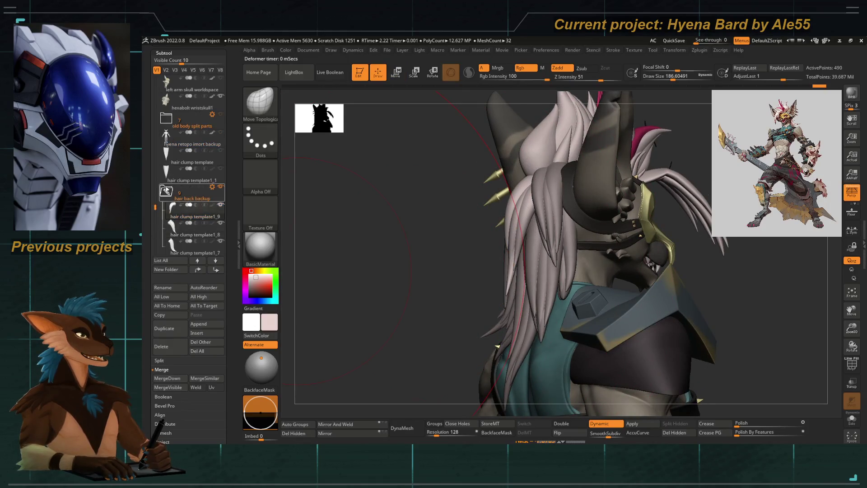
Merge the hair back backup folder into one subtool and make the merged hair active
{"action": "left_click", "coordinate": [212, 188]}
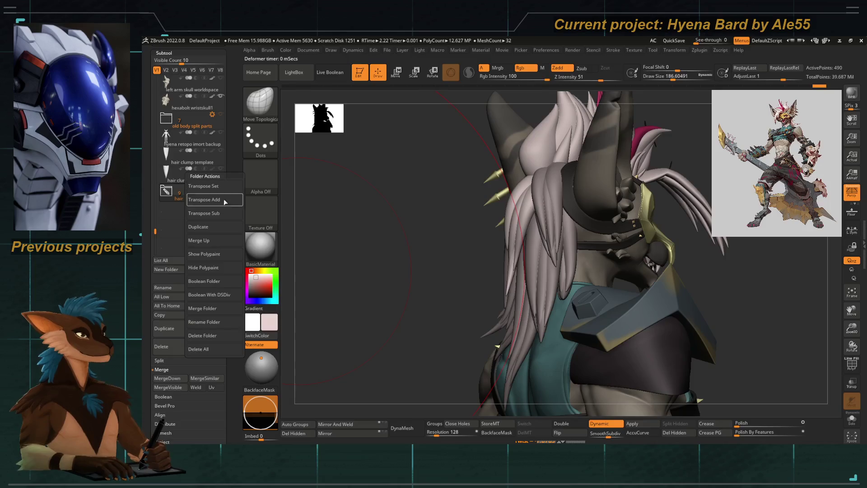
{"action": "left_click", "coordinate": [200, 308]}
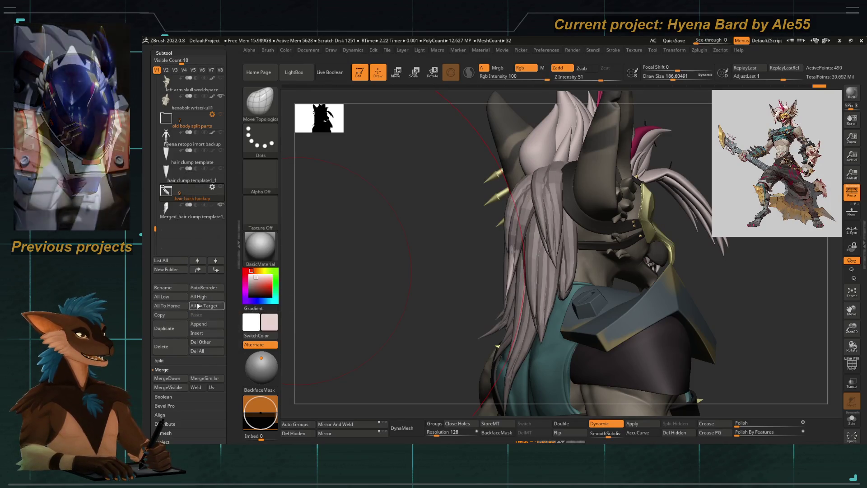
{"action": "left_click", "coordinate": [166, 210]}
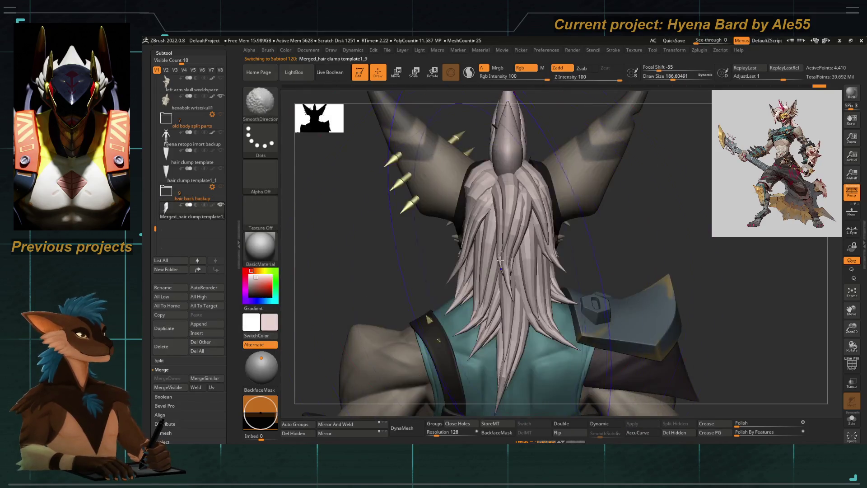
{"action": "mouse_move", "coordinate": [499, 272]}
{"action": "right_mouse_down", "text": "ctrl"}
{"action": "mouse_move", "coordinate": [499, 244]}
{"action": "mouse_move", "coordinate": [453, 219]}
{"action": "mouse_move", "coordinate": [479, 256]}
{"action": "right_mouse_up", "text": "ctrl"}
Check the merged hair's polygroups and turn on dynamic subdivision smoothing
{"action": "key", "text": "shift+f"}
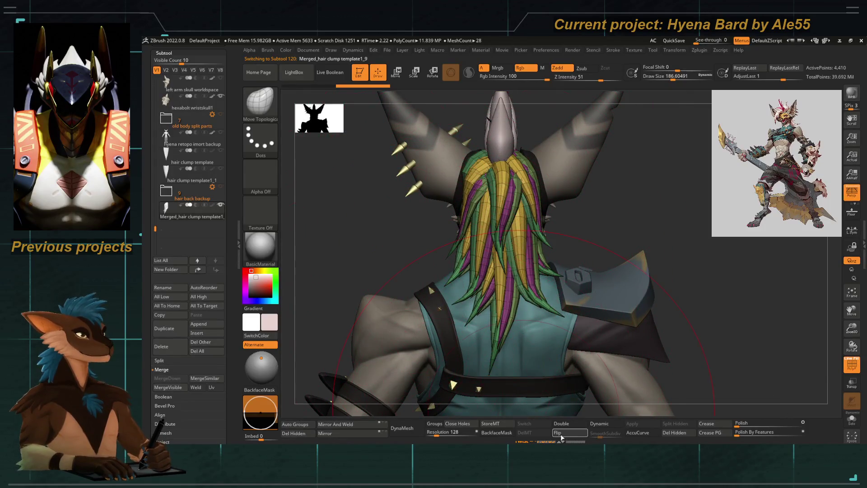
{"action": "left_click", "coordinate": [599, 423]}
{"action": "key", "text": "shift+f"}
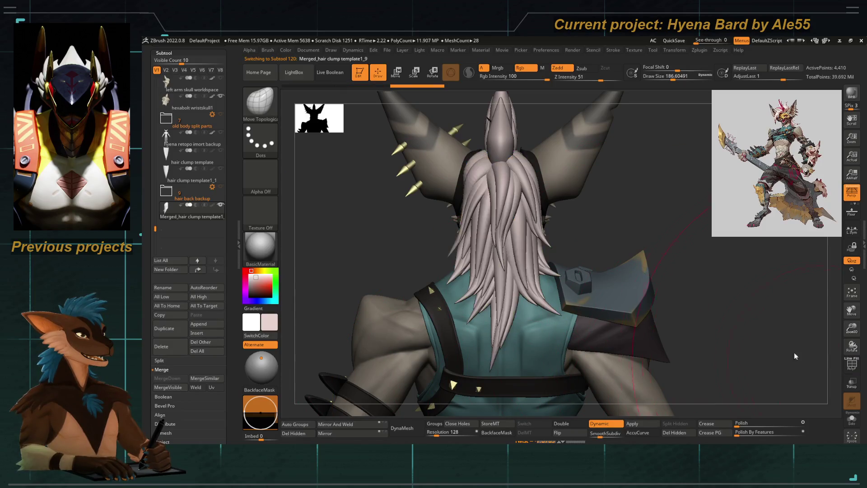
{"action": "right_click_drag", "start_coordinate": [473, 210], "coordinate": [474, 170], "text": "ctrl"}
{"action": "scroll", "coordinate": [189, 304], "scroll_direction": "down", "scroll_amount": 5}
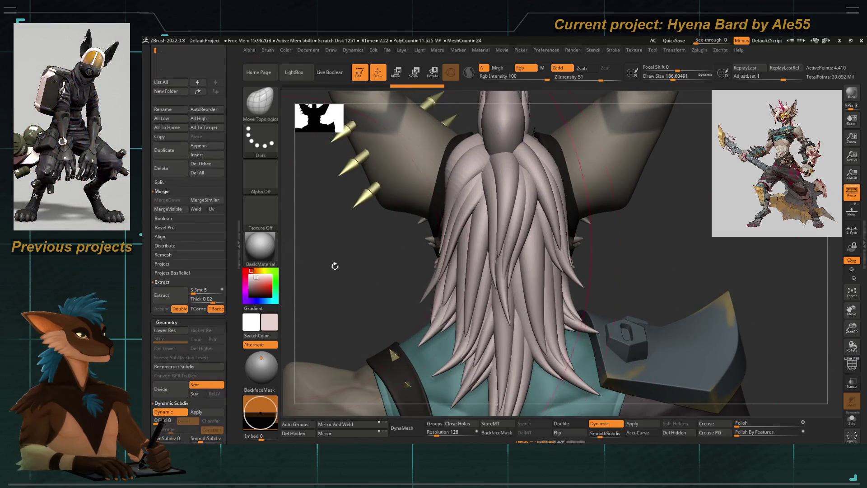
Raise the merged hair's SmoothSubdiv level to 3 and review it from behind
{"action": "left_click_drag", "start_coordinate": [598, 434], "coordinate": [613, 434]}
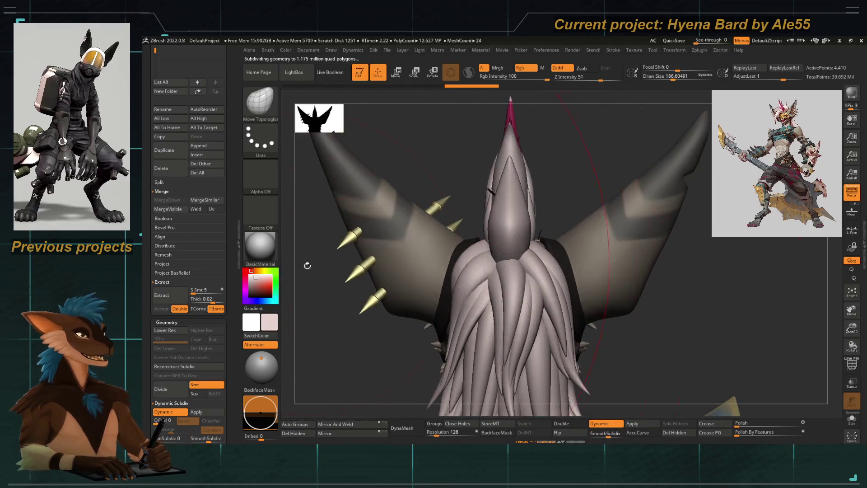
{"action": "left_click_drag", "start_coordinate": [356, 237], "coordinate": [468, 258]}
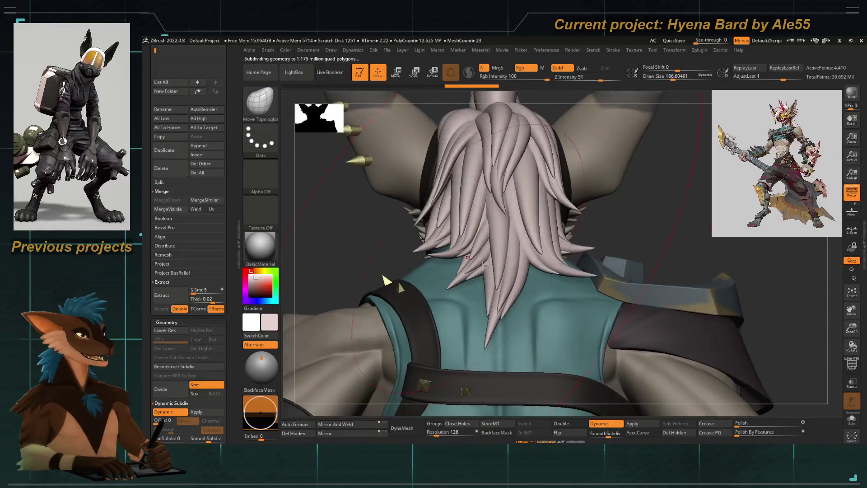
{"action": "left_click_drag", "start_coordinate": [387, 281], "coordinate": [358, 251]}
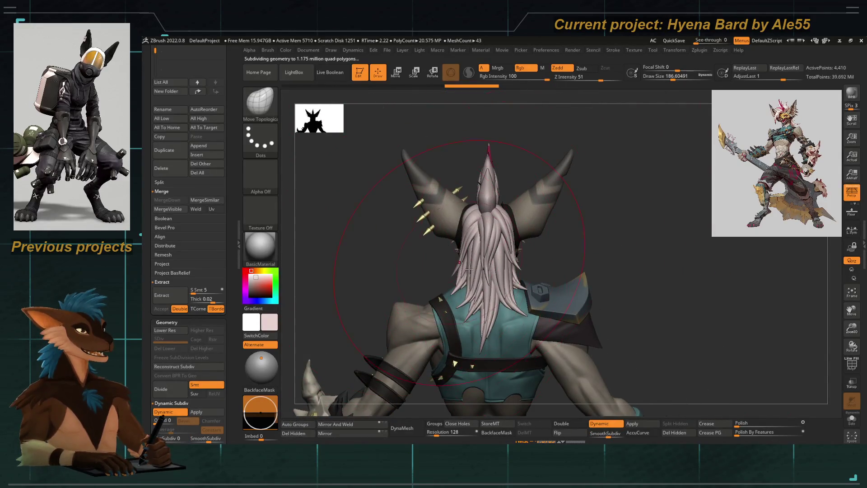
{"action": "left_click_drag", "start_coordinate": [379, 257], "coordinate": [352, 271]}
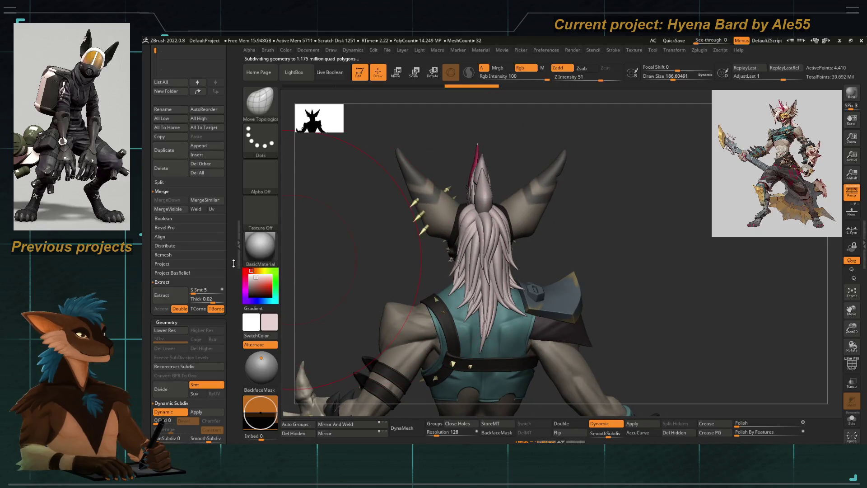
{"action": "scroll", "coordinate": [190, 271], "scroll_direction": "up", "scroll_amount": 3}
{"action": "scroll", "coordinate": [190, 204], "scroll_direction": "up", "scroll_amount": 2}
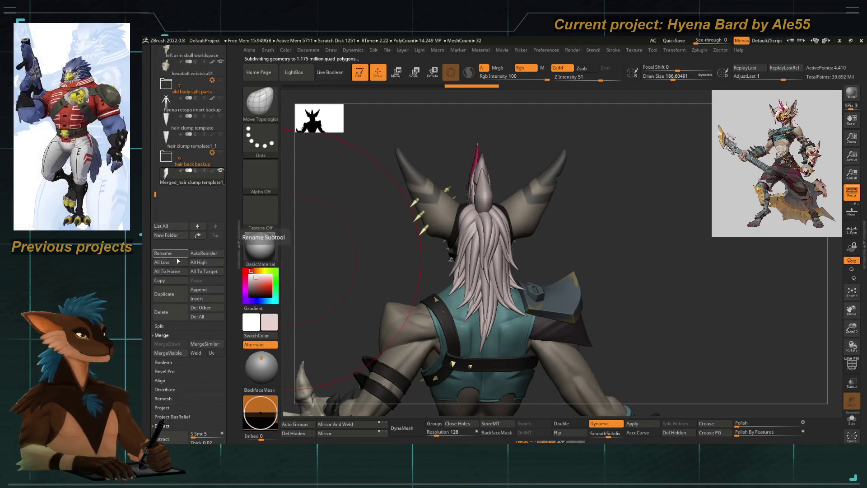
{"action": "left_click_drag", "start_coordinate": [382, 284], "coordinate": [406, 258], "text": "alt"}
{"action": "key", "text": "b"}
{"action": "left_click", "coordinate": [482, 244]}
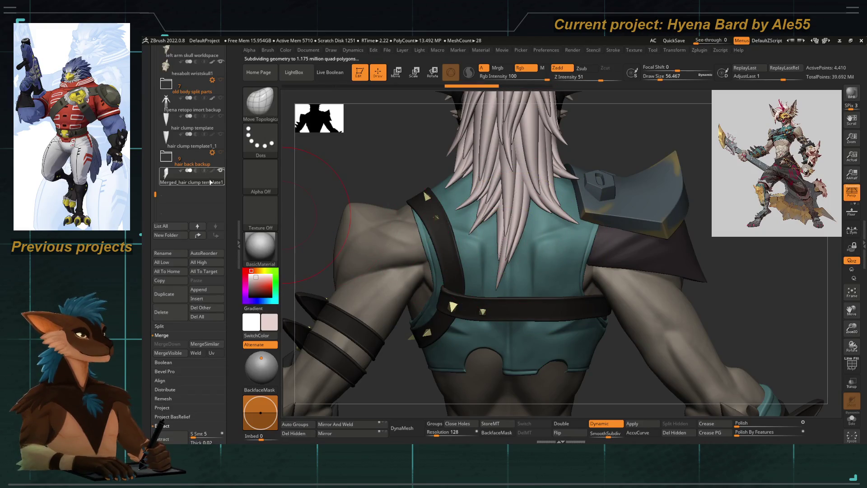
Solo the hair subtool and inspect it from above and the side
{"action": "key", "text": "alt+shift+s"}
{"action": "left_click_drag", "start_coordinate": [536, 224], "coordinate": [556, 222], "text": "alt"}
{"action": "key", "text": "space"}
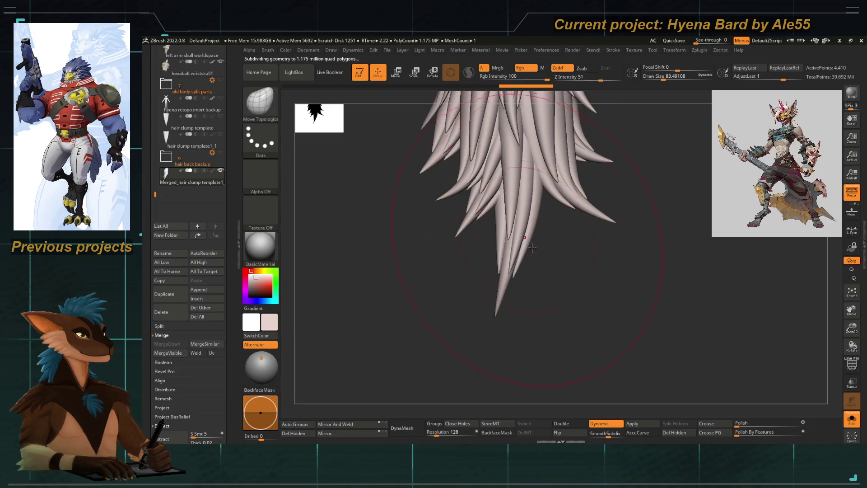
{"action": "right_click_drag", "start_coordinate": [532, 248], "coordinate": [525, 222]}
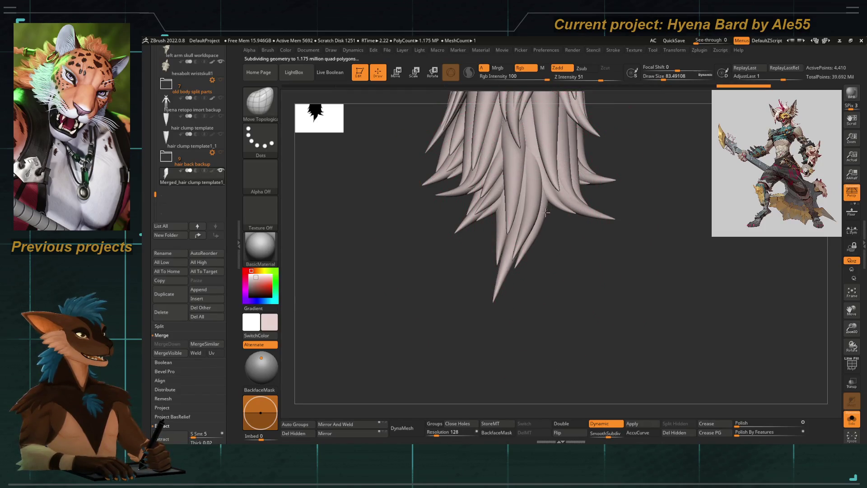
{"action": "right_click_drag", "start_coordinate": [547, 213], "coordinate": [526, 212]}
{"action": "mouse_move", "coordinate": [526, 178]}
{"action": "right_mouse_down"}
{"action": "mouse_move", "coordinate": [554, 165]}
{"action": "mouse_move", "coordinate": [537, 208]}
{"action": "right_mouse_up"}
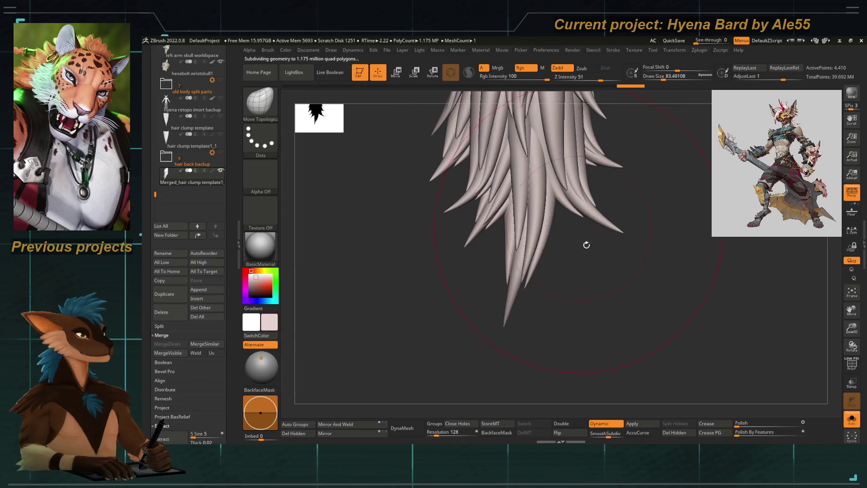
{"action": "right_click_drag", "start_coordinate": [587, 244], "coordinate": [557, 253]}
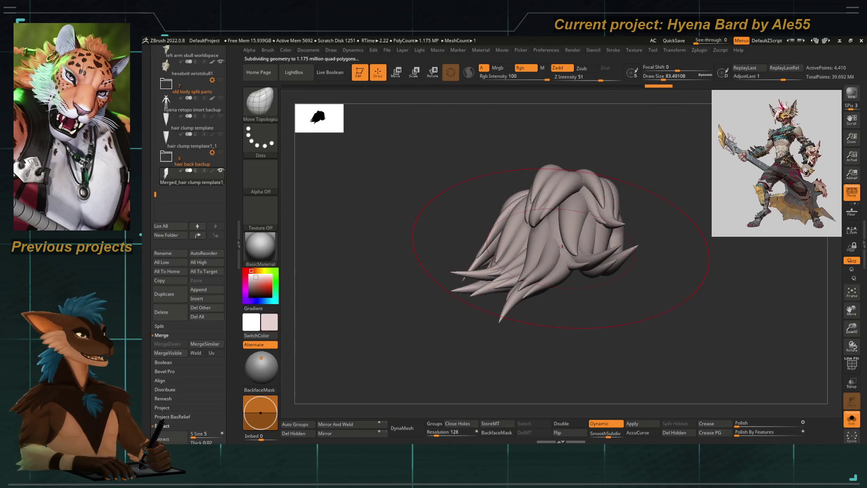
Finish inspecting the soloed hair, turn Solo off and zoom in on the head and back
{"action": "mouse_move", "coordinate": [561, 246]}
{"action": "right_mouse_down"}
{"action": "mouse_move", "coordinate": [552, 249]}
{"action": "mouse_move", "coordinate": [554, 260]}
{"action": "right_mouse_up"}
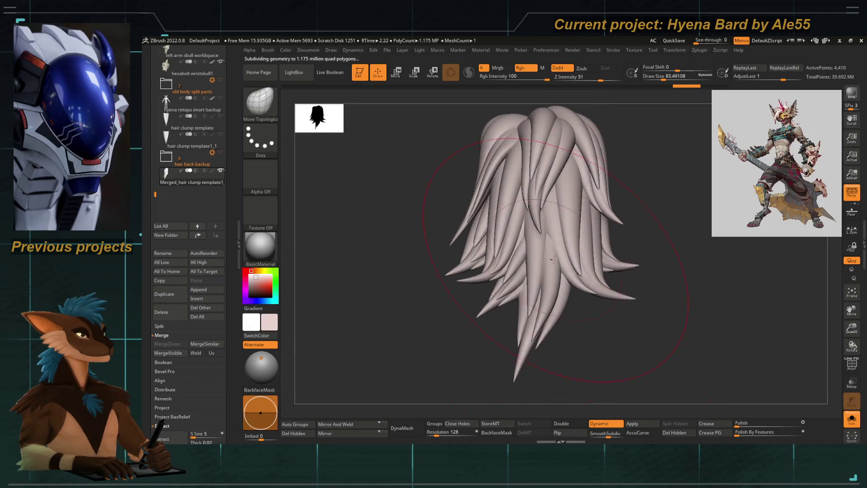
{"action": "mouse_move", "coordinate": [577, 301]}
{"action": "right_mouse_down"}
{"action": "mouse_move", "coordinate": [570, 276]}
{"action": "mouse_move", "coordinate": [485, 234]}
{"action": "right_mouse_up"}
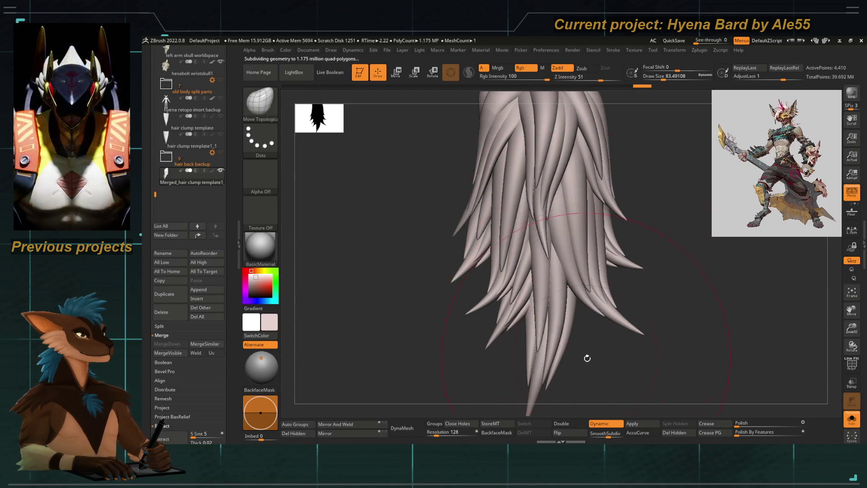
{"action": "right_click_drag", "start_coordinate": [581, 339], "coordinate": [488, 244], "text": "ctrl"}
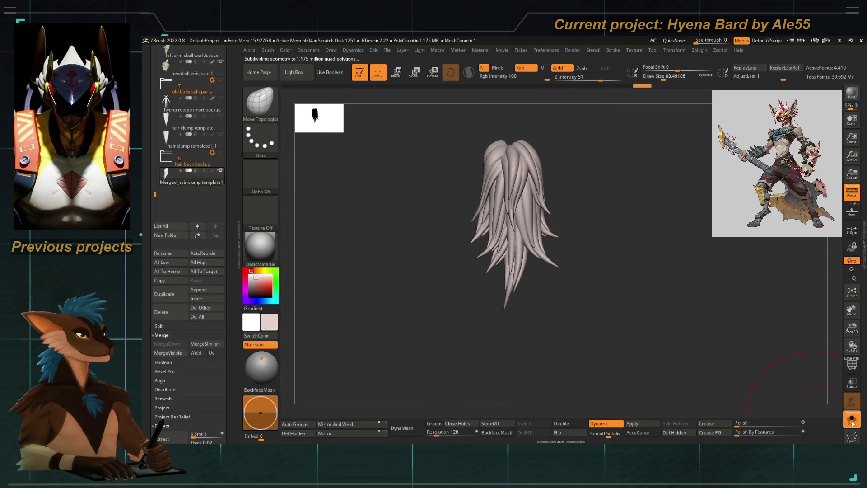
{"action": "left_click", "coordinate": [853, 422]}
{"action": "mouse_move", "coordinate": [515, 271]}
{"action": "right_mouse_down", "text": "ctrl"}
{"action": "mouse_move", "coordinate": [478, 200]}
{"action": "mouse_move", "coordinate": [510, 195]}
{"action": "right_mouse_up", "text": "ctrl"}
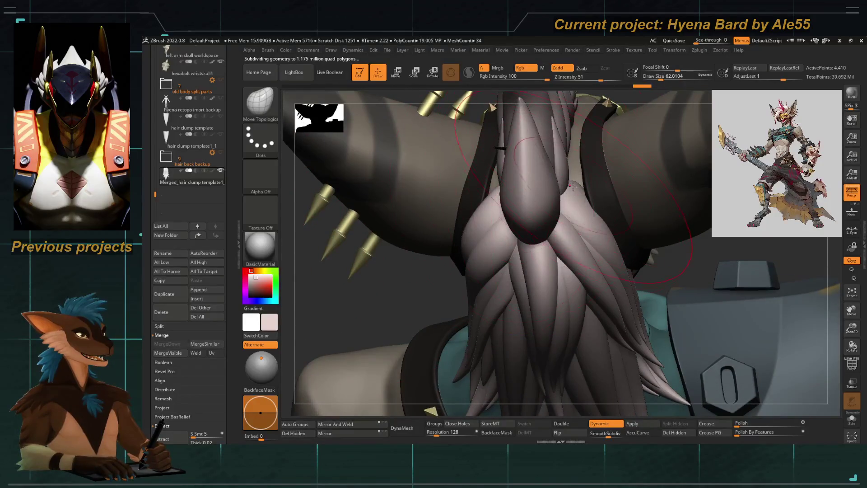
Raise the brush draw size to about 80 while checking the hair from front and back
{"action": "right_click_drag", "start_coordinate": [572, 186], "coordinate": [474, 182]}
{"action": "mouse_move", "coordinate": [423, 123]}
{"action": "right_mouse_down"}
{"action": "mouse_move", "coordinate": [473, 278]}
{"action": "mouse_move", "coordinate": [434, 244]}
{"action": "mouse_move", "coordinate": [422, 204]}
{"action": "mouse_move", "coordinate": [425, 191]}
{"action": "mouse_move", "coordinate": [486, 210]}
{"action": "right_mouse_up"}
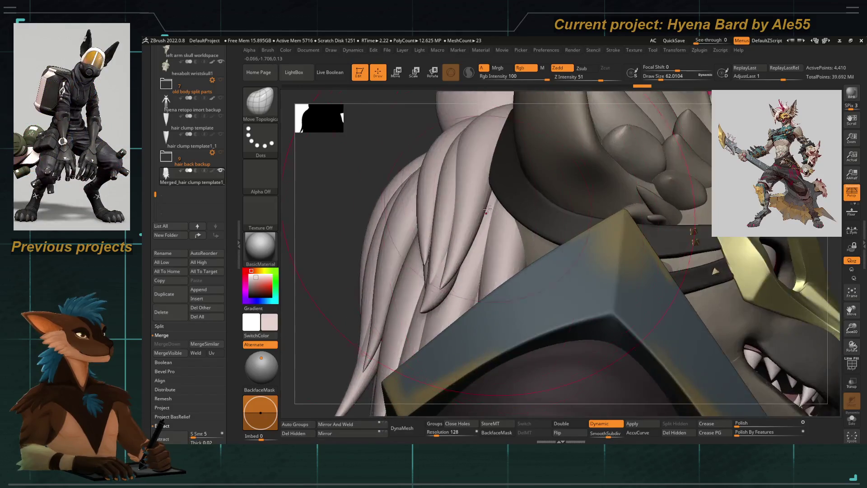
{"action": "key", "text": "space"}
{"action": "left_click_drag", "start_coordinate": [474, 217], "coordinate": [497, 216]}
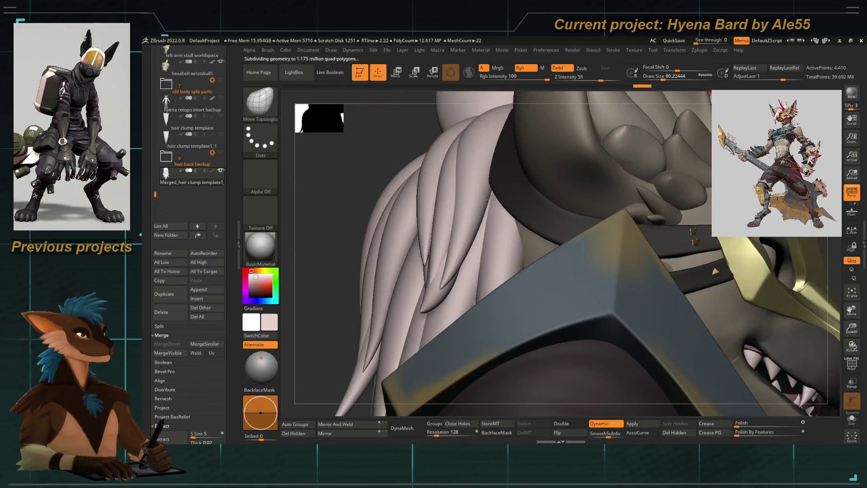
{"action": "mouse_move", "coordinate": [486, 195]}
{"action": "right_mouse_down"}
{"action": "mouse_move", "coordinate": [416, 240]}
{"action": "mouse_move", "coordinate": [471, 215]}
{"action": "right_mouse_up"}
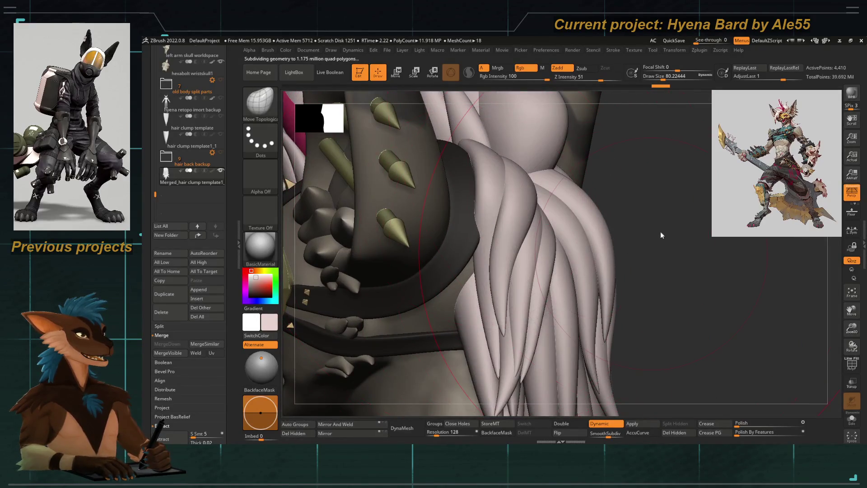
{"action": "right_click_drag", "start_coordinate": [593, 191], "coordinate": [434, 232]}
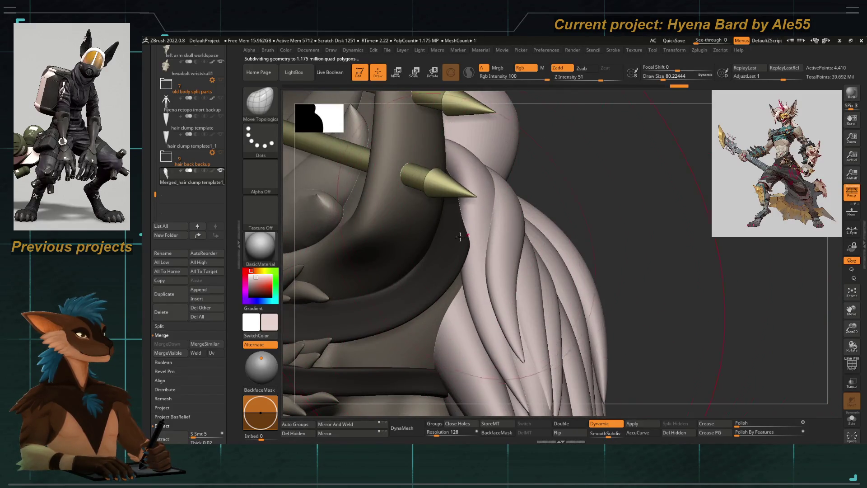
Drop the hair to a lower subdivision level and shrink the brush to about 29
{"action": "key", "text": "shift+d"}
{"action": "key", "text": "bracketleft"}
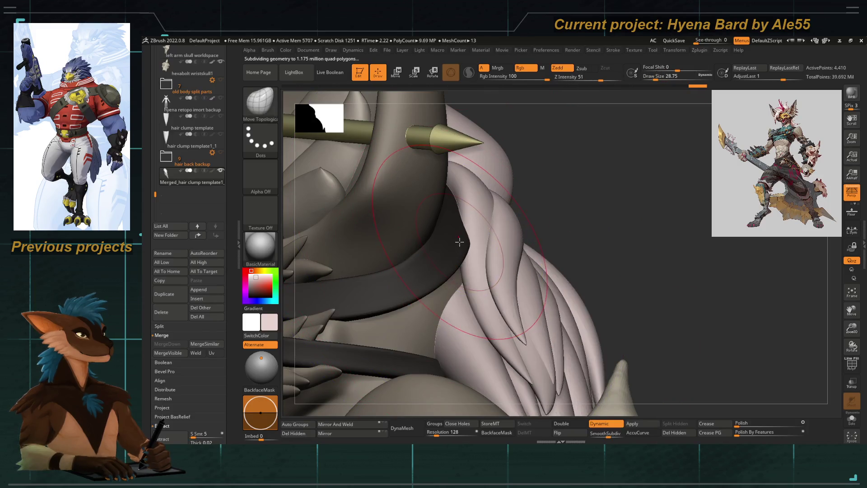
{"action": "left_click_drag", "start_coordinate": [574, 212], "coordinate": [454, 237]}
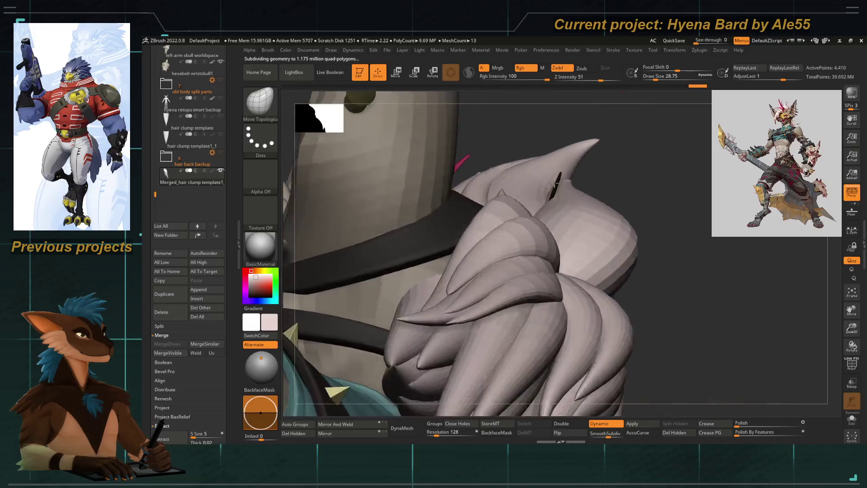
{"action": "left_click_drag", "start_coordinate": [476, 145], "coordinate": [473, 253]}
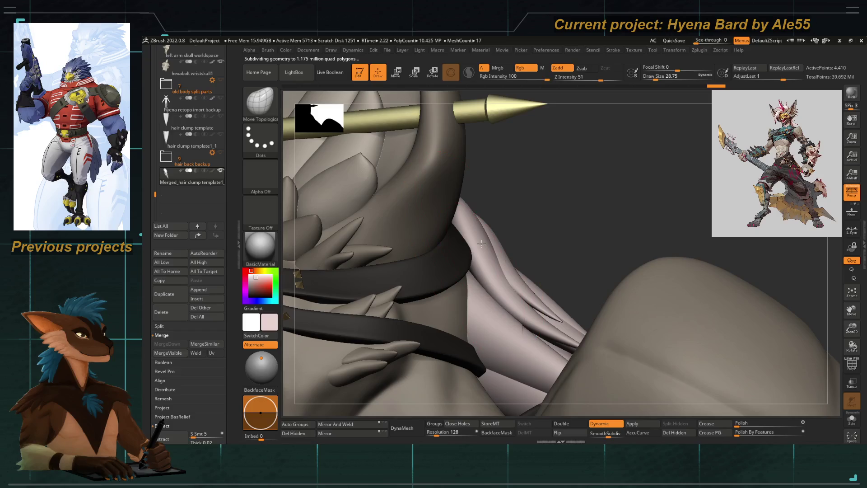
{"action": "left_click_drag", "start_coordinate": [479, 226], "coordinate": [525, 258]}
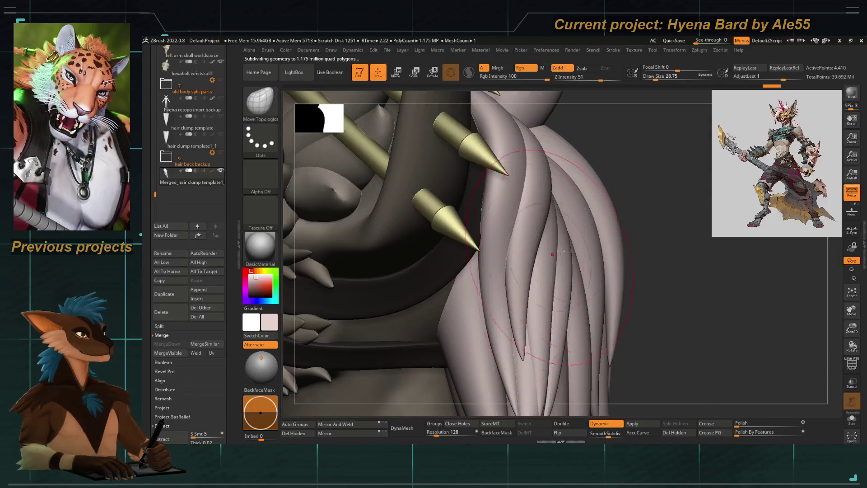
{"action": "right_click_drag", "start_coordinate": [560, 252], "coordinate": [482, 311]}
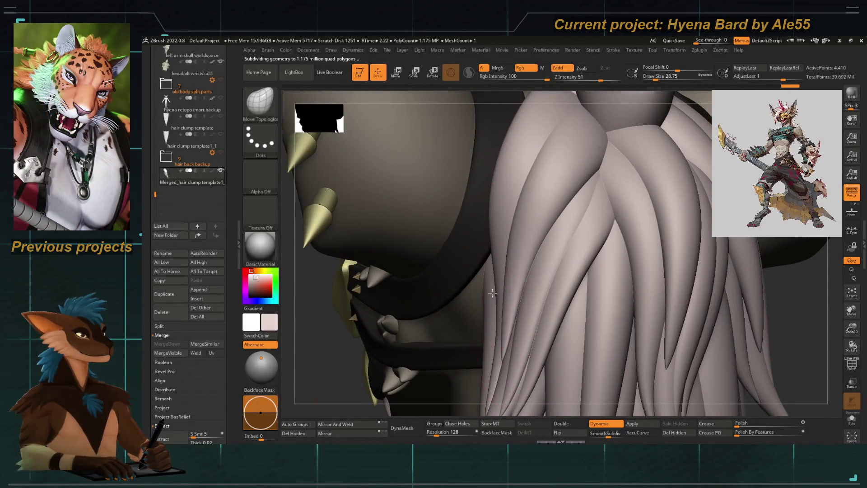
Fine-tune the draw size down then up to 56.467 while viewing the back of the head
{"action": "right_click_drag", "start_coordinate": [491, 273], "coordinate": [477, 242]}
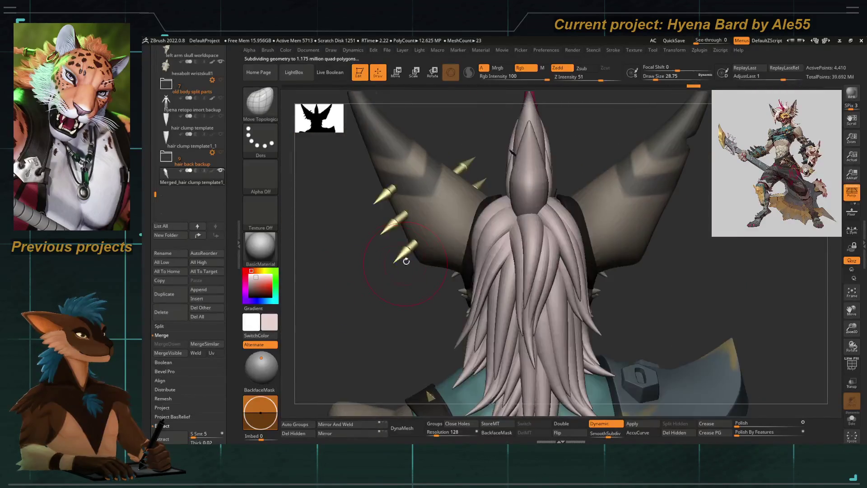
{"action": "key", "text": "bracketleft"}
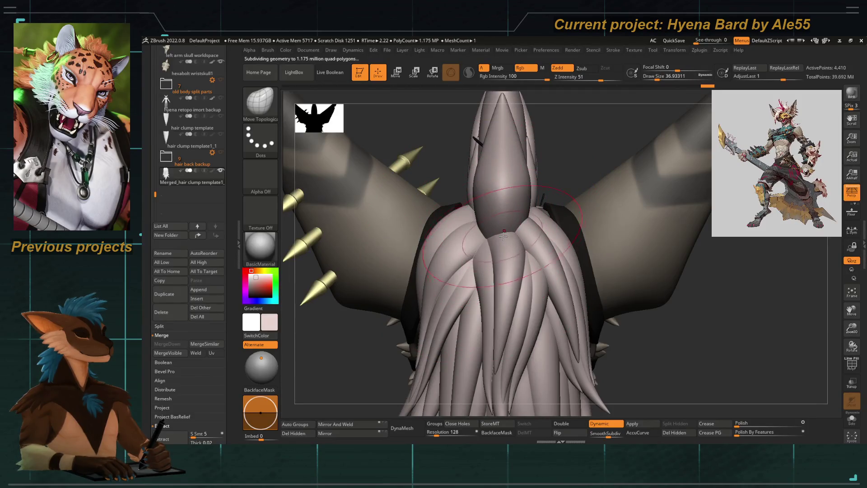
{"action": "mouse_move", "coordinate": [499, 242]}
{"action": "right_mouse_down"}
{"action": "mouse_move", "coordinate": [367, 227]}
{"action": "mouse_move", "coordinate": [461, 221]}
{"action": "mouse_move", "coordinate": [479, 241]}
{"action": "right_mouse_up"}
{"action": "key", "text": "bracketright"}
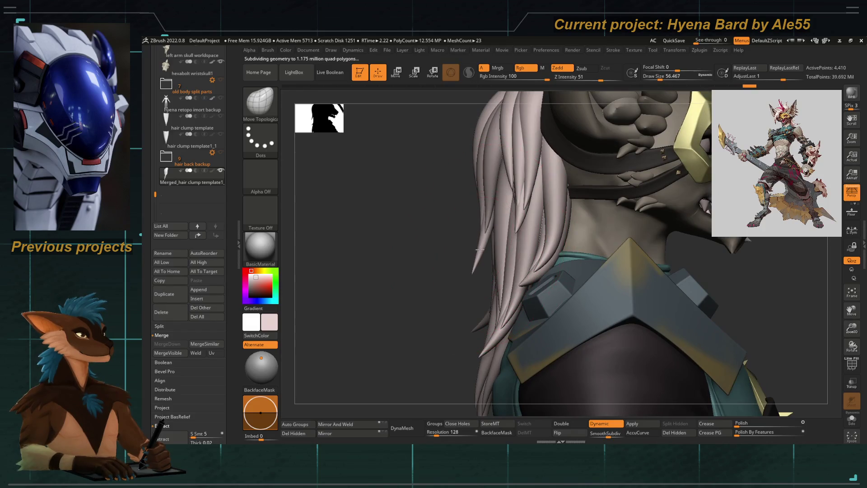
Frame the character and inspect the back, side and face of the head
{"action": "mouse_move", "coordinate": [436, 262]}
{"action": "right_mouse_down"}
{"action": "mouse_move", "coordinate": [450, 237]}
{"action": "mouse_move", "coordinate": [392, 230]}
{"action": "mouse_move", "coordinate": [371, 149]}
{"action": "mouse_move", "coordinate": [410, 233]}
{"action": "right_mouse_up"}
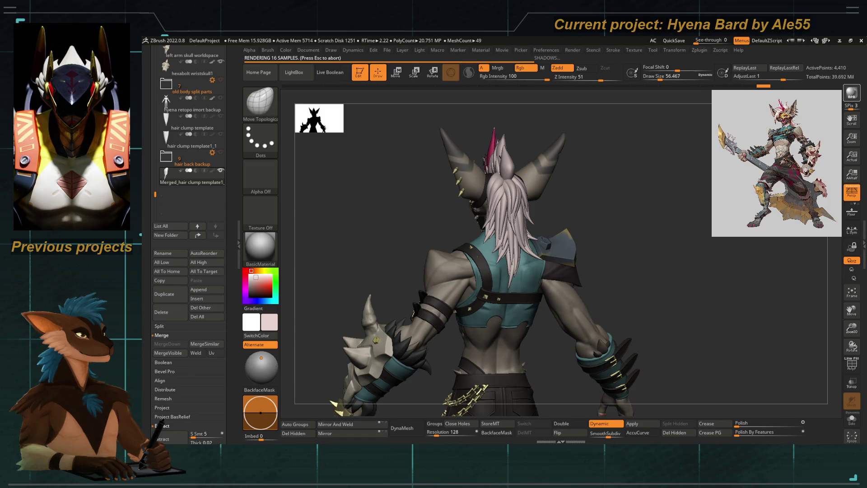
{"action": "mouse_move", "coordinate": [391, 251]}
{"action": "right_mouse_down", "text": "ctrl"}
{"action": "mouse_move", "coordinate": [419, 284]}
{"action": "mouse_move", "coordinate": [502, 283]}
{"action": "right_mouse_up", "text": "ctrl"}
{"action": "right_click_drag", "start_coordinate": [573, 252], "coordinate": [465, 249]}
{"action": "key", "text": "f"}
{"action": "mouse_move", "coordinate": [368, 229]}
{"action": "right_mouse_down"}
{"action": "mouse_move", "coordinate": [342, 226]}
{"action": "mouse_move", "coordinate": [413, 254]}
{"action": "mouse_move", "coordinate": [368, 254]}
{"action": "mouse_move", "coordinate": [403, 293]}
{"action": "mouse_move", "coordinate": [458, 287]}
{"action": "mouse_move", "coordinate": [460, 298]}
{"action": "right_mouse_up"}
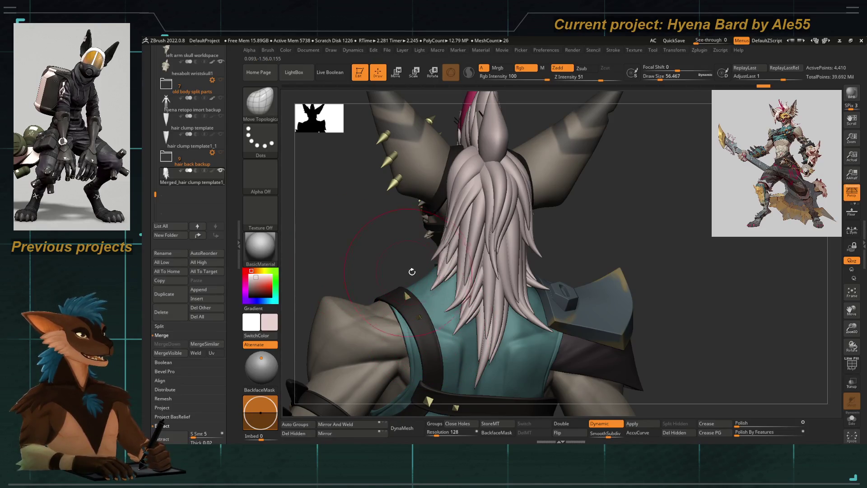
{"action": "mouse_move", "coordinate": [368, 260]}
{"action": "right_mouse_down"}
{"action": "mouse_move", "coordinate": [460, 258]}
{"action": "mouse_move", "coordinate": [481, 223]}
{"action": "right_mouse_up"}
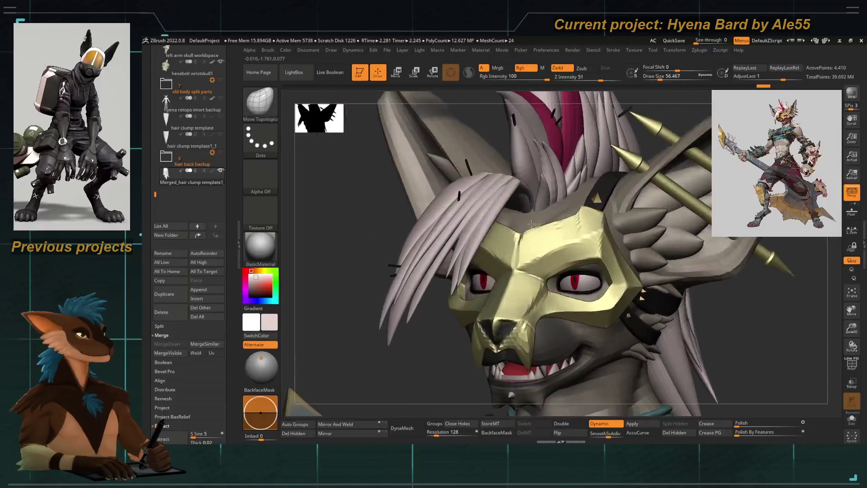
{"action": "mouse_move", "coordinate": [494, 193]}
{"action": "right_mouse_down"}
{"action": "mouse_move", "coordinate": [420, 210]}
{"action": "mouse_move", "coordinate": [420, 230]}
{"action": "mouse_move", "coordinate": [512, 244]}
{"action": "mouse_move", "coordinate": [474, 223]}
{"action": "mouse_move", "coordinate": [458, 201]}
{"action": "right_mouse_up"}
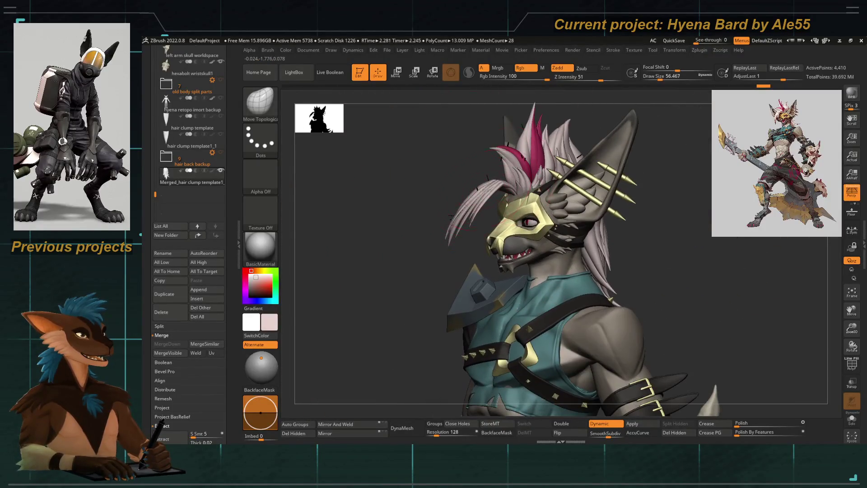
{"action": "right_click_drag", "start_coordinate": [433, 244], "coordinate": [440, 229], "text": "ctrl"}
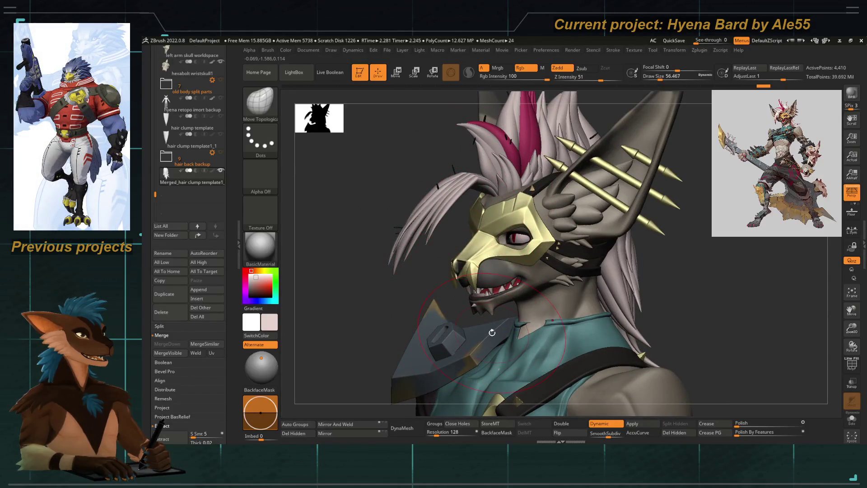
{"action": "right_click_drag", "start_coordinate": [492, 332], "coordinate": [379, 312]}
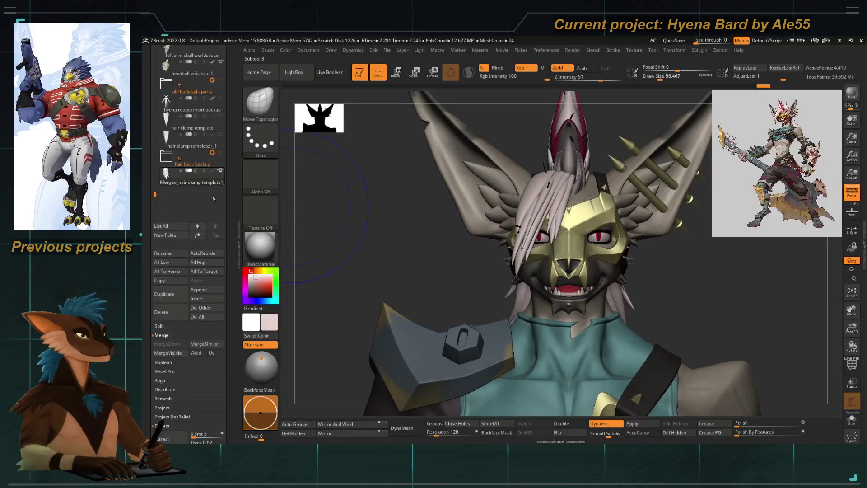
Show the hair clump template and make hair clump template1_1 the active subtool
{"action": "left_click", "coordinate": [221, 134]}
{"action": "right_click_drag", "start_coordinate": [468, 259], "coordinate": [359, 261], "text": "ctrl"}
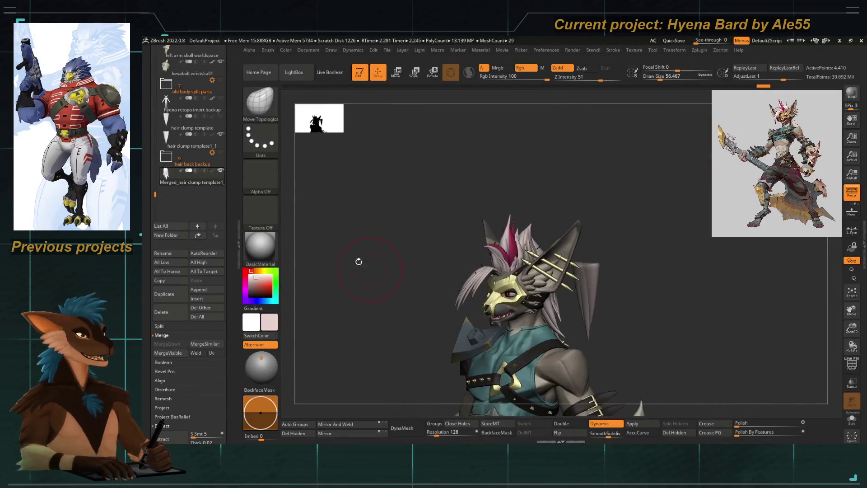
{"action": "left_click", "coordinate": [193, 146]}
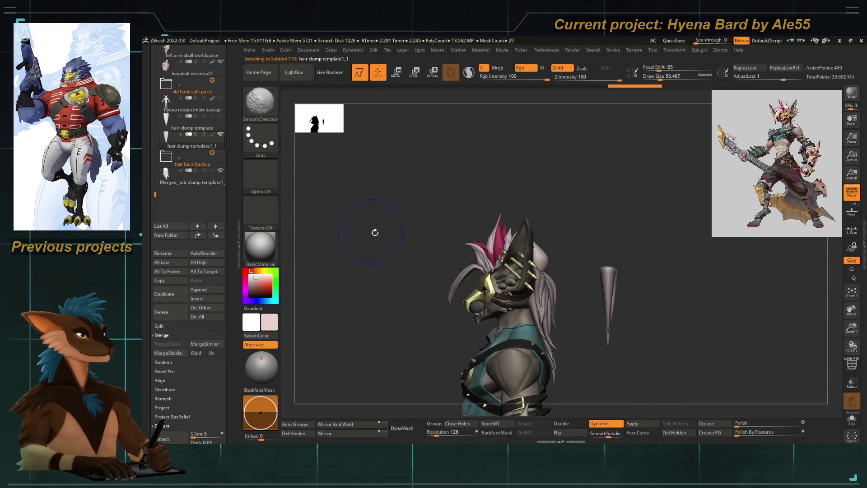
Move the hair cone in front of the face with the Gizmo, duplicate it and hide one copy
{"action": "key", "text": "w"}
{"action": "left_click_drag", "start_coordinate": [604, 308], "coordinate": [445, 284]}
{"action": "mouse_move", "coordinate": [419, 298]}
{"action": "right_mouse_down"}
{"action": "mouse_move", "coordinate": [453, 269]}
{"action": "mouse_move", "coordinate": [441, 271]}
{"action": "right_mouse_up"}
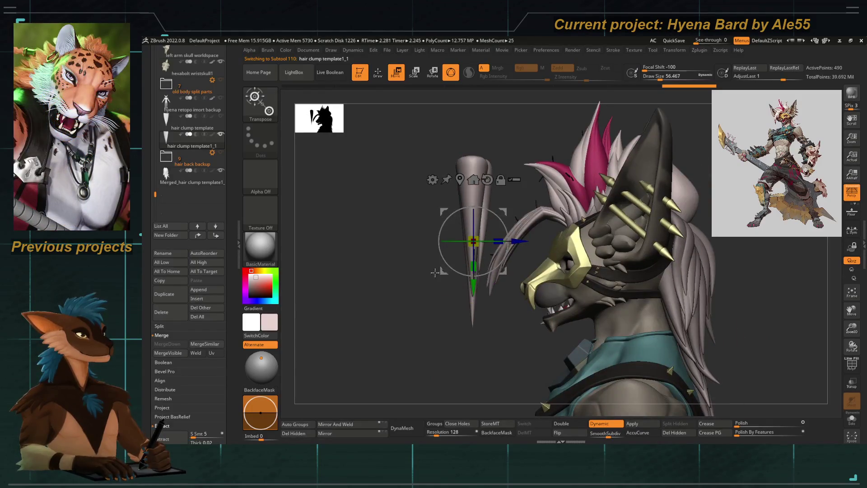
{"action": "left_click_drag", "start_coordinate": [434, 272], "coordinate": [379, 270]}
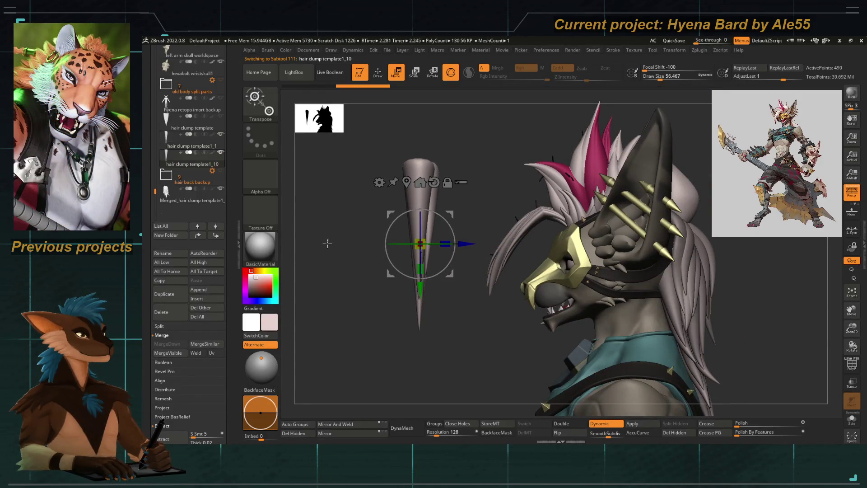
{"action": "left_click_drag", "start_coordinate": [420, 244], "coordinate": [461, 250], "text": "ctrl"}
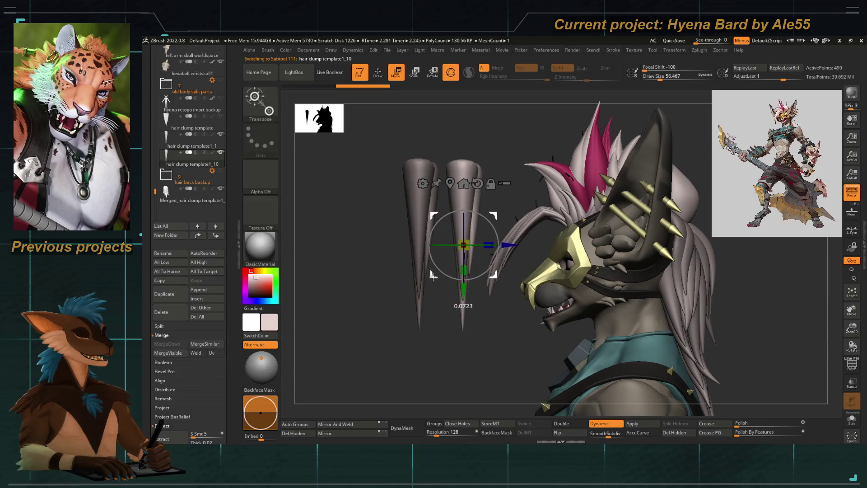
{"action": "left_click", "coordinate": [222, 136]}
{"action": "right_click_drag", "start_coordinate": [454, 270], "coordinate": [424, 278], "text": "ctrl"}
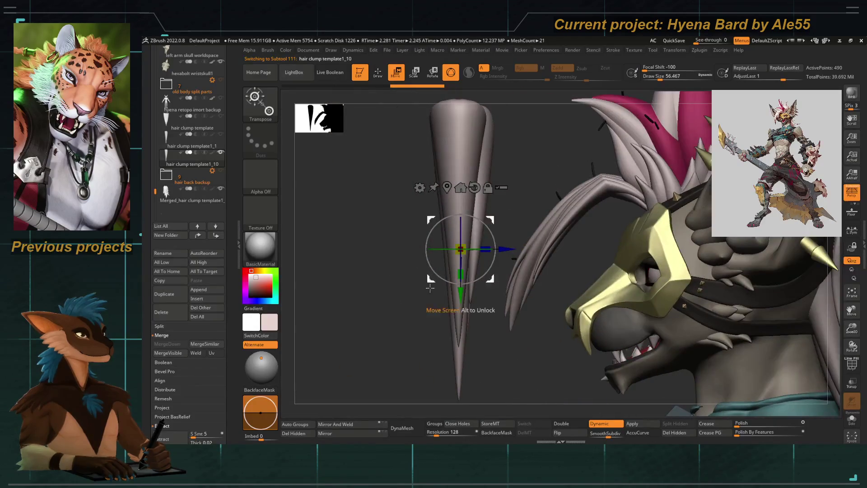
Undo a stray rotation, switch the Gizmo to Bend Curve and curve the straight cone into a strand
{"action": "left_click_drag", "start_coordinate": [449, 227], "coordinate": [433, 271]}
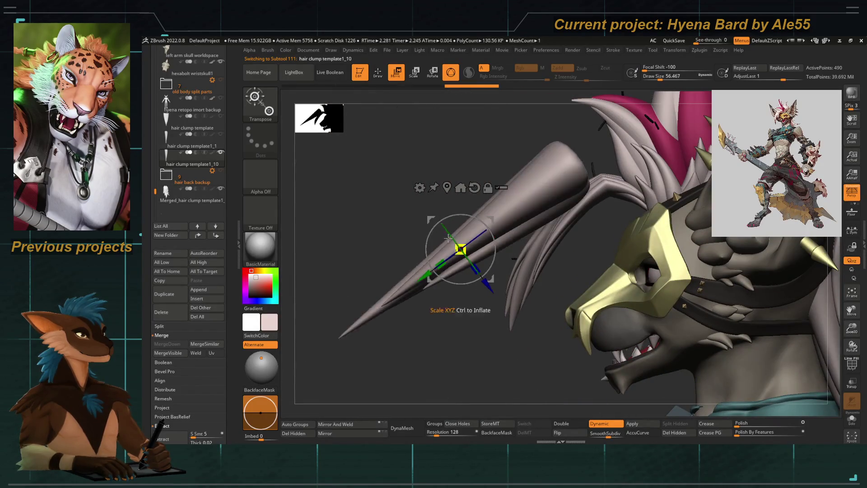
{"action": "key", "text": "ctrl+z"}
{"action": "left_click", "coordinate": [419, 188]}
{"action": "left_click", "coordinate": [474, 198]}
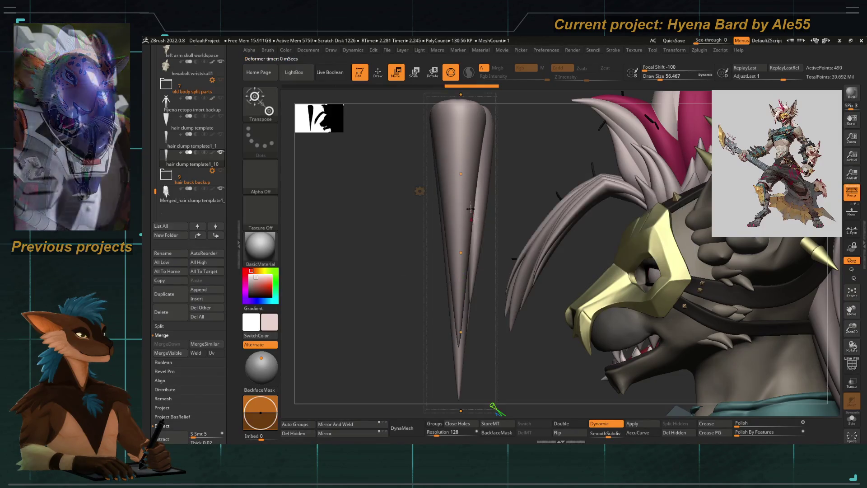
{"action": "right_click_drag", "start_coordinate": [426, 202], "coordinate": [428, 148]}
{"action": "left_click_drag", "start_coordinate": [431, 300], "coordinate": [441, 326]}
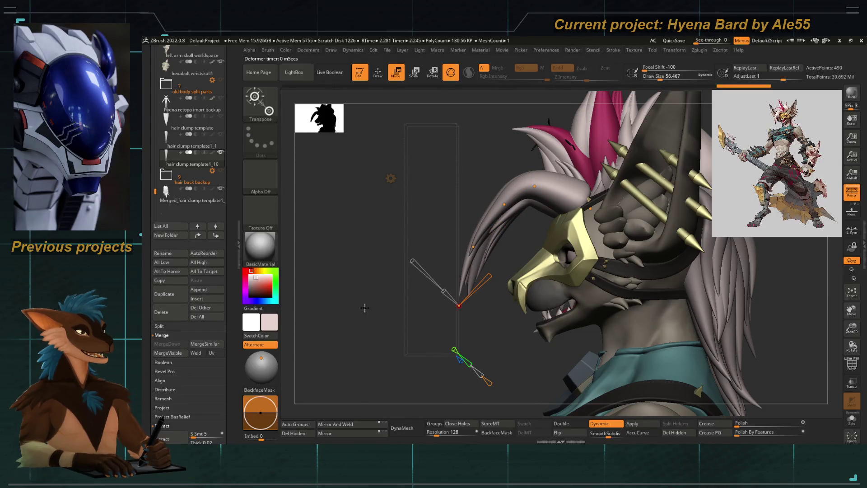
Swing the front strand's tip toward the left eye and thicken its bend over the face
{"action": "right_click_drag", "start_coordinate": [420, 298], "coordinate": [474, 241]}
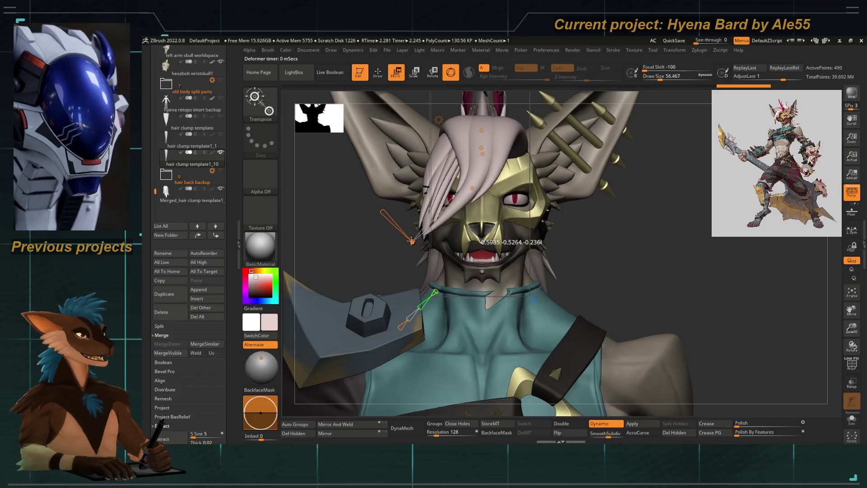
{"action": "left_click_drag", "start_coordinate": [479, 244], "coordinate": [418, 193]}
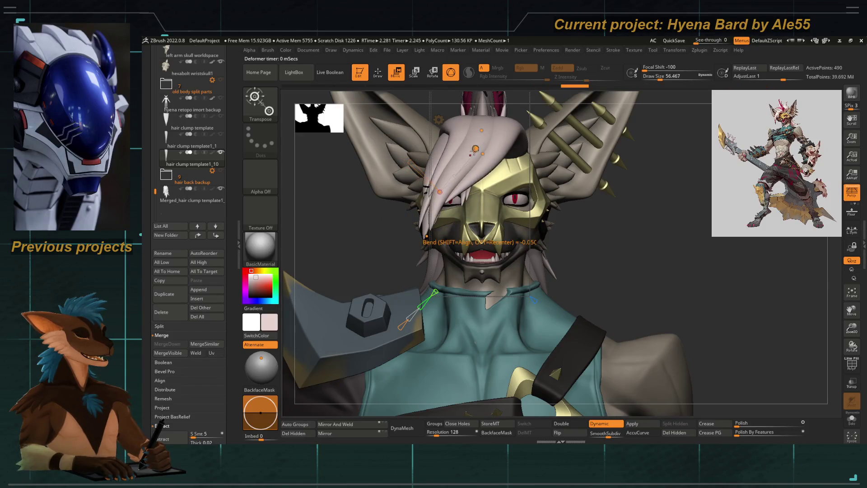
{"action": "right_click_drag", "start_coordinate": [475, 284], "coordinate": [497, 224]}
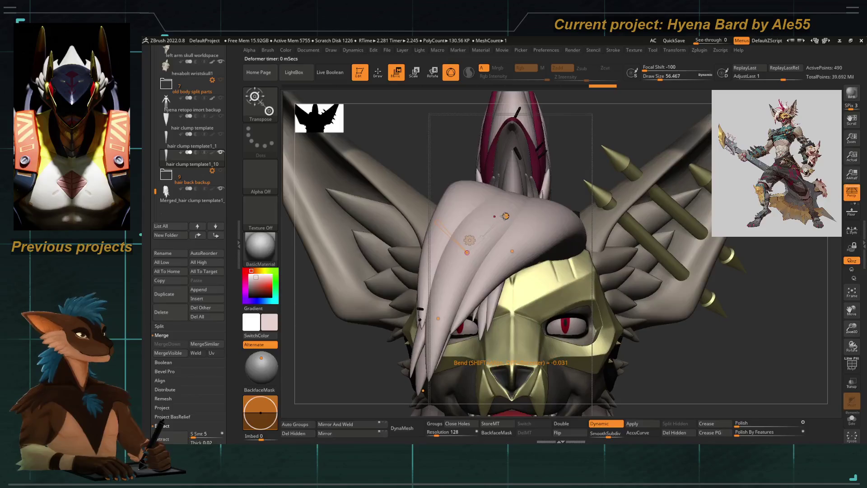
{"action": "left_click_drag", "start_coordinate": [468, 203], "coordinate": [501, 226]}
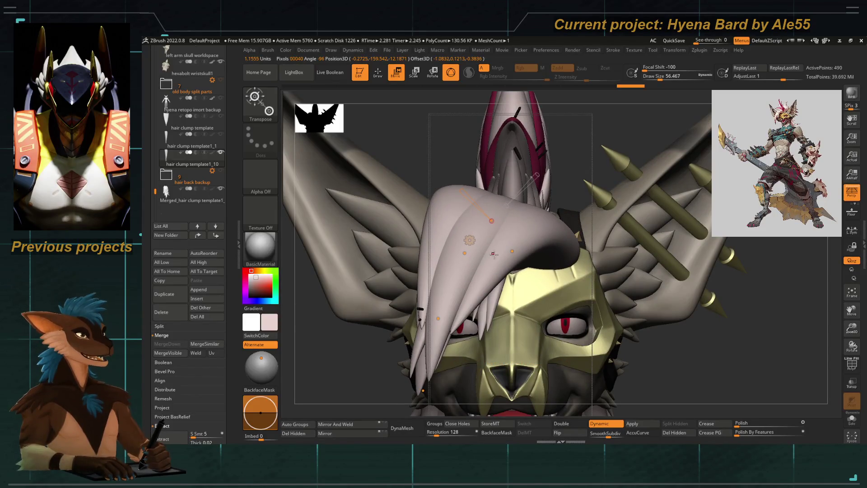
{"action": "right_click_drag", "start_coordinate": [493, 254], "coordinate": [399, 231]}
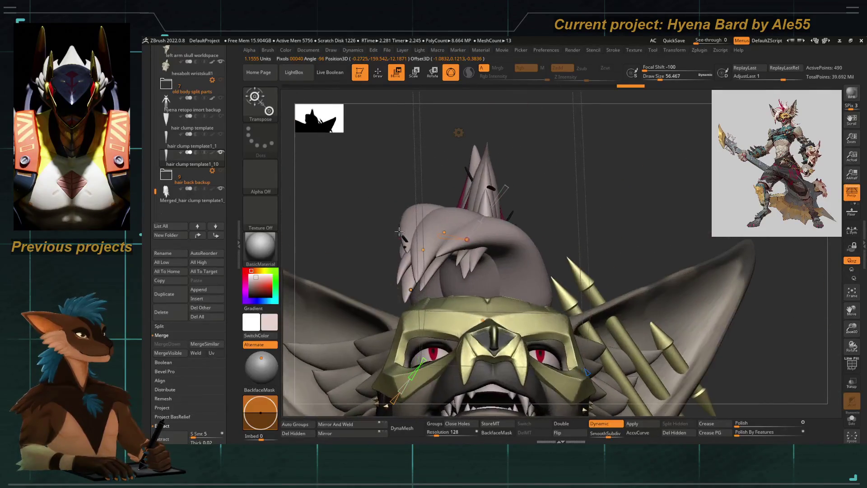
{"action": "left_click_drag", "start_coordinate": [474, 294], "coordinate": [505, 271]}
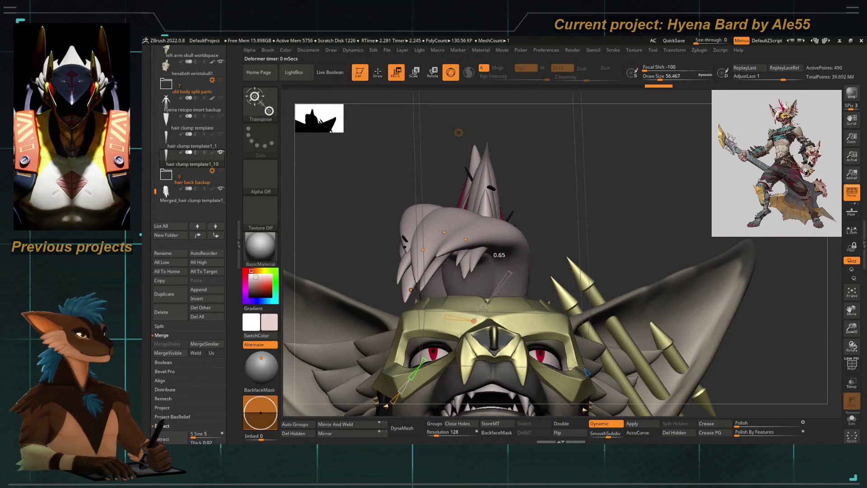
Reshape the side hair strand's bend so it sweeps beside the head
{"action": "mouse_move", "coordinate": [455, 270]}
{"action": "right_mouse_down"}
{"action": "mouse_move", "coordinate": [393, 311]}
{"action": "mouse_move", "coordinate": [393, 220]}
{"action": "right_mouse_up"}
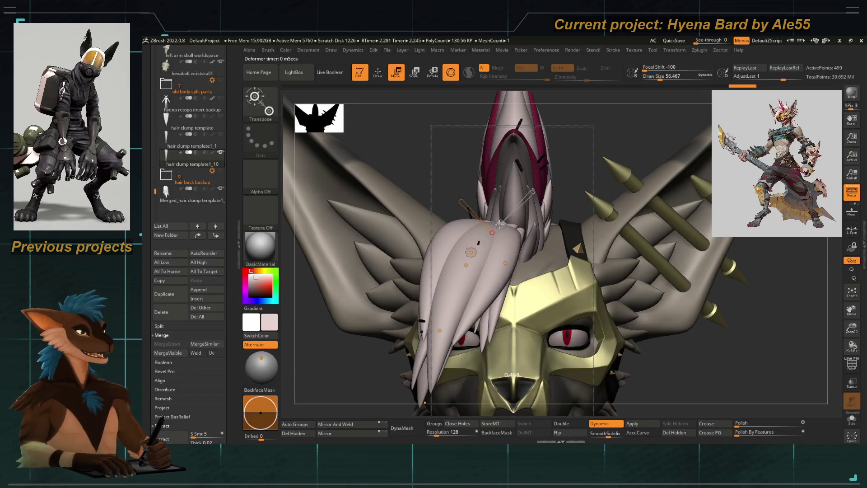
{"action": "mouse_move", "coordinate": [397, 223]}
{"action": "right_mouse_down"}
{"action": "mouse_move", "coordinate": [397, 310]}
{"action": "mouse_move", "coordinate": [417, 248]}
{"action": "right_mouse_up"}
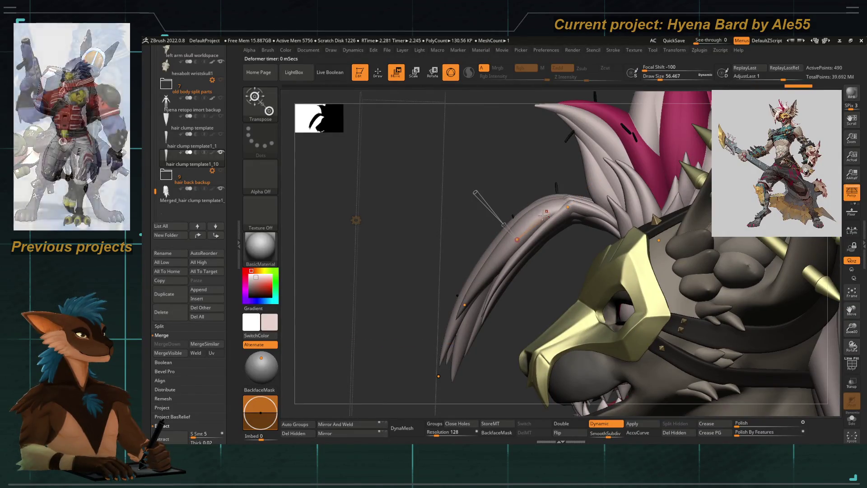
{"action": "left_click_drag", "start_coordinate": [516, 238], "coordinate": [545, 213]}
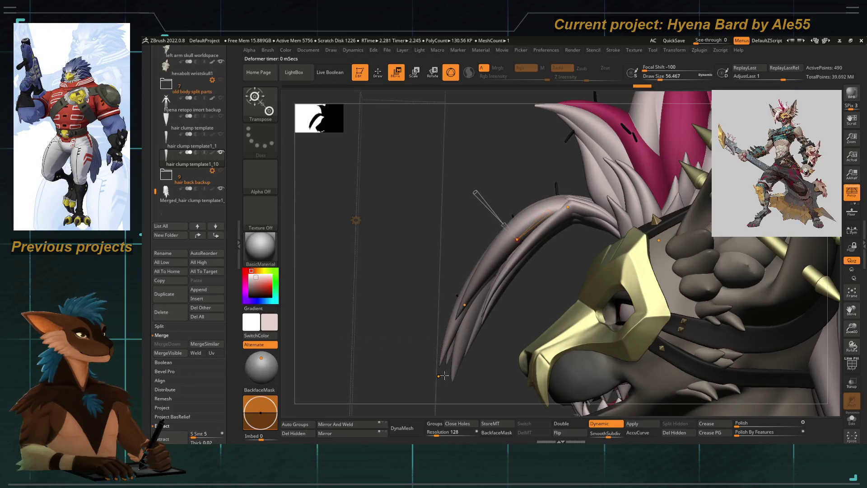
{"action": "left_click_drag", "start_coordinate": [457, 334], "coordinate": [483, 315]}
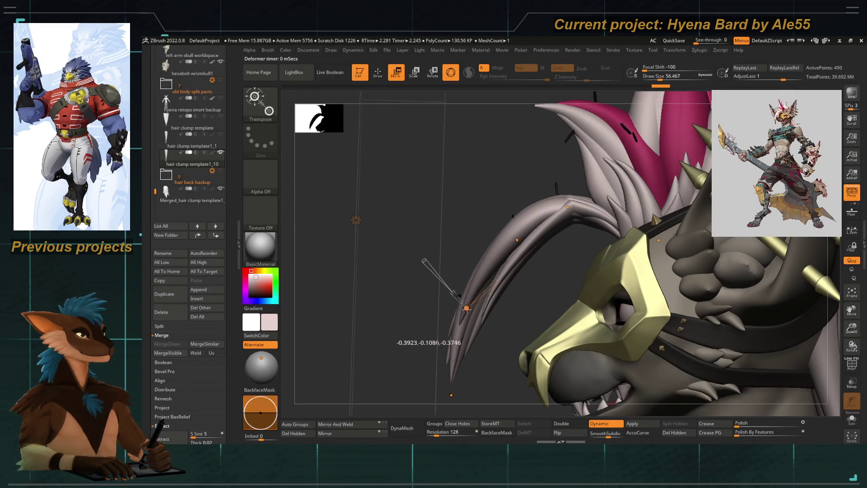
{"action": "right_click_drag", "start_coordinate": [445, 304], "coordinate": [482, 232]}
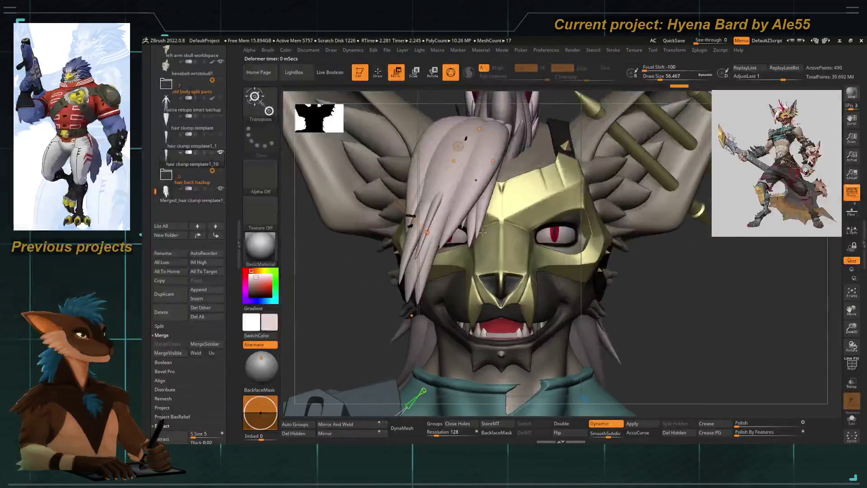
{"action": "left_click_drag", "start_coordinate": [454, 161], "coordinate": [463, 153], "text": "alt"}
{"action": "right_click_drag", "start_coordinate": [643, 304], "coordinate": [406, 237]}
Bend the side strand forward and down beside the muzzle, checking it from front and side
{"action": "left_click_drag", "start_coordinate": [155, 188], "coordinate": [153, 129]}
{"action": "left_click_drag", "start_coordinate": [154, 98], "coordinate": [155, 60]}
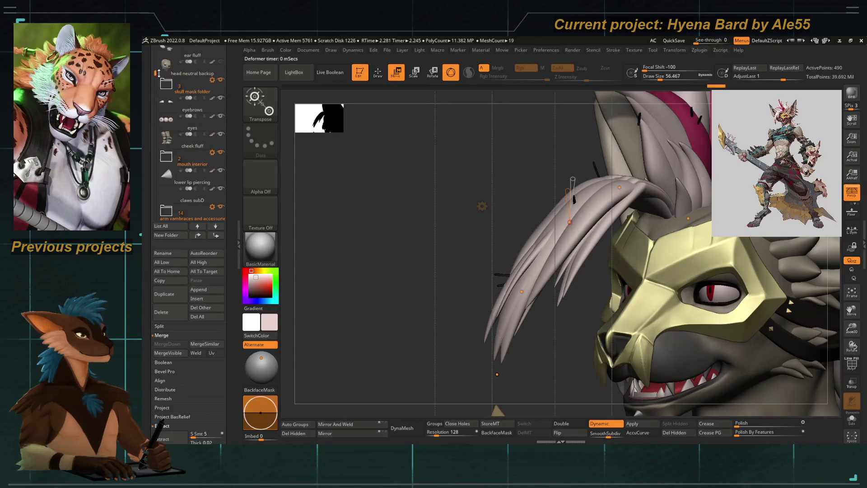
{"action": "left_click", "coordinate": [197, 73]}
{"action": "mouse_move", "coordinate": [441, 270]}
{"action": "right_mouse_down"}
{"action": "mouse_move", "coordinate": [425, 201]}
{"action": "mouse_move", "coordinate": [422, 264]}
{"action": "mouse_move", "coordinate": [496, 237]}
{"action": "right_mouse_up"}
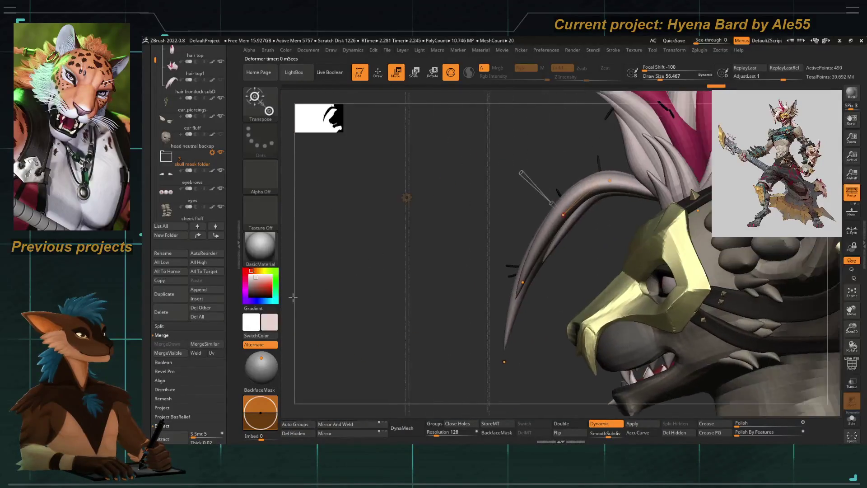
{"action": "left_click_drag", "start_coordinate": [515, 229], "coordinate": [520, 229]}
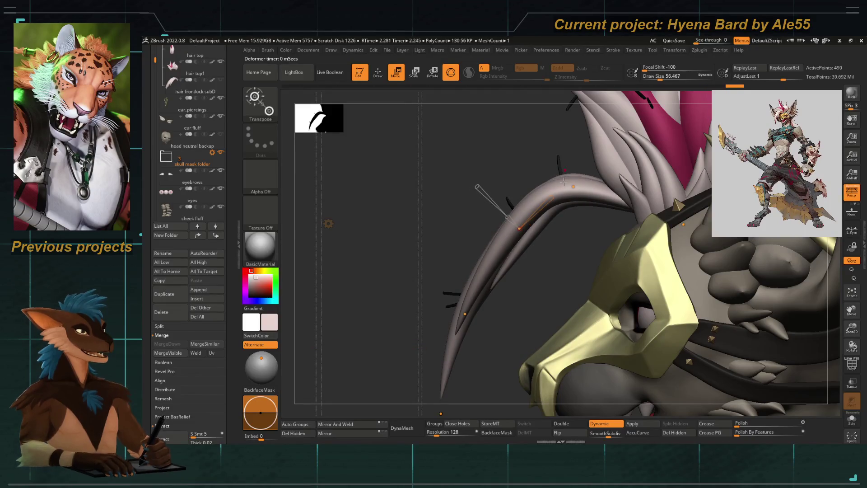
{"action": "mouse_move", "coordinate": [520, 230]}
{"action": "right_mouse_down"}
{"action": "mouse_move", "coordinate": [534, 234]}
{"action": "mouse_move", "coordinate": [475, 257]}
{"action": "right_mouse_up"}
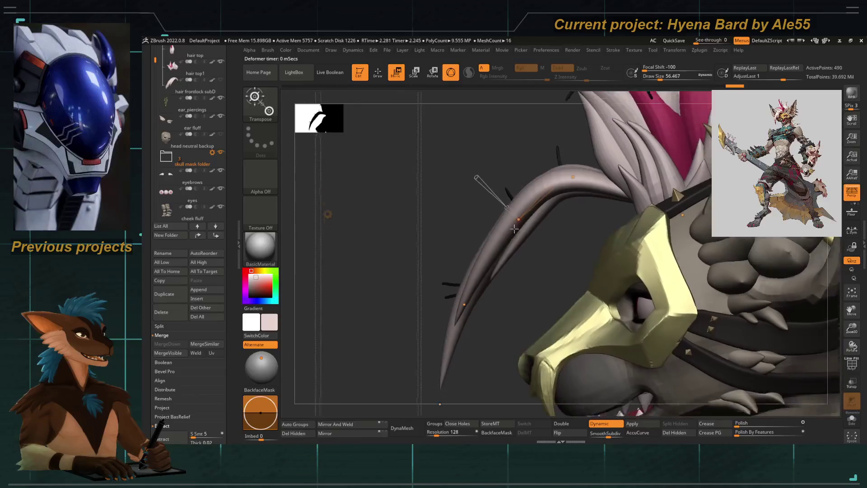
{"action": "left_click_drag", "start_coordinate": [453, 277], "coordinate": [447, 284]}
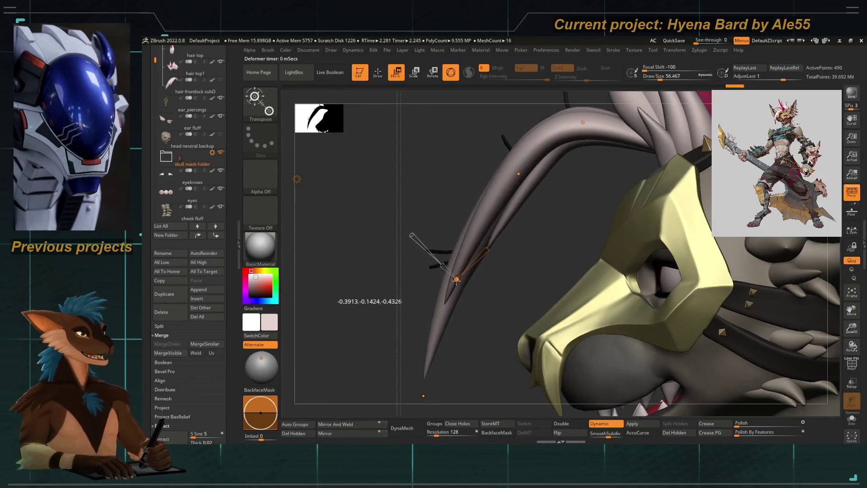
{"action": "right_click_drag", "start_coordinate": [447, 284], "coordinate": [474, 352]}
{"action": "right_click_drag", "start_coordinate": [498, 206], "coordinate": [493, 246], "text": "ctrl"}
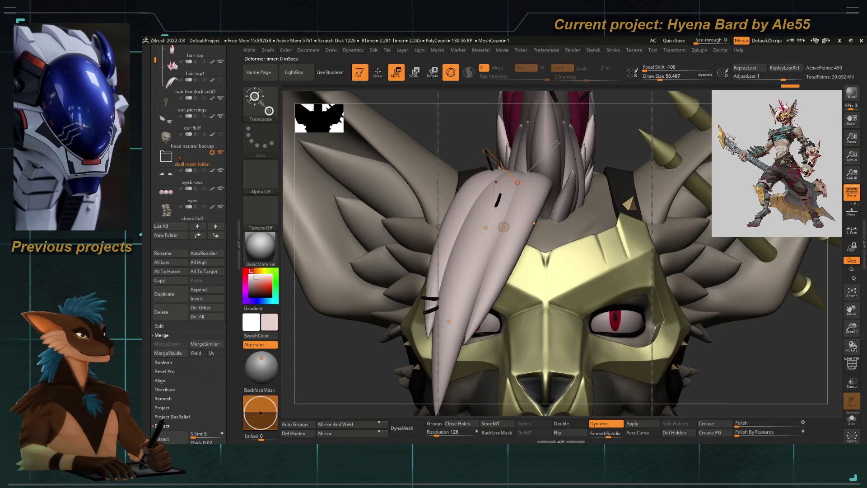
{"action": "mouse_move", "coordinate": [406, 203]}
{"action": "right_mouse_down"}
{"action": "mouse_move", "coordinate": [373, 276]}
{"action": "mouse_move", "coordinate": [504, 274]}
{"action": "right_mouse_up"}
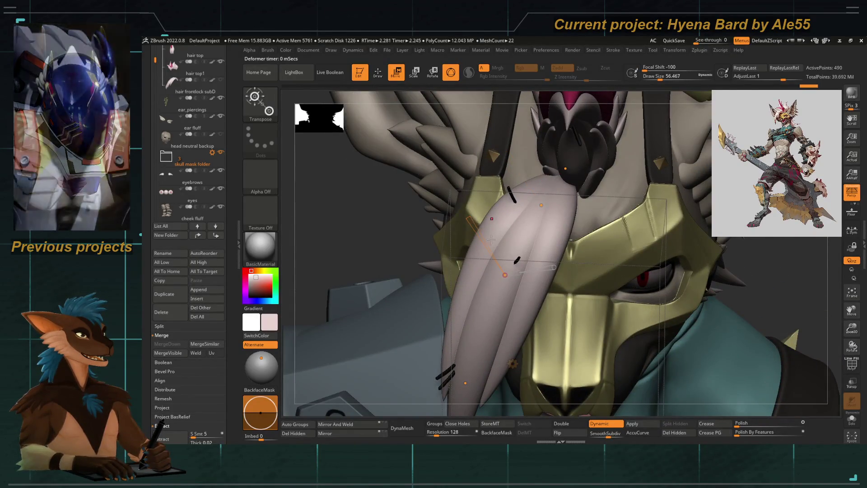
{"action": "mouse_move", "coordinate": [376, 239]}
{"action": "right_mouse_down"}
{"action": "mouse_move", "coordinate": [376, 262]}
{"action": "mouse_move", "coordinate": [441, 271]}
{"action": "mouse_move", "coordinate": [412, 276]}
{"action": "mouse_move", "coordinate": [482, 218]}
{"action": "mouse_move", "coordinate": [581, 235]}
{"action": "right_mouse_up"}
Leave the bend deformer for surface sculpting and review the mohawk and side hair
{"action": "key", "text": "w"}
{"action": "key", "text": "w"}
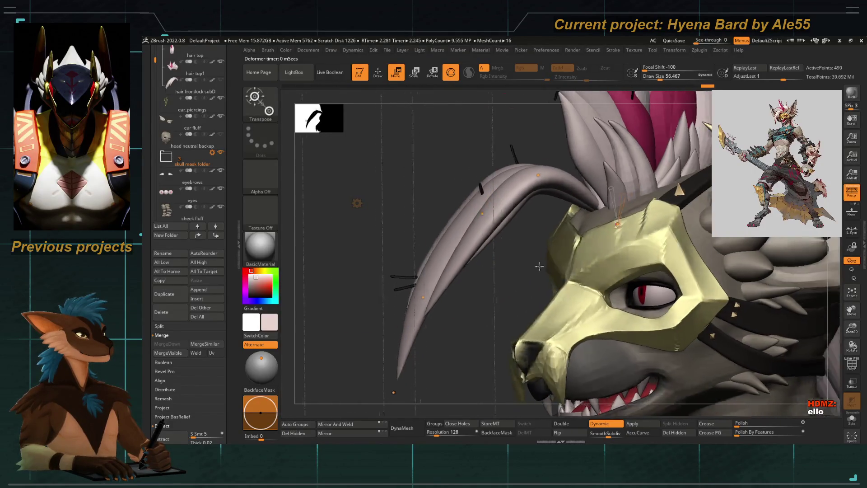
{"action": "right_click_drag", "start_coordinate": [632, 222], "coordinate": [482, 314]}
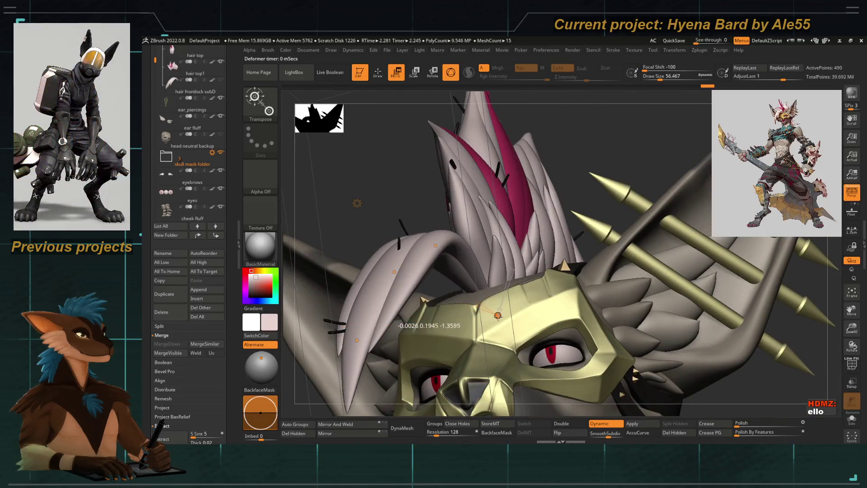
{"action": "mouse_move", "coordinate": [432, 231]}
{"action": "right_mouse_down"}
{"action": "mouse_move", "coordinate": [400, 219]}
{"action": "mouse_move", "coordinate": [410, 219]}
{"action": "mouse_move", "coordinate": [399, 258]}
{"action": "right_mouse_up"}
{"action": "mouse_move", "coordinate": [386, 291]}
{"action": "right_mouse_down"}
{"action": "mouse_move", "coordinate": [366, 285]}
{"action": "mouse_move", "coordinate": [466, 266]}
{"action": "right_mouse_up"}
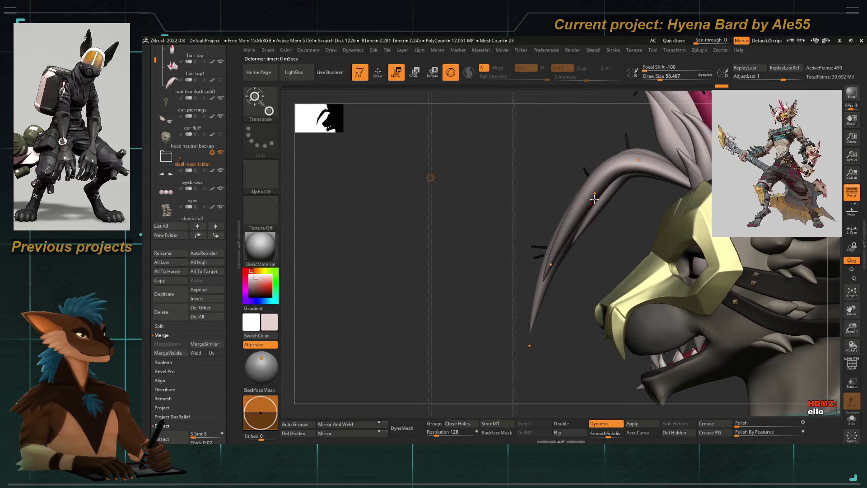
{"action": "right_click_drag", "start_coordinate": [474, 204], "coordinate": [434, 257]}
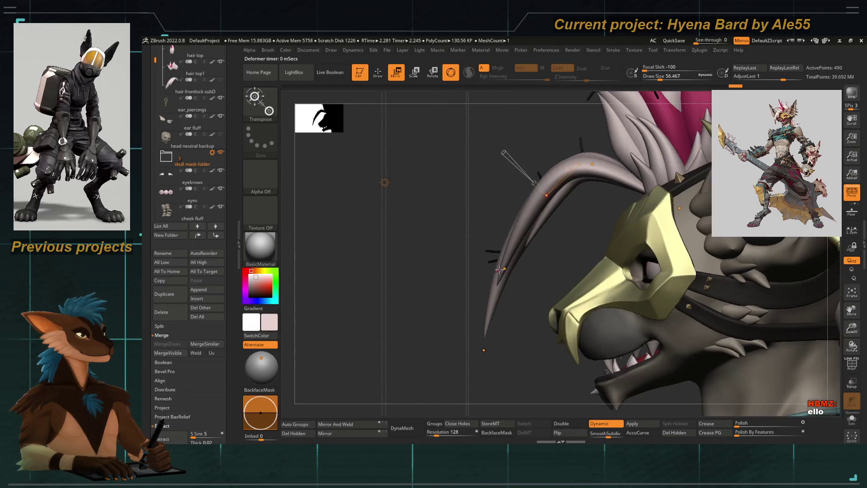
{"action": "mouse_move", "coordinate": [528, 293]}
{"action": "right_mouse_down"}
{"action": "mouse_move", "coordinate": [474, 258]}
{"action": "mouse_move", "coordinate": [468, 271]}
{"action": "mouse_move", "coordinate": [518, 255]}
{"action": "right_mouse_up"}
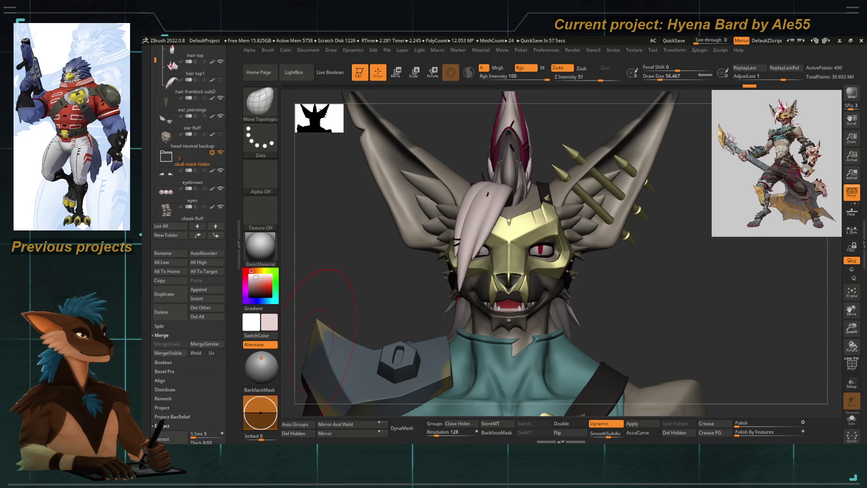
Reselect hair clump template1_1 and move its copy up beside the head's profile
{"action": "mouse_move", "coordinate": [355, 246]}
{"action": "left_mouse_down"}
{"action": "mouse_move", "coordinate": [389, 226]}
{"action": "mouse_move", "coordinate": [280, 245]}
{"action": "left_mouse_up"}
{"action": "scroll", "coordinate": [191, 136], "scroll_direction": "up", "scroll_amount": 5}
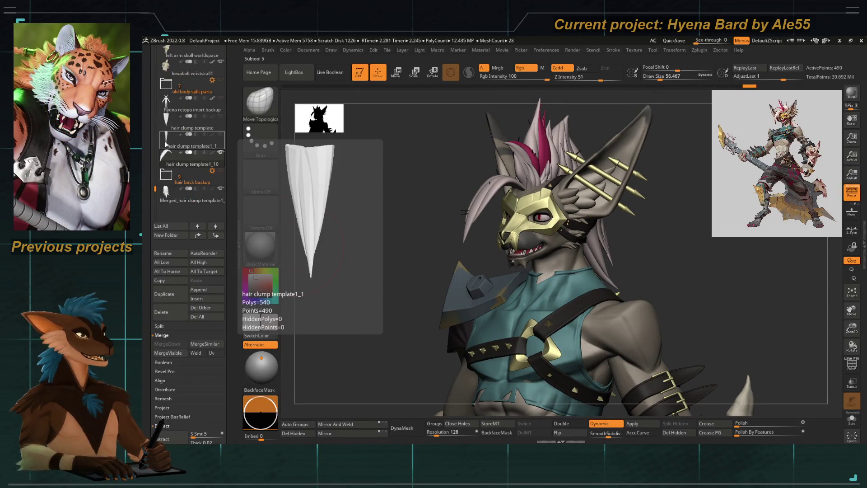
{"action": "left_click", "coordinate": [191, 146]}
{"action": "left_click_drag", "start_coordinate": [312, 220], "coordinate": [346, 233]}
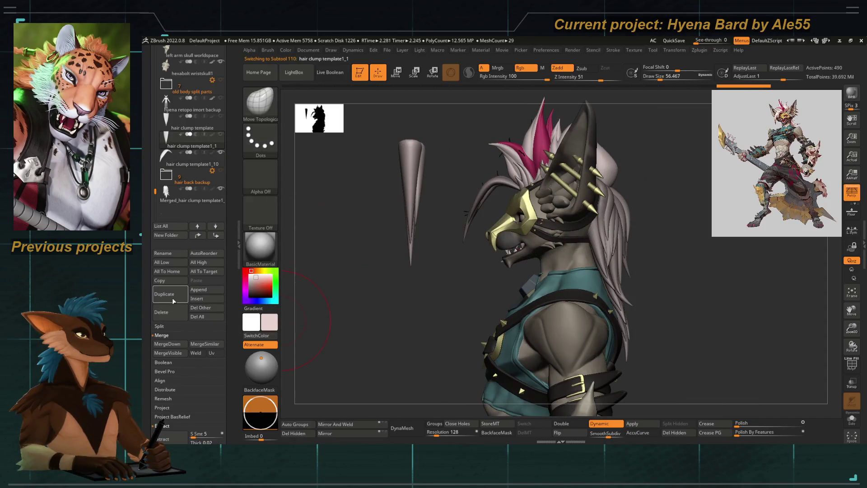
{"action": "key", "text": "w"}
{"action": "left_click_drag", "start_coordinate": [389, 206], "coordinate": [448, 213]}
{"action": "left_click_drag", "start_coordinate": [419, 181], "coordinate": [416, 180]}
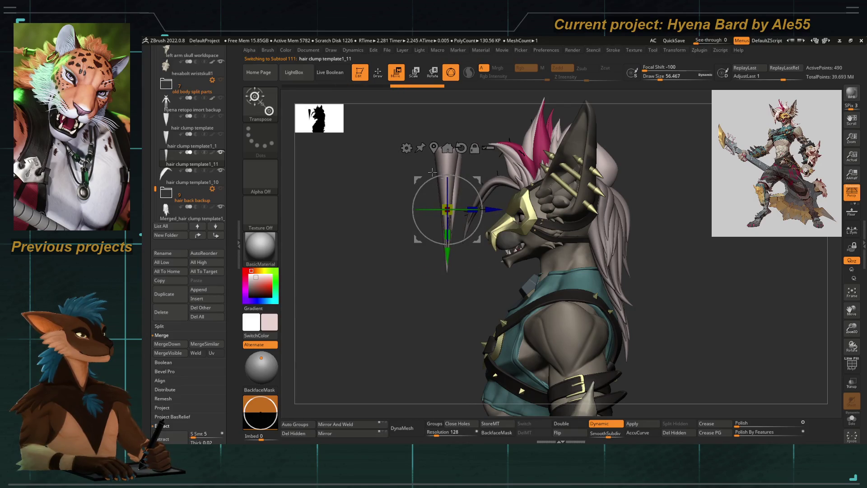
Switch the Gizmo to Bend Curve and start curving the new clump
{"action": "left_click", "coordinate": [406, 148]}
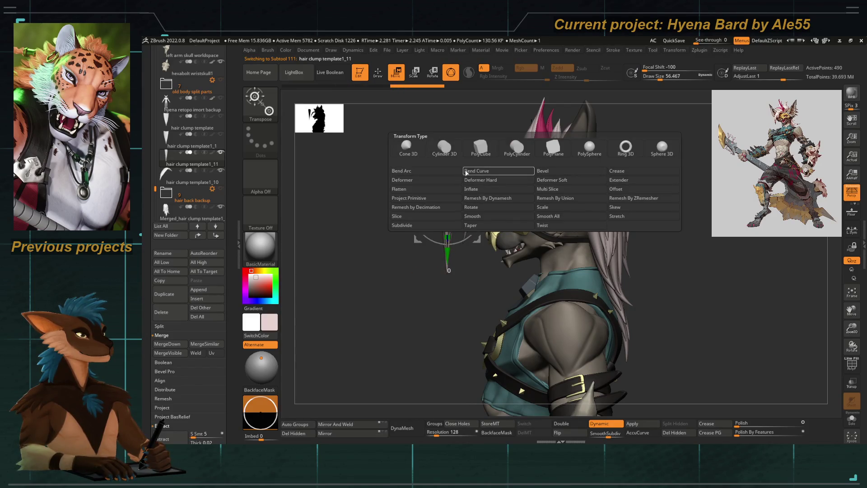
{"action": "left_click", "coordinate": [498, 170]}
{"action": "left_click_drag", "start_coordinate": [440, 263], "coordinate": [561, 237]}
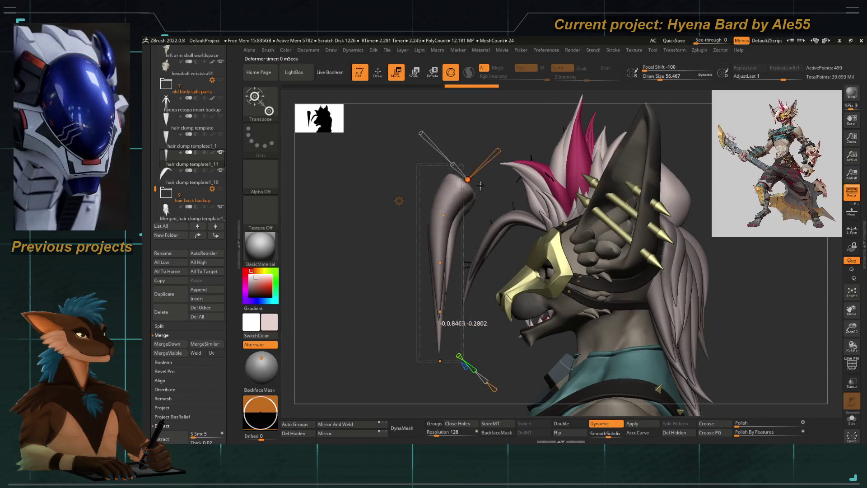
Curve the clump down along the mask, close its tip dent and pull the middle clump's tip upward
{"action": "left_click_drag", "start_coordinate": [454, 221], "coordinate": [475, 211]}
{"action": "left_click_drag", "start_coordinate": [450, 271], "coordinate": [452, 344]}
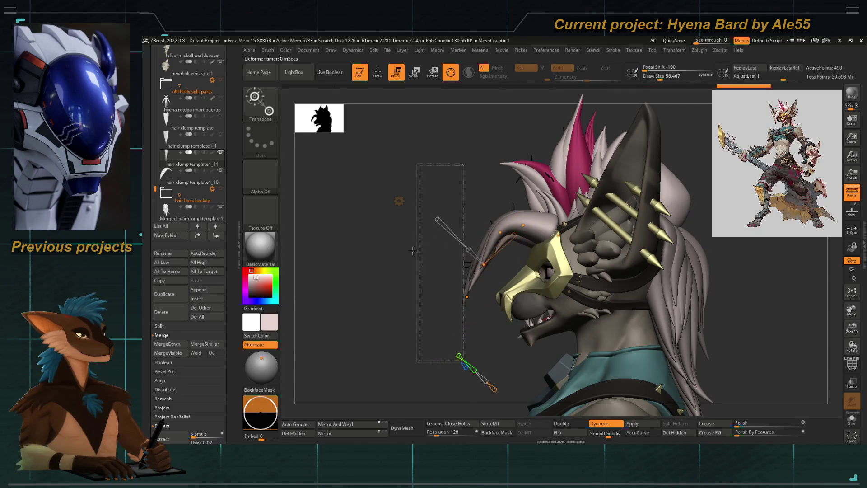
{"action": "left_click_drag", "start_coordinate": [412, 251], "coordinate": [542, 258]}
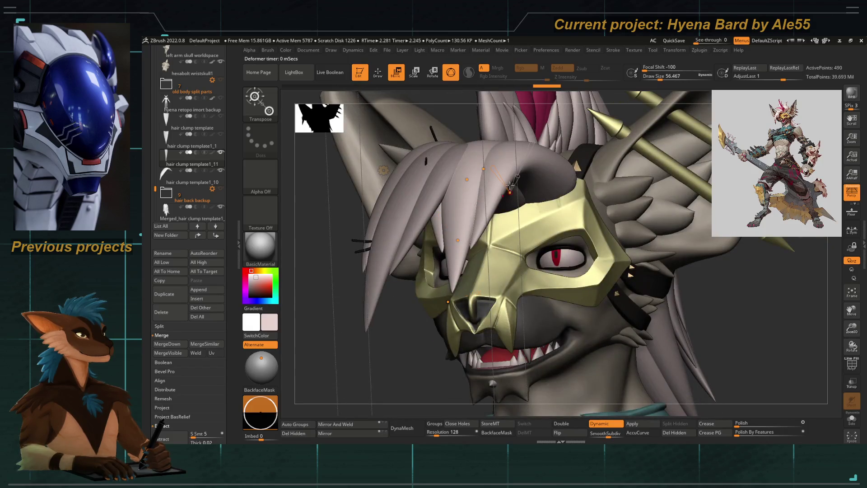
{"action": "left_click_drag", "start_coordinate": [514, 175], "coordinate": [507, 196]}
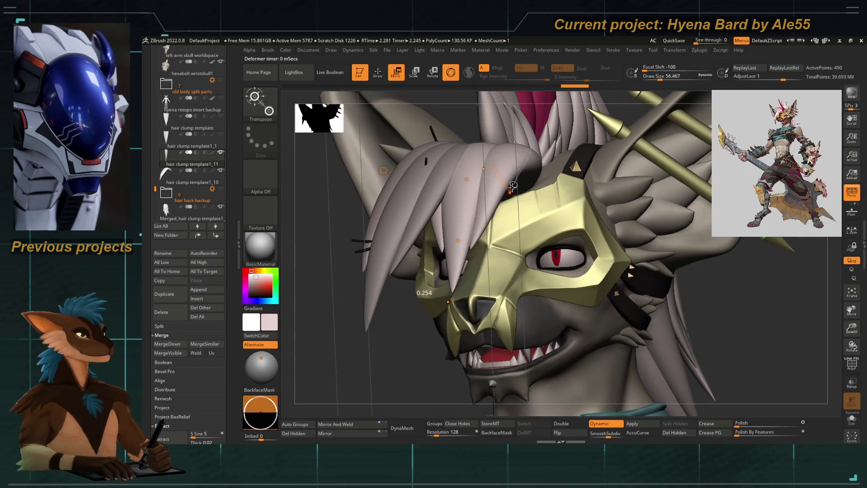
{"action": "right_click_drag", "start_coordinate": [610, 304], "coordinate": [474, 284]}
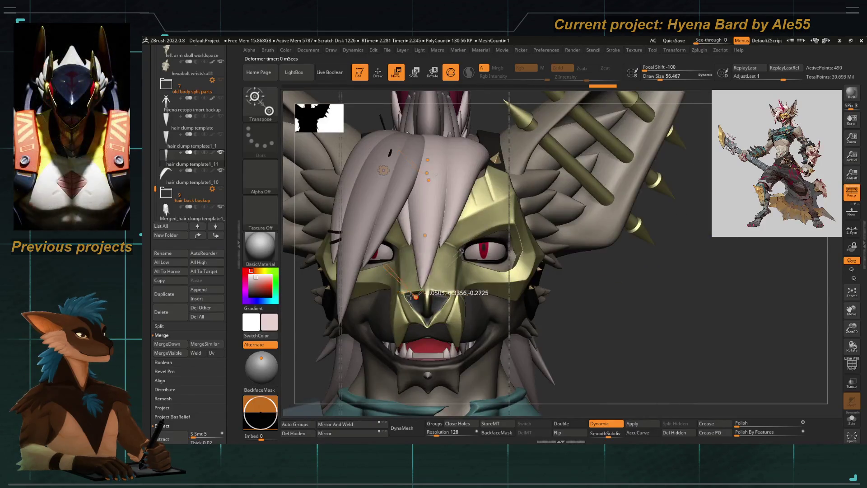
{"action": "mouse_move", "coordinate": [401, 253]}
{"action": "left_mouse_down"}
{"action": "mouse_move", "coordinate": [420, 192]}
{"action": "mouse_move", "coordinate": [413, 172]}
{"action": "left_mouse_up"}
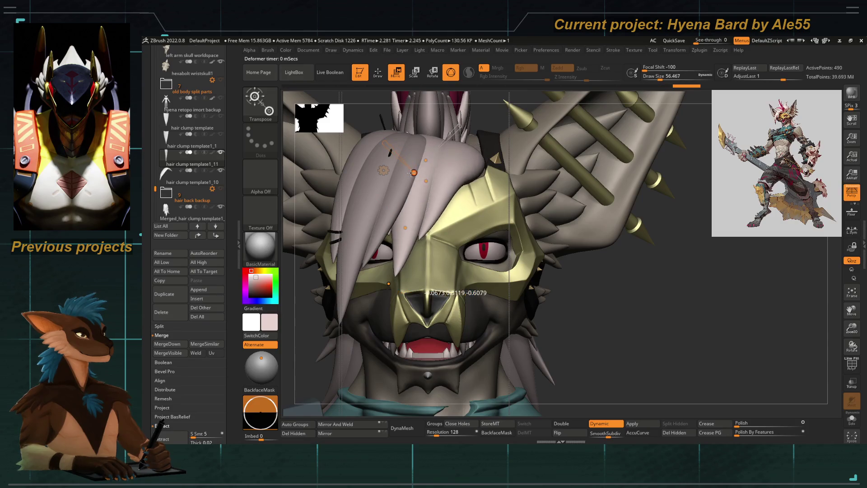
Narrow and subtly reshape the right hair clump viewed from above
{"action": "right_click_drag", "start_coordinate": [609, 304], "coordinate": [542, 224]}
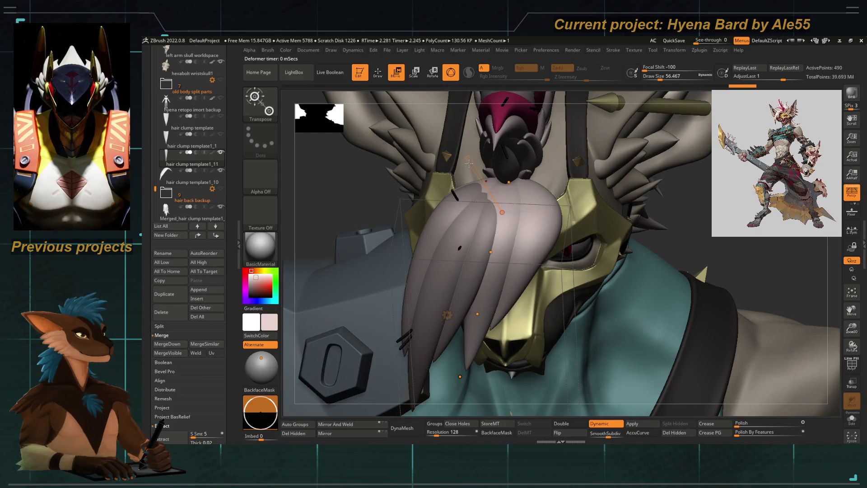
{"action": "left_click_drag", "start_coordinate": [515, 213], "coordinate": [510, 211]}
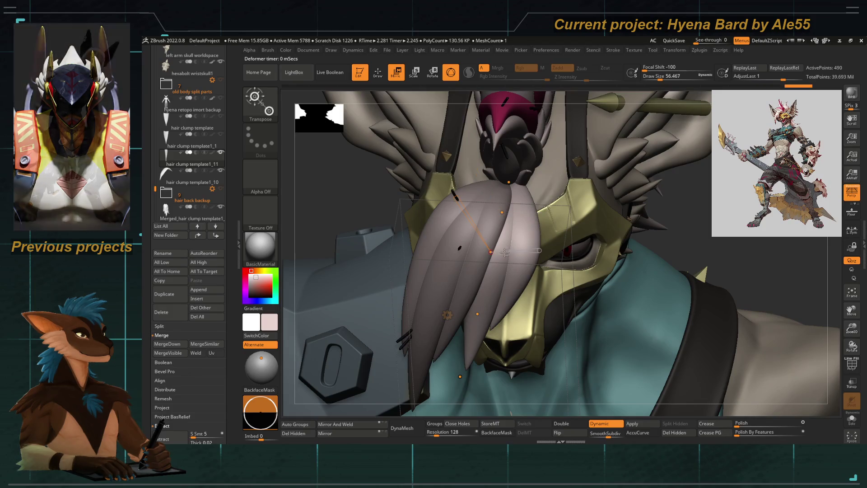
{"action": "left_click_drag", "start_coordinate": [490, 252], "coordinate": [491, 283]}
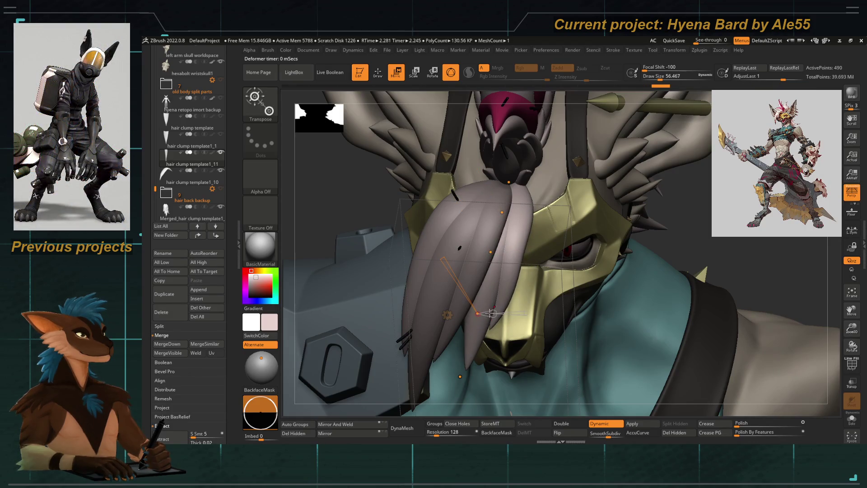
{"action": "right_click_drag", "start_coordinate": [745, 305], "coordinate": [677, 271]}
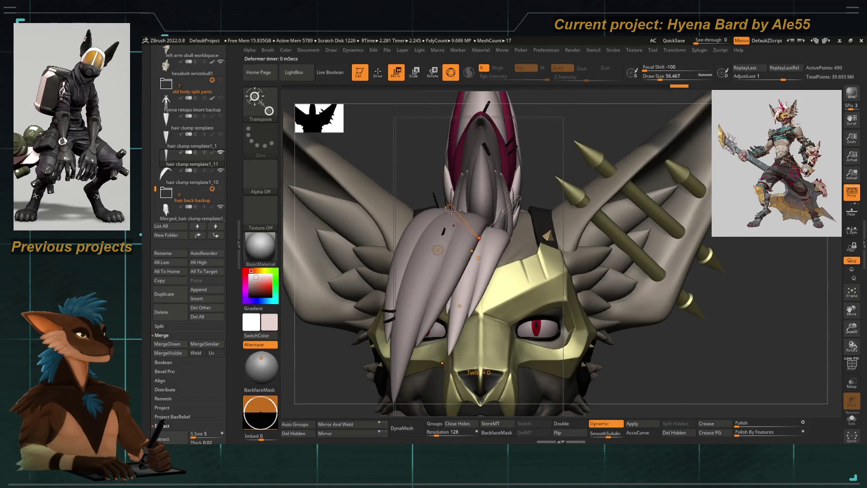
Set a new bend line along the side strand and arc it higher over the head
{"action": "mouse_move", "coordinate": [406, 170]}
{"action": "right_mouse_down"}
{"action": "mouse_move", "coordinate": [381, 192]}
{"action": "mouse_move", "coordinate": [466, 236]}
{"action": "right_mouse_up"}
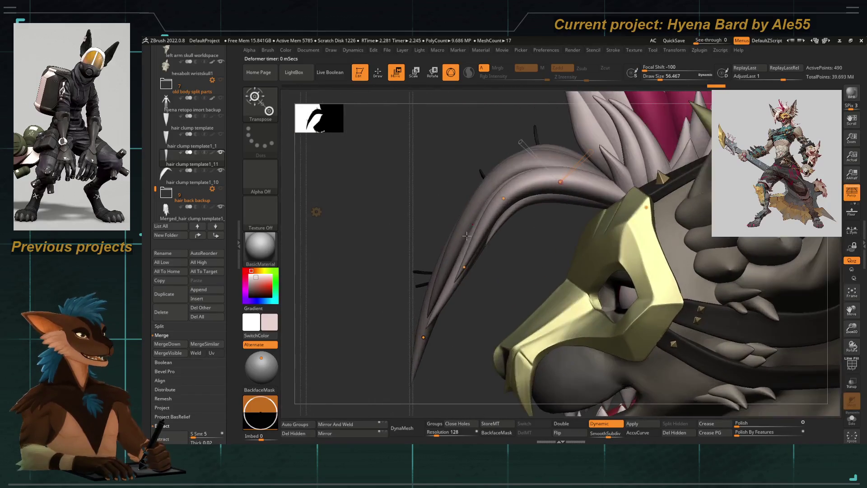
{"action": "left_click_drag", "start_coordinate": [400, 300], "coordinate": [444, 347]}
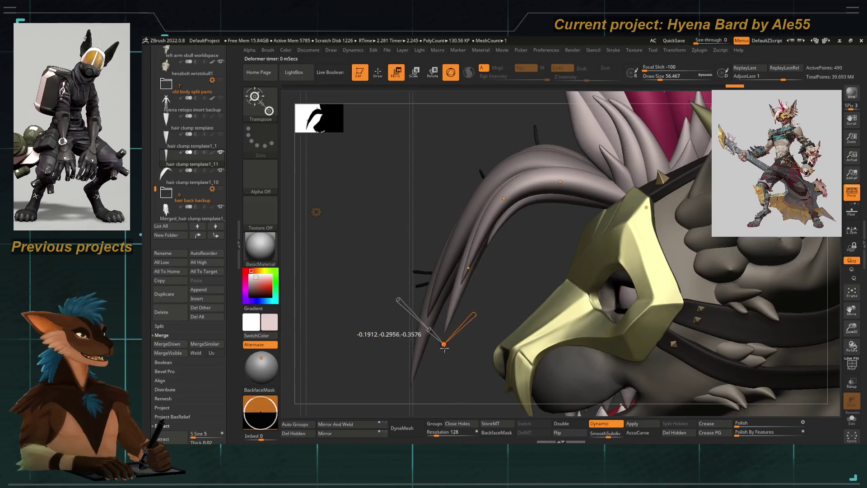
{"action": "left_click_drag", "start_coordinate": [452, 314], "coordinate": [470, 246]}
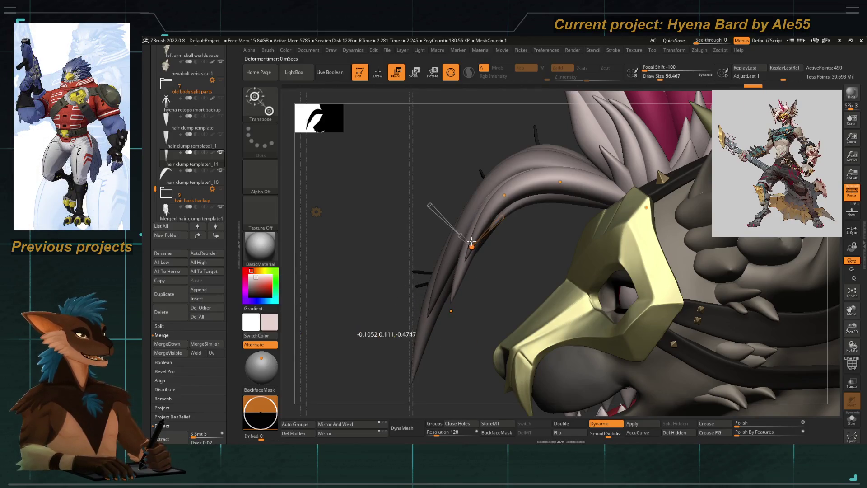
{"action": "right_click_drag", "start_coordinate": [402, 225], "coordinate": [556, 230]}
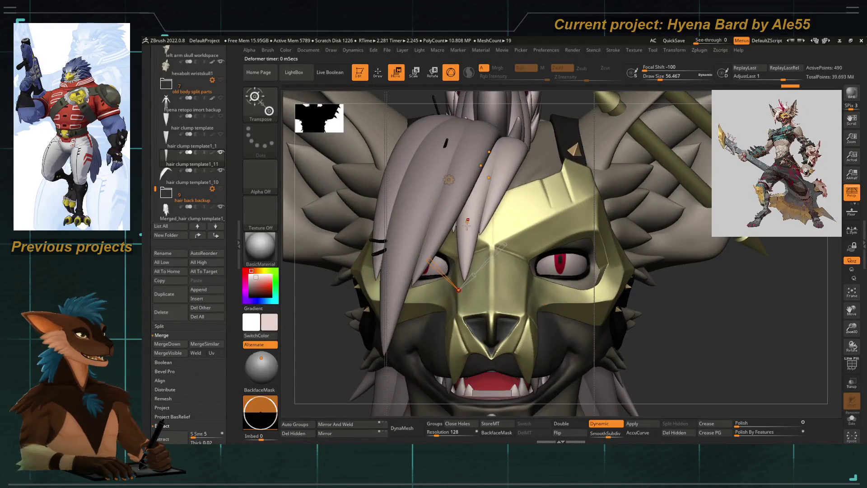
{"action": "right_click_drag", "start_coordinate": [489, 189], "coordinate": [409, 209]}
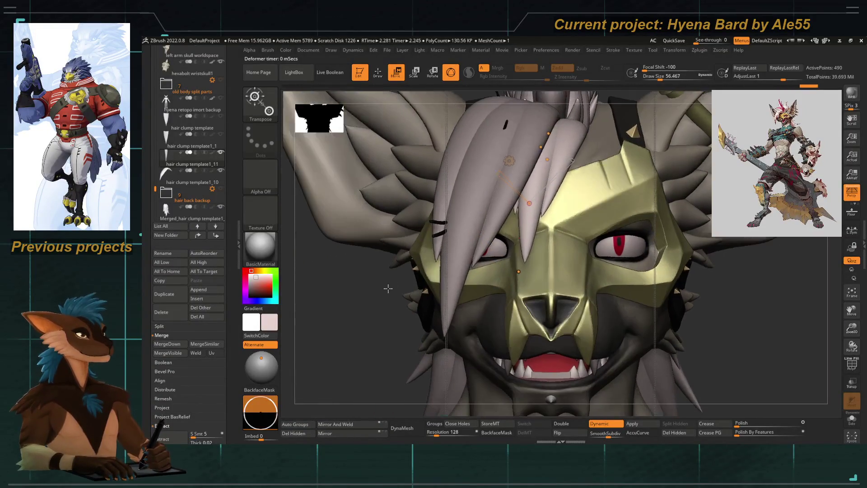
{"action": "right_click_drag", "start_coordinate": [456, 348], "coordinate": [534, 213]}
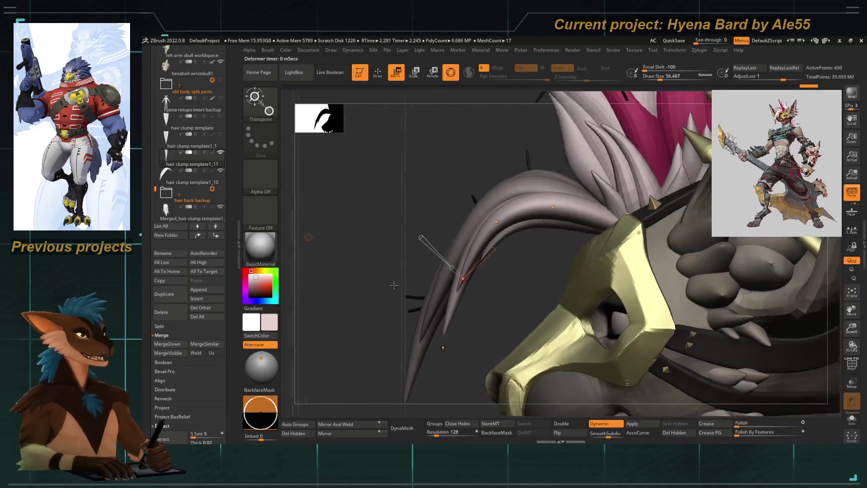
{"action": "left_click_drag", "start_coordinate": [520, 212], "coordinate": [496, 221]}
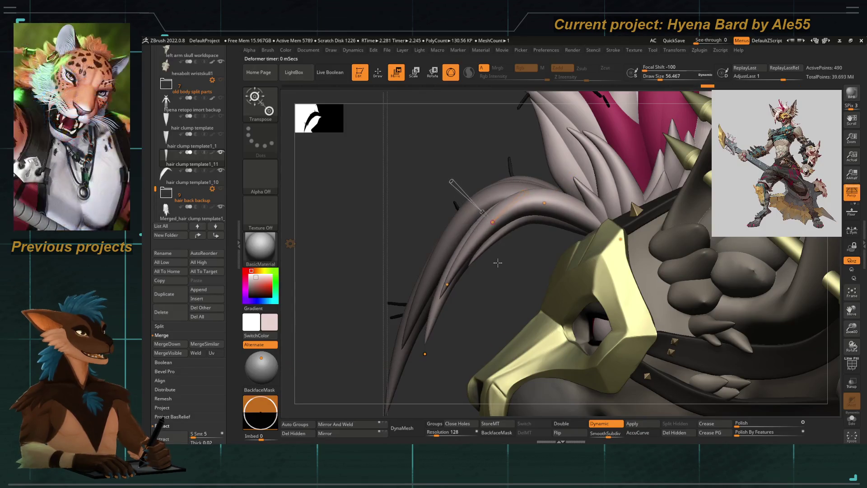
{"action": "mouse_move", "coordinate": [422, 290]}
{"action": "right_mouse_down"}
{"action": "mouse_move", "coordinate": [379, 278]}
{"action": "mouse_move", "coordinate": [405, 307]}
{"action": "mouse_move", "coordinate": [379, 271]}
{"action": "mouse_move", "coordinate": [480, 288]}
{"action": "right_mouse_up"}
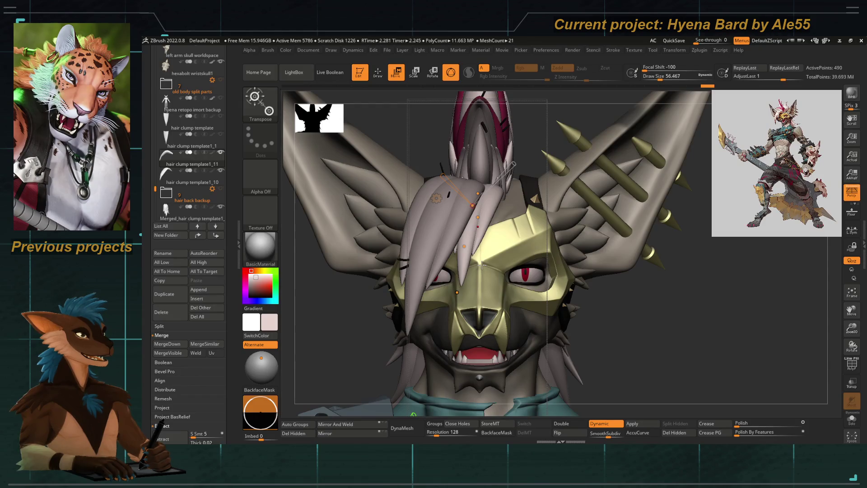
Tweak the clump's bend and smooth its surface past the mask
{"action": "mouse_move", "coordinate": [498, 325]}
{"action": "right_mouse_down"}
{"action": "mouse_move", "coordinate": [440, 285]}
{"action": "mouse_move", "coordinate": [481, 234]}
{"action": "right_mouse_up"}
{"action": "right_click_drag", "start_coordinate": [477, 196], "coordinate": [449, 251]}
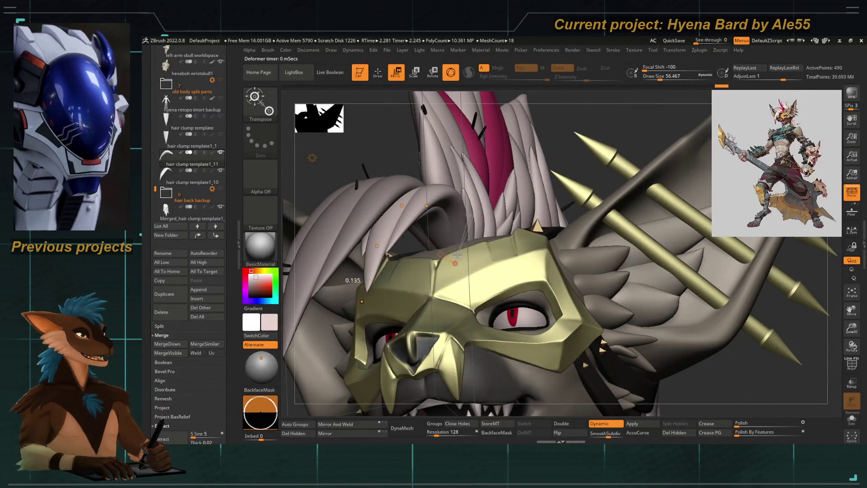
{"action": "right_click_drag", "start_coordinate": [457, 257], "coordinate": [353, 274]}
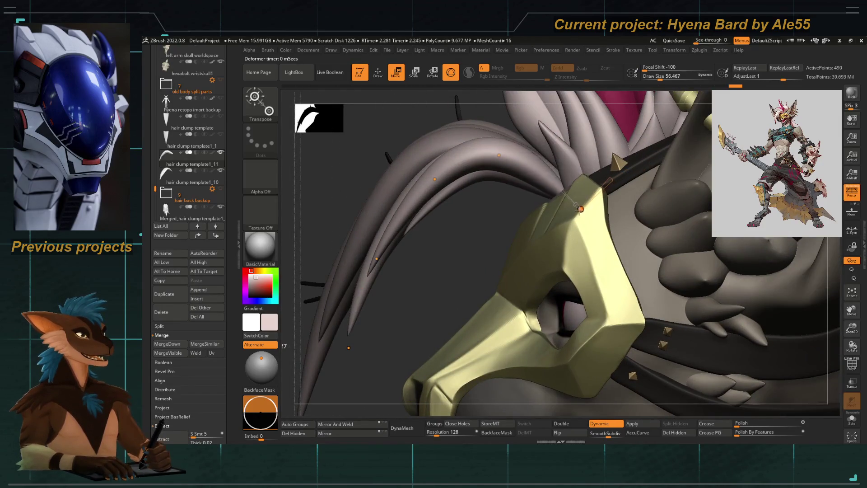
{"action": "mouse_move", "coordinate": [588, 206]}
{"action": "right_mouse_down"}
{"action": "mouse_move", "coordinate": [455, 247]}
{"action": "mouse_move", "coordinate": [474, 257]}
{"action": "mouse_move", "coordinate": [461, 298]}
{"action": "right_mouse_up"}
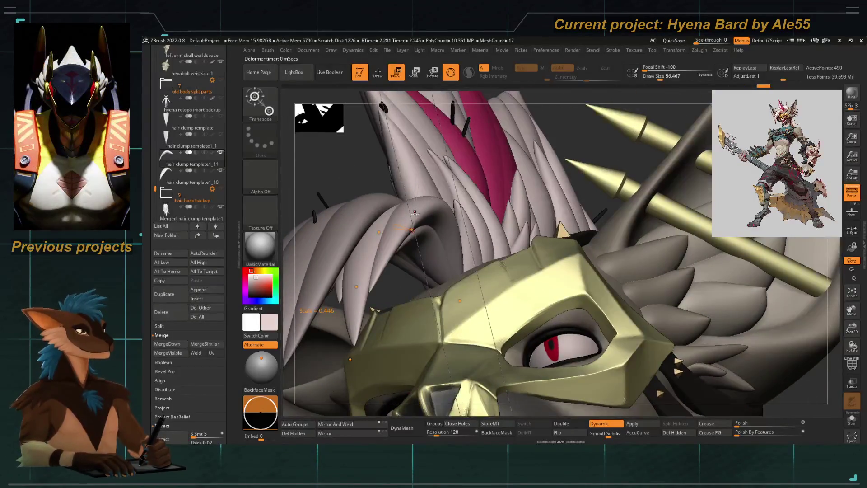
{"action": "left_click_drag", "start_coordinate": [416, 211], "coordinate": [413, 223]}
{"action": "right_click_drag", "start_coordinate": [413, 231], "coordinate": [499, 208]}
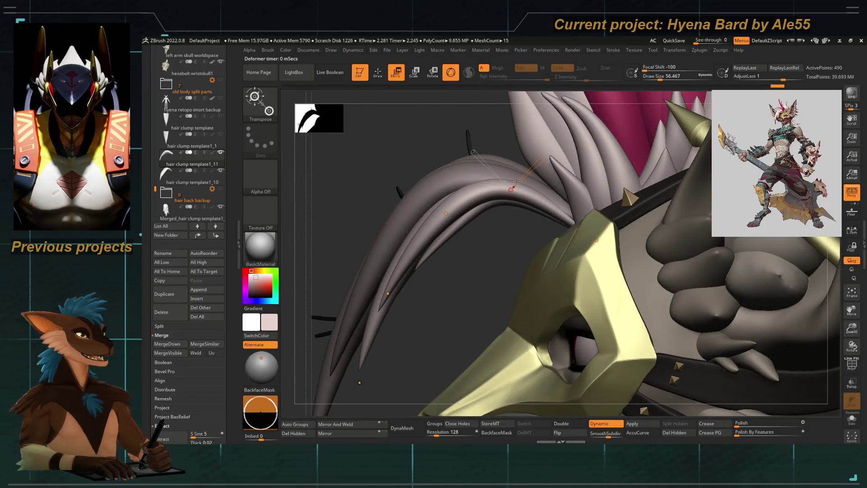
{"action": "mouse_move", "coordinate": [510, 188]}
{"action": "left_mouse_down"}
{"action": "mouse_move", "coordinate": [501, 203]}
{"action": "mouse_move", "coordinate": [452, 217]}
{"action": "mouse_move", "coordinate": [416, 262]}
{"action": "left_mouse_up"}
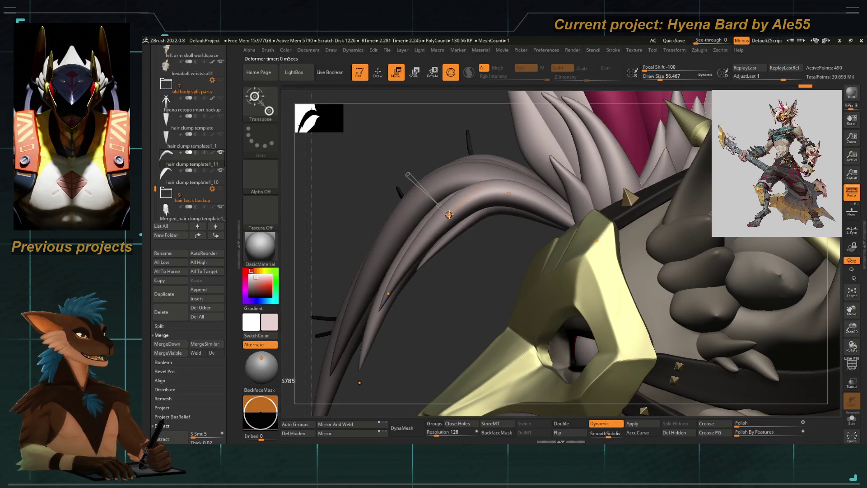
{"action": "left_click_drag", "start_coordinate": [389, 292], "coordinate": [379, 325]}
{"action": "mouse_move", "coordinate": [610, 305]}
{"action": "right_mouse_down"}
{"action": "mouse_move", "coordinate": [474, 203]}
{"action": "mouse_move", "coordinate": [467, 155]}
{"action": "right_mouse_up"}
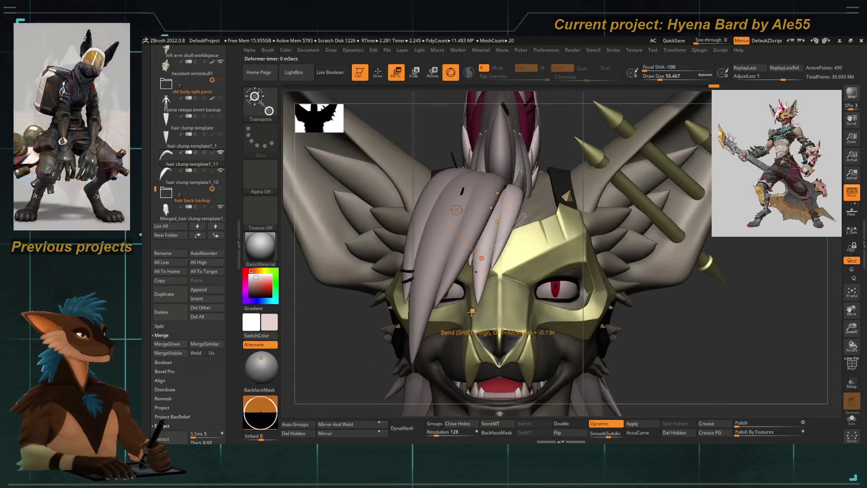
Bend the clump over the face, toggling between Move Topological and Transpose to check it
{"action": "mouse_move", "coordinate": [450, 285]}
{"action": "left_mouse_down"}
{"action": "mouse_move", "coordinate": [479, 313]}
{"action": "mouse_move", "coordinate": [494, 220]}
{"action": "left_mouse_up"}
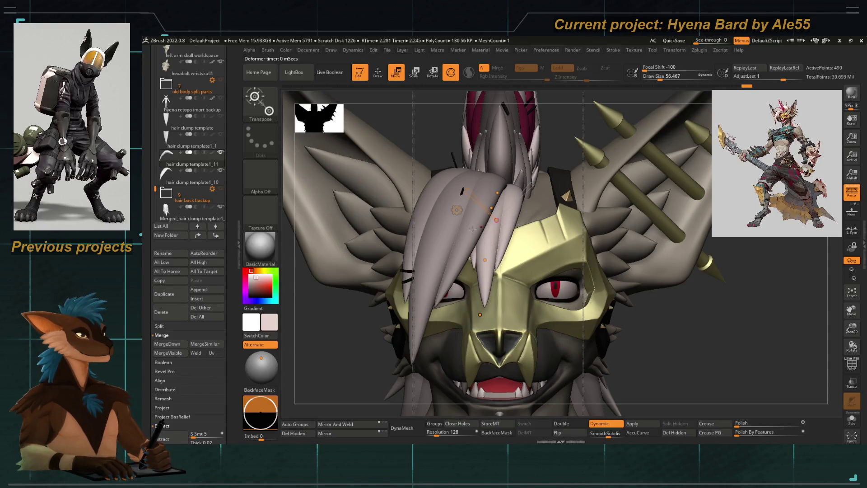
{"action": "right_click_drag", "start_coordinate": [407, 203], "coordinate": [568, 231]}
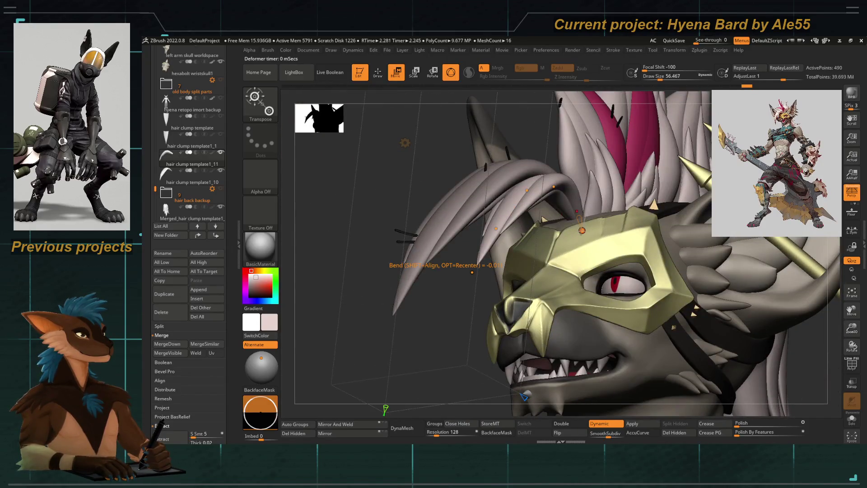
{"action": "mouse_move", "coordinate": [370, 164]}
{"action": "right_mouse_down"}
{"action": "mouse_move", "coordinate": [374, 223]}
{"action": "mouse_move", "coordinate": [505, 193]}
{"action": "right_mouse_up"}
{"action": "key", "text": "b"}
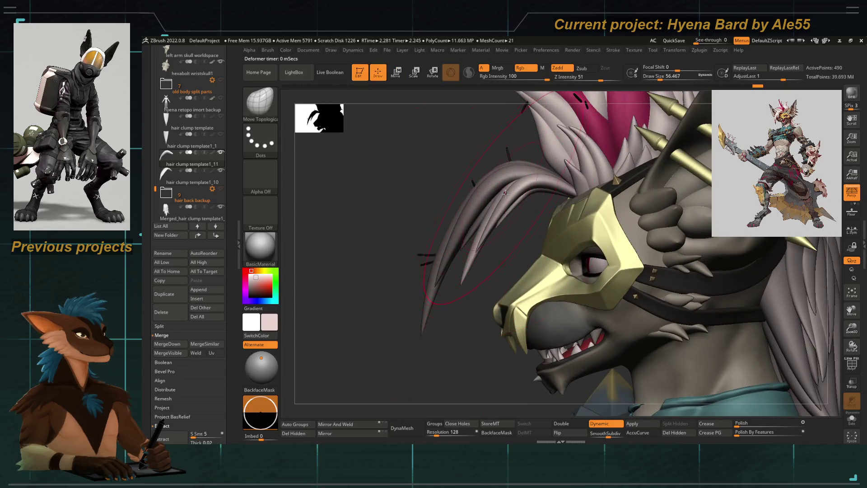
{"action": "key", "text": "w"}
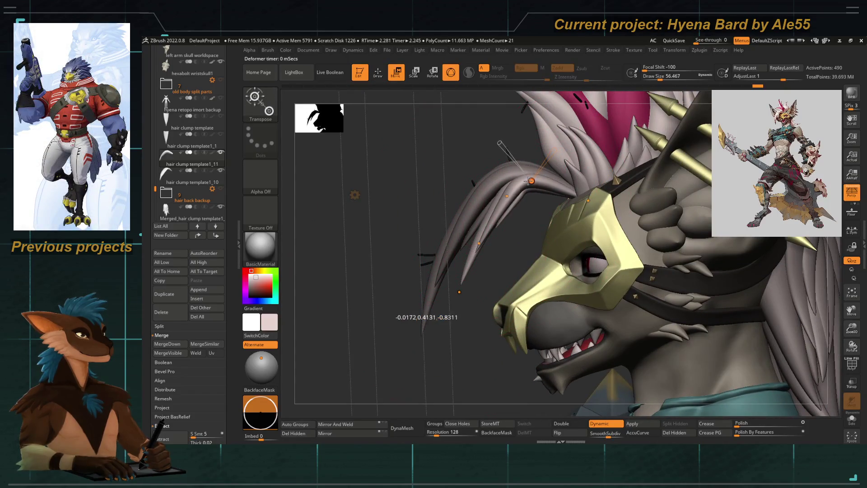
{"action": "right_click_drag", "start_coordinate": [515, 223], "coordinate": [501, 190], "text": "ctrl"}
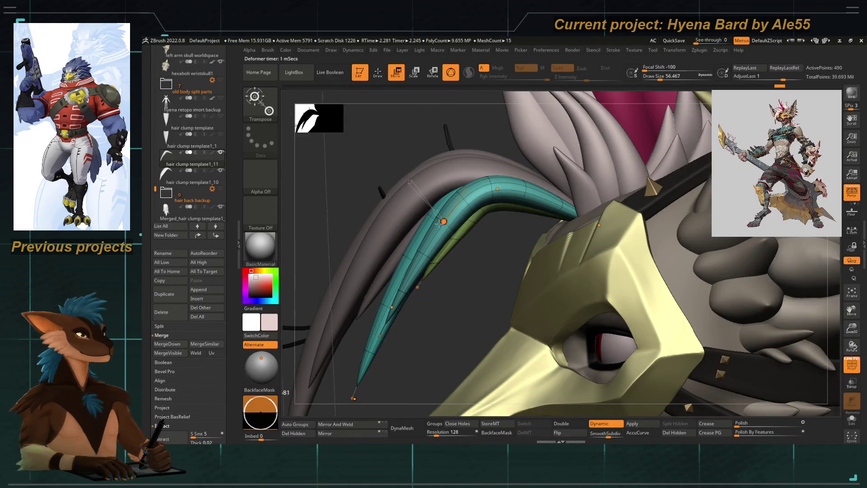
{"action": "mouse_move", "coordinate": [433, 313]}
{"action": "right_mouse_down"}
{"action": "mouse_move", "coordinate": [465, 305]}
{"action": "mouse_move", "coordinate": [571, 239]}
{"action": "right_mouse_up"}
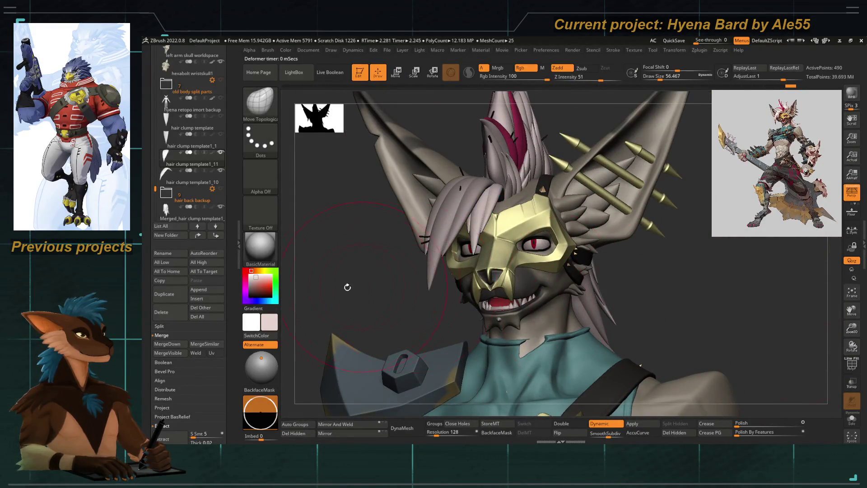
Bend the forelock strand's tip toward the nose and reposition its deformation line
{"action": "right_click_drag", "start_coordinate": [348, 285], "coordinate": [348, 254], "text": "ctrl"}
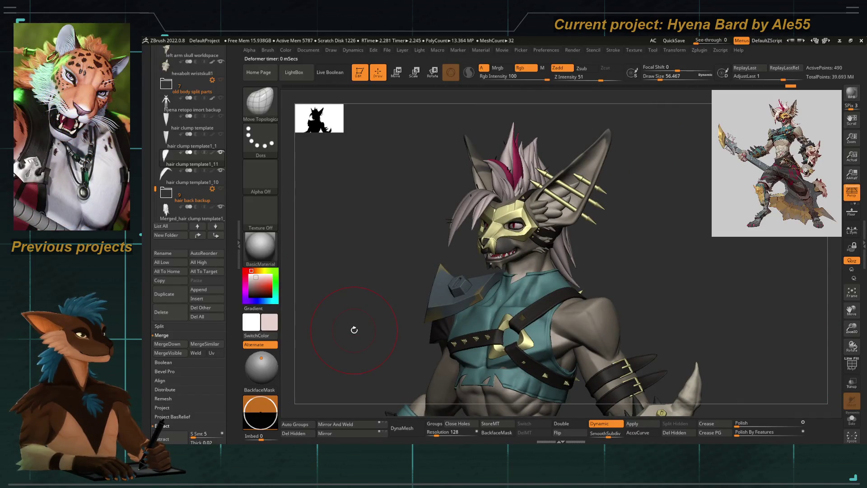
{"action": "mouse_move", "coordinate": [348, 239]}
{"action": "right_mouse_down", "text": "ctrl"}
{"action": "mouse_move", "coordinate": [348, 203]}
{"action": "mouse_move", "coordinate": [461, 264]}
{"action": "mouse_move", "coordinate": [461, 231]}
{"action": "right_mouse_up", "text": "ctrl"}
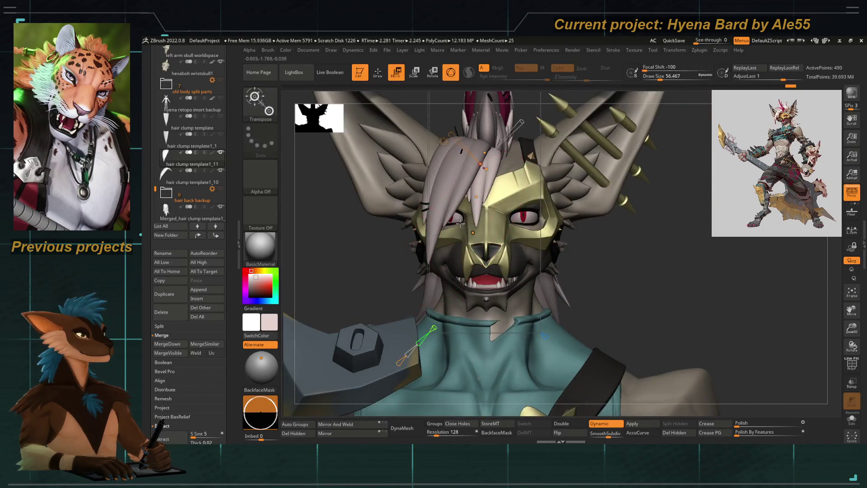
{"action": "key", "text": "w"}
{"action": "left_click_drag", "start_coordinate": [466, 271], "coordinate": [475, 271]}
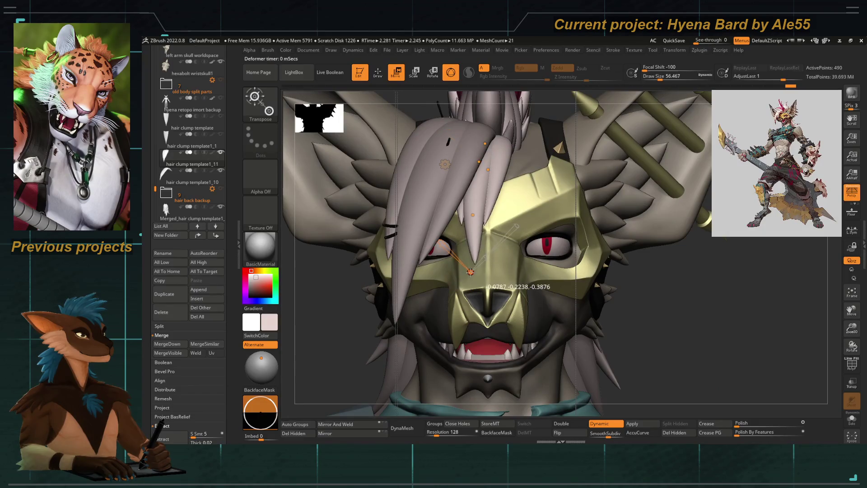
{"action": "left_click_drag", "start_coordinate": [473, 214], "coordinate": [466, 220]}
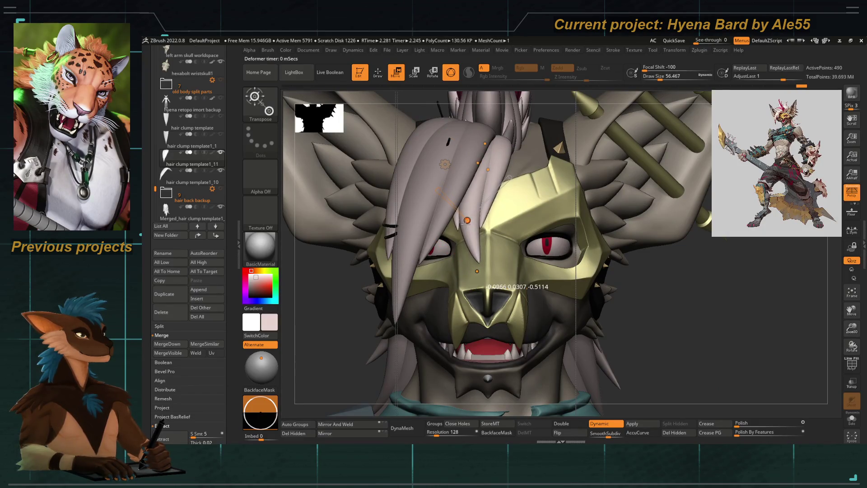
{"action": "left_click_drag", "start_coordinate": [474, 270], "coordinate": [447, 270]}
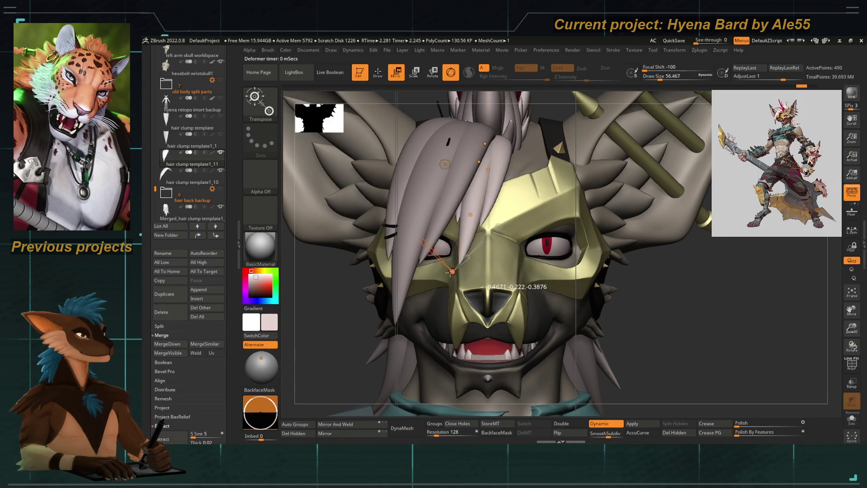
{"action": "left_click_drag", "start_coordinate": [460, 218], "coordinate": [476, 171]}
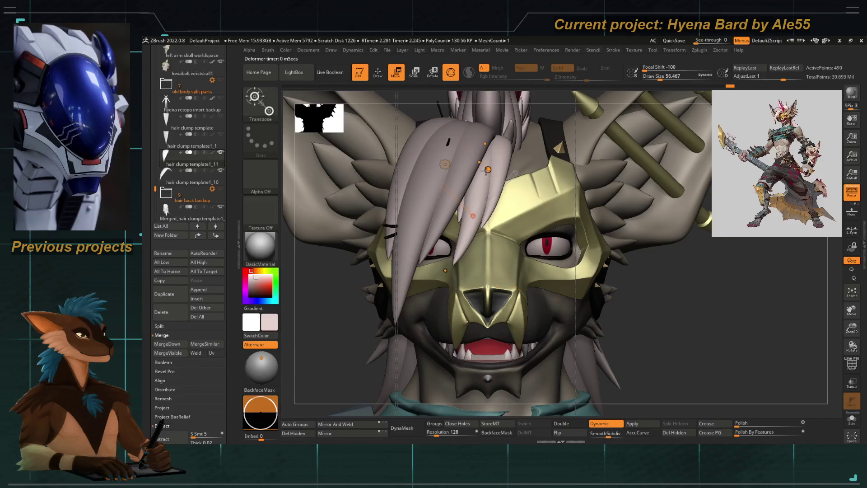
Exit Transpose, view the body from the front and select hair clump template1_10
{"action": "mouse_move", "coordinate": [479, 161]}
{"action": "right_mouse_down"}
{"action": "mouse_move", "coordinate": [344, 217]}
{"action": "mouse_move", "coordinate": [422, 213]}
{"action": "right_mouse_up"}
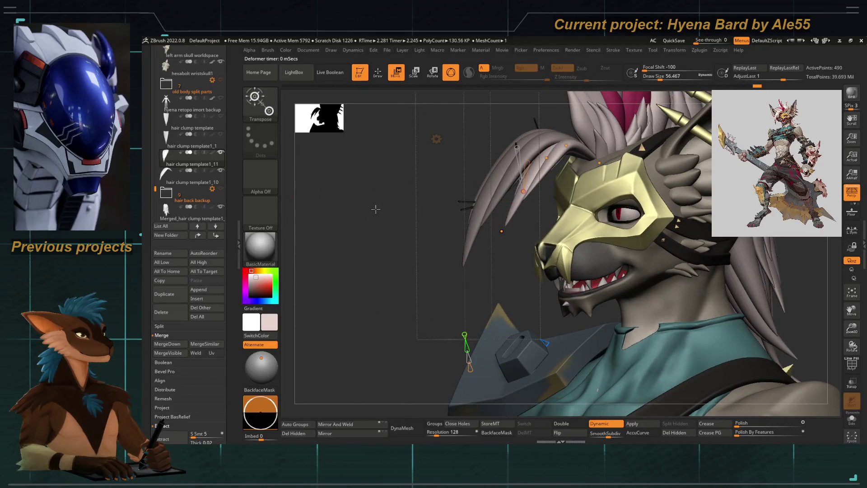
{"action": "key", "text": "F"}
{"action": "mouse_move", "coordinate": [371, 209]}
{"action": "right_mouse_down"}
{"action": "mouse_move", "coordinate": [381, 201]}
{"action": "mouse_move", "coordinate": [463, 302]}
{"action": "right_mouse_up"}
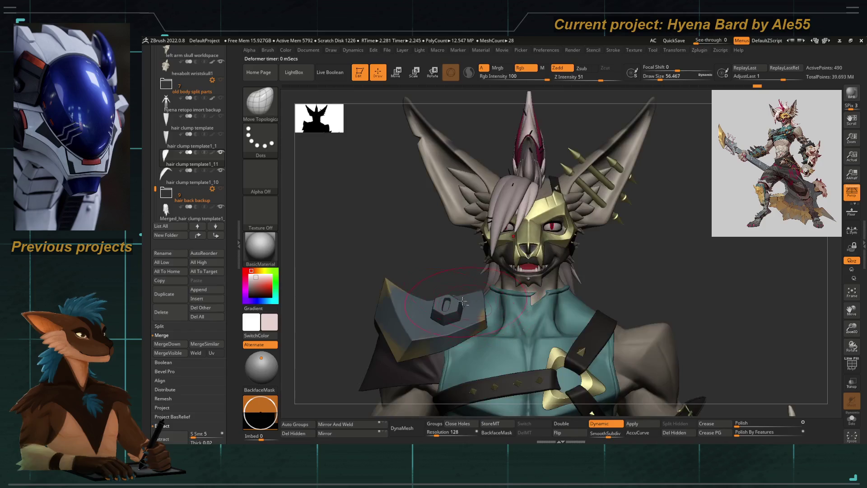
{"action": "left_click", "coordinate": [505, 203], "text": "alt"}
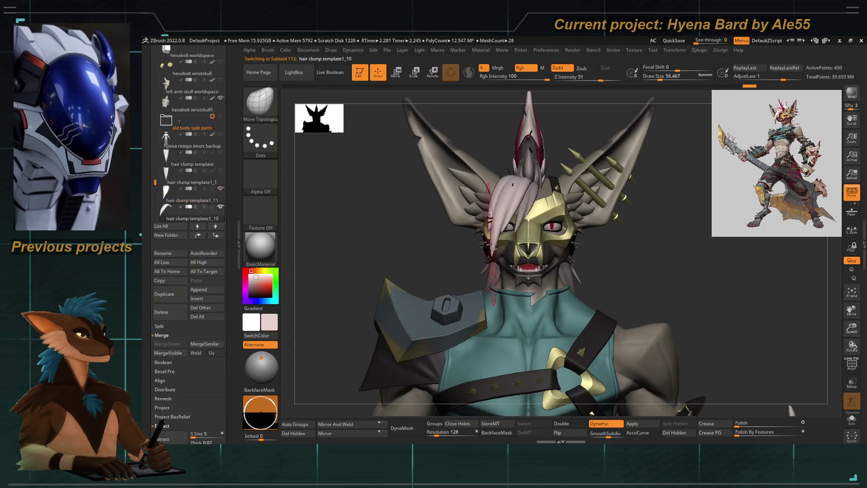
Bend hair clump template1_10 diagonally down over the face
{"action": "left_click_drag", "start_coordinate": [489, 260], "coordinate": [496, 264]}
{"action": "left_click_drag", "start_coordinate": [496, 226], "coordinate": [493, 226]}
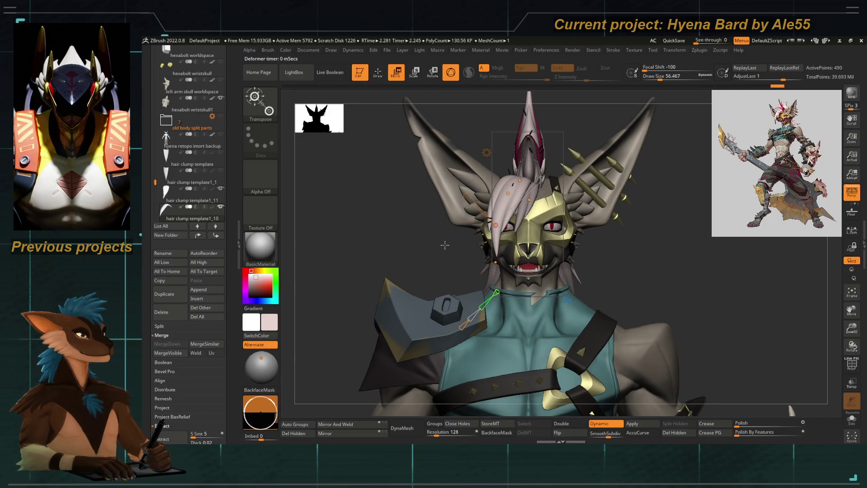
{"action": "right_click_drag", "start_coordinate": [452, 256], "coordinate": [461, 256], "text": "ctrl"}
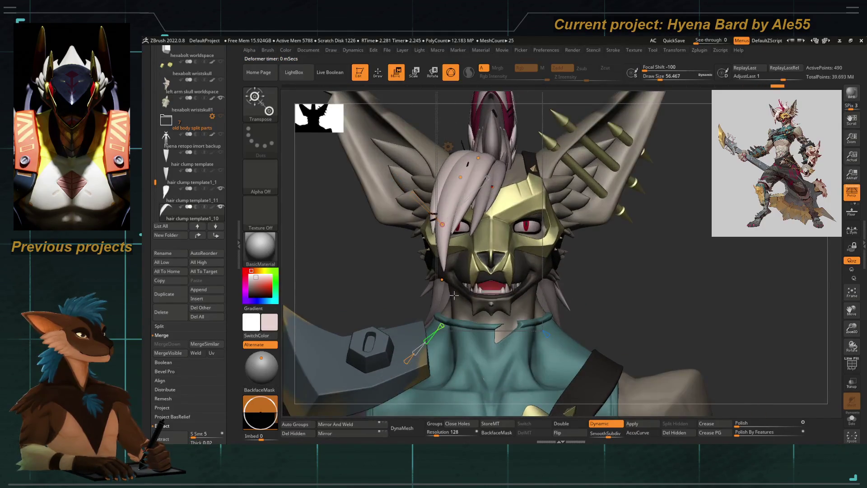
{"action": "right_click_drag", "start_coordinate": [452, 296], "coordinate": [449, 294]}
{"action": "left_click_drag", "start_coordinate": [447, 225], "coordinate": [458, 176]}
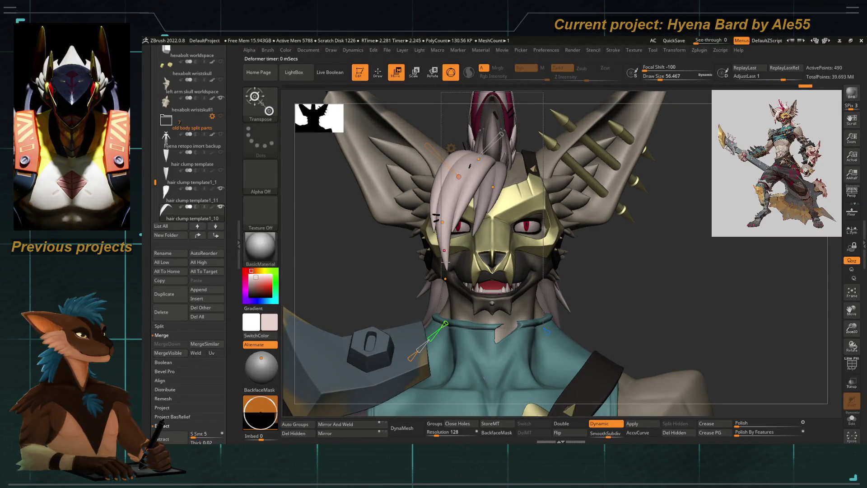
{"action": "left_click_drag", "start_coordinate": [443, 276], "coordinate": [444, 277]}
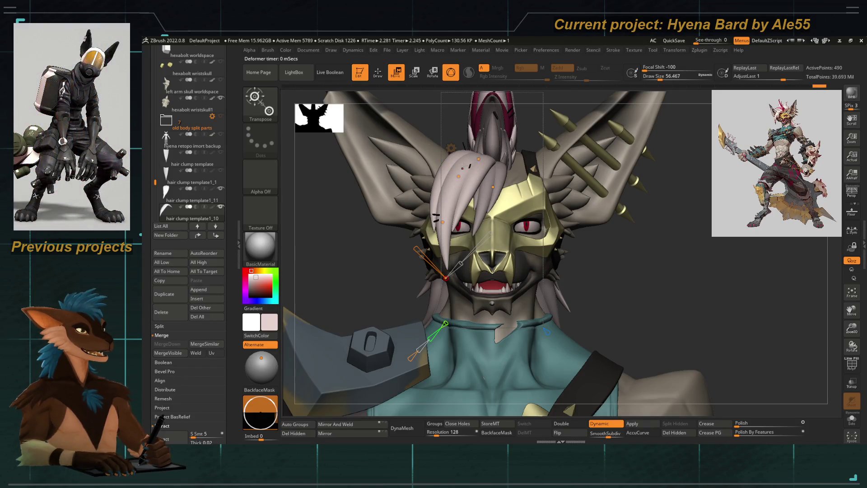
{"action": "scroll", "coordinate": [459, 224], "scroll_direction": "up", "scroll_amount": 2}
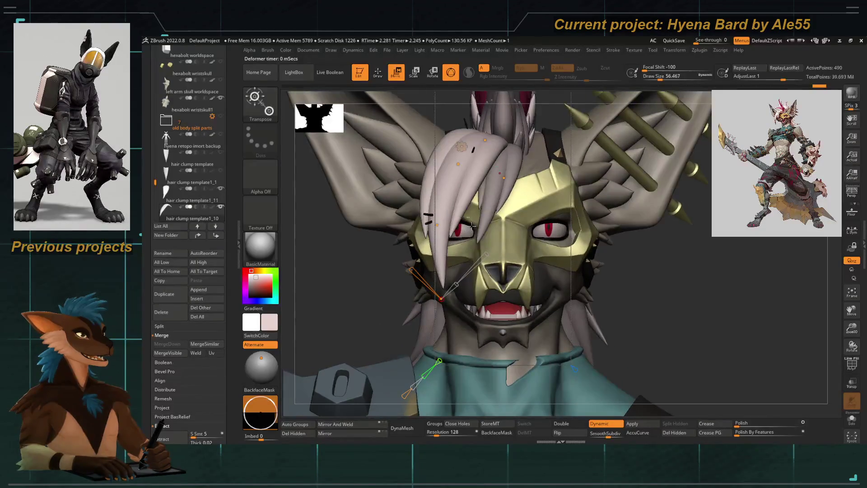
Curve the strand further along the mask, select the next strand and exit Transpose
{"action": "right_click_drag", "start_coordinate": [483, 143], "coordinate": [481, 176], "text": "alt"}
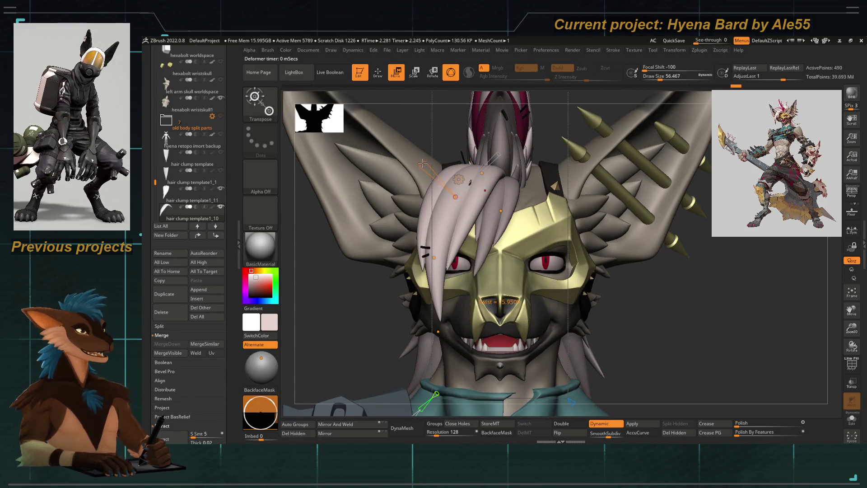
{"action": "left_click_drag", "start_coordinate": [458, 180], "coordinate": [420, 161]}
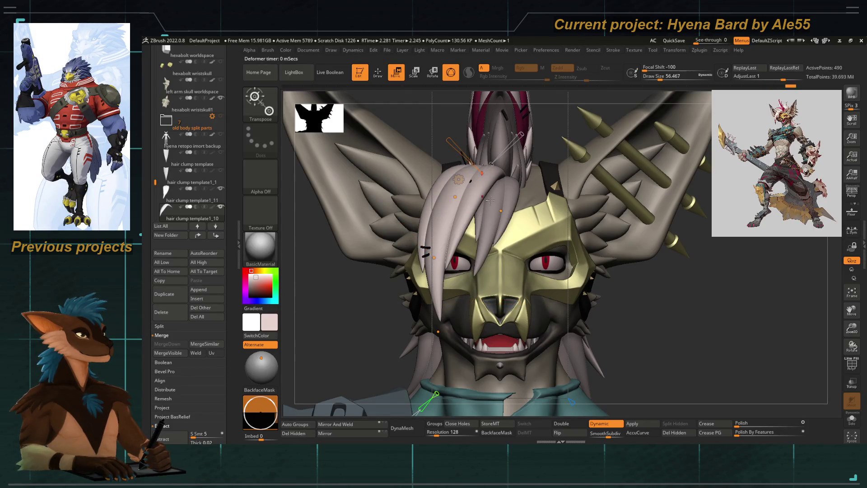
{"action": "left_click", "coordinate": [493, 189], "text": "alt"}
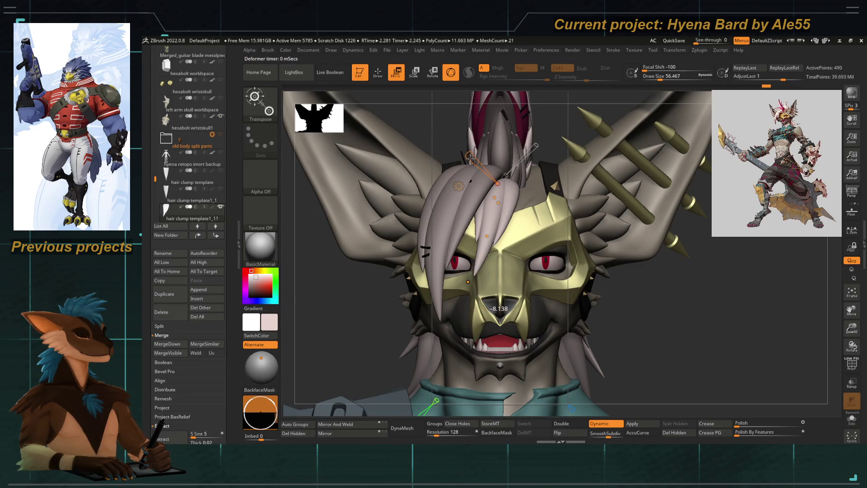
{"action": "key", "text": "f"}
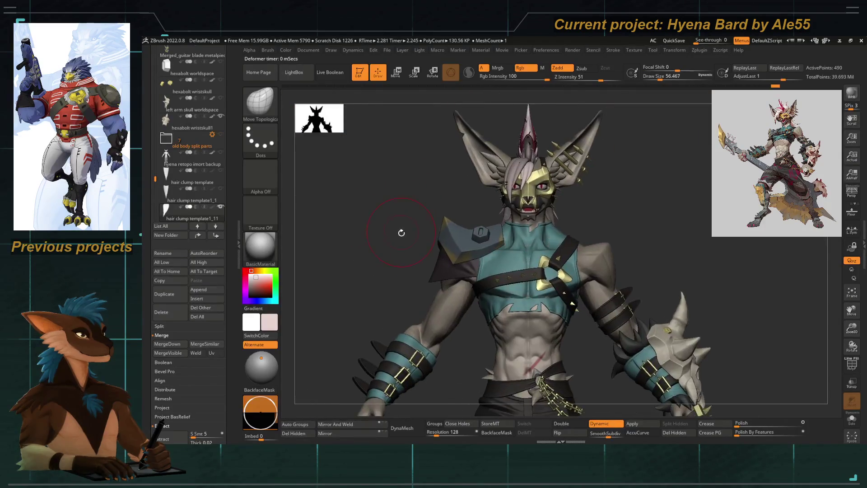
Orbit the head and make the hair clump template1_1 cone active in side view
{"action": "mouse_move", "coordinate": [402, 234]}
{"action": "right_mouse_down"}
{"action": "mouse_move", "coordinate": [393, 204]}
{"action": "mouse_move", "coordinate": [421, 259]}
{"action": "mouse_move", "coordinate": [474, 258]}
{"action": "mouse_move", "coordinate": [377, 255]}
{"action": "mouse_move", "coordinate": [413, 251]}
{"action": "mouse_move", "coordinate": [367, 184]}
{"action": "mouse_move", "coordinate": [390, 210]}
{"action": "mouse_move", "coordinate": [351, 254]}
{"action": "right_mouse_up"}
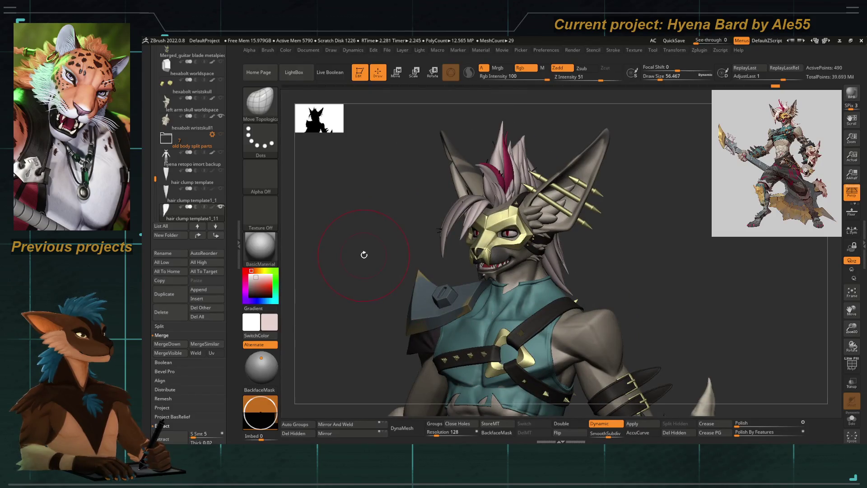
{"action": "mouse_move", "coordinate": [372, 257]}
{"action": "right_mouse_down"}
{"action": "mouse_move", "coordinate": [379, 317]}
{"action": "mouse_move", "coordinate": [388, 248]}
{"action": "mouse_move", "coordinate": [301, 228]}
{"action": "right_mouse_up"}
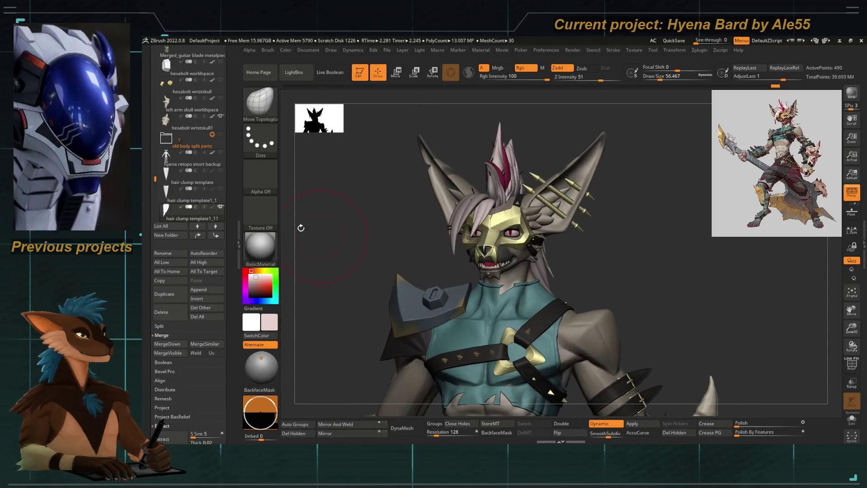
{"action": "mouse_move", "coordinate": [389, 250]}
{"action": "right_mouse_down"}
{"action": "mouse_move", "coordinate": [380, 285]}
{"action": "mouse_move", "coordinate": [339, 325]}
{"action": "right_mouse_up"}
{"action": "left_click", "coordinate": [178, 195]}
{"action": "mouse_move", "coordinate": [393, 203]}
{"action": "right_mouse_down", "text": "ctrl"}
{"action": "mouse_move", "coordinate": [406, 217]}
{"action": "mouse_move", "coordinate": [435, 213]}
{"action": "right_mouse_up", "text": "ctrl"}
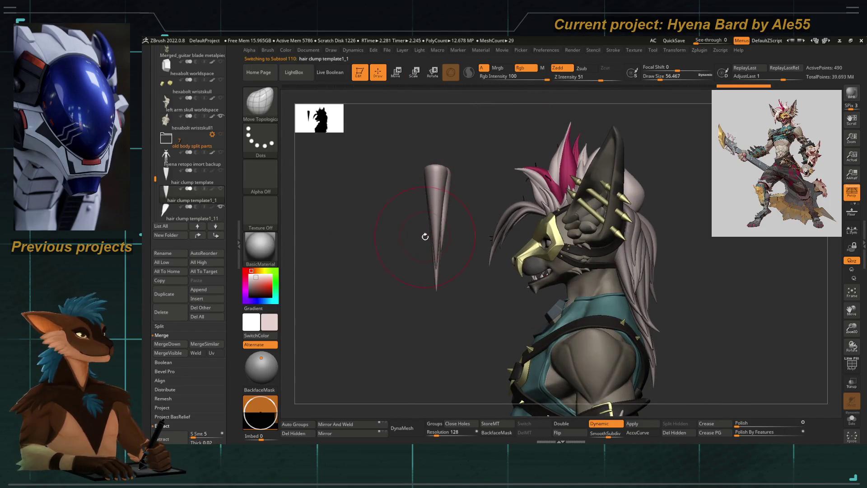
Duplicate the cone clump as template1_12, move the copy into the head and hide the original template
{"action": "key", "text": "w"}
{"action": "left_click", "coordinate": [165, 294]}
{"action": "left_click_drag", "start_coordinate": [483, 228], "coordinate": [549, 242]}
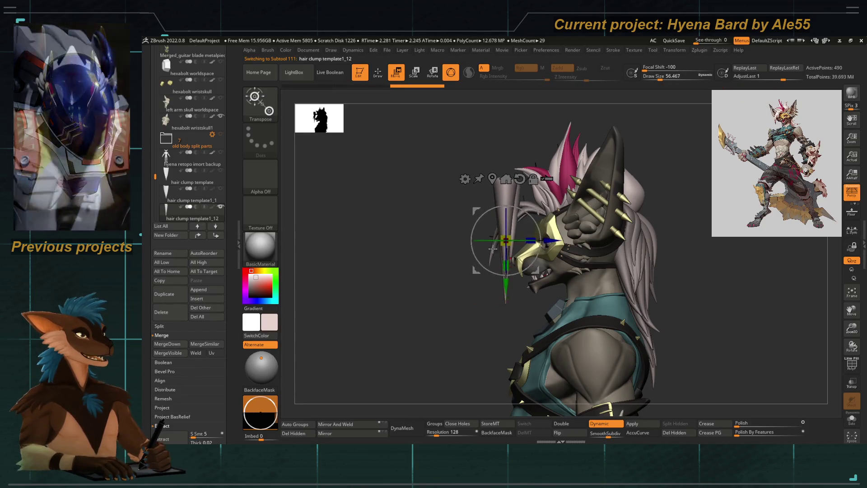
{"action": "mouse_move", "coordinate": [191, 196]}
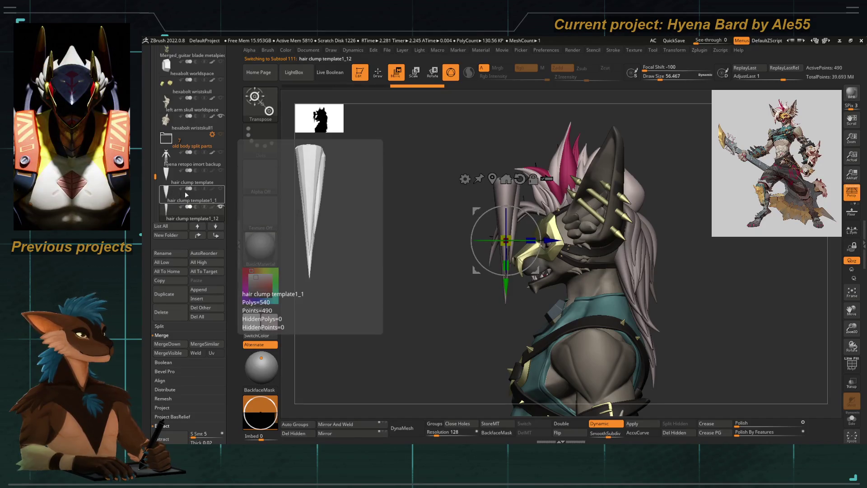
{"action": "left_click", "coordinate": [222, 192]}
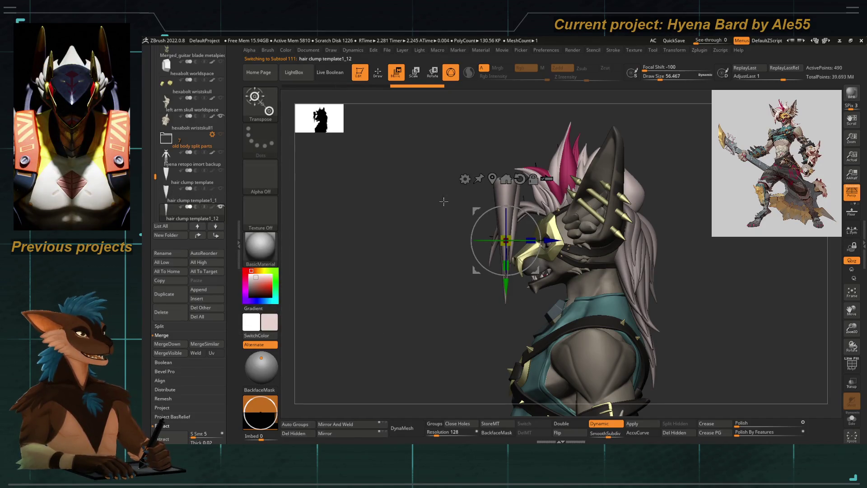
Apply a Bend Curve deformer and bend the copy into a curved lock beside the face
{"action": "left_click", "coordinate": [464, 180]}
{"action": "left_click", "coordinate": [532, 202]}
{"action": "scroll", "coordinate": [515, 271], "scroll_direction": "up", "scroll_amount": 3}
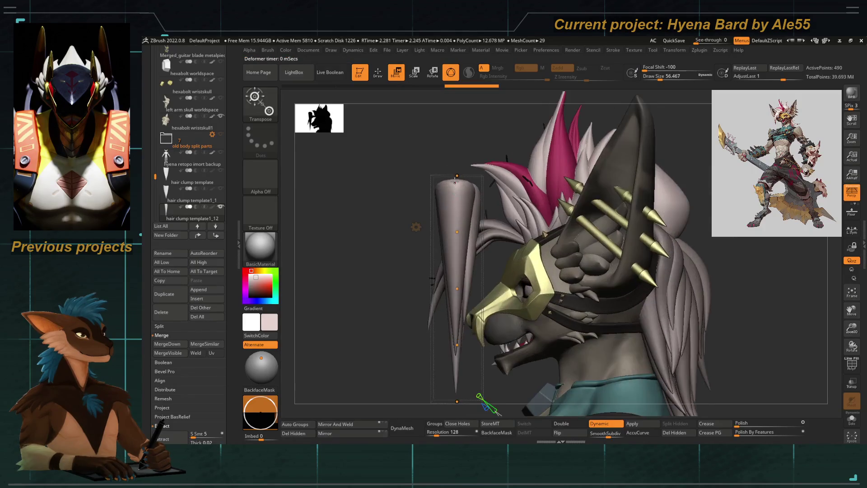
{"action": "left_click_drag", "start_coordinate": [474, 230], "coordinate": [456, 288]}
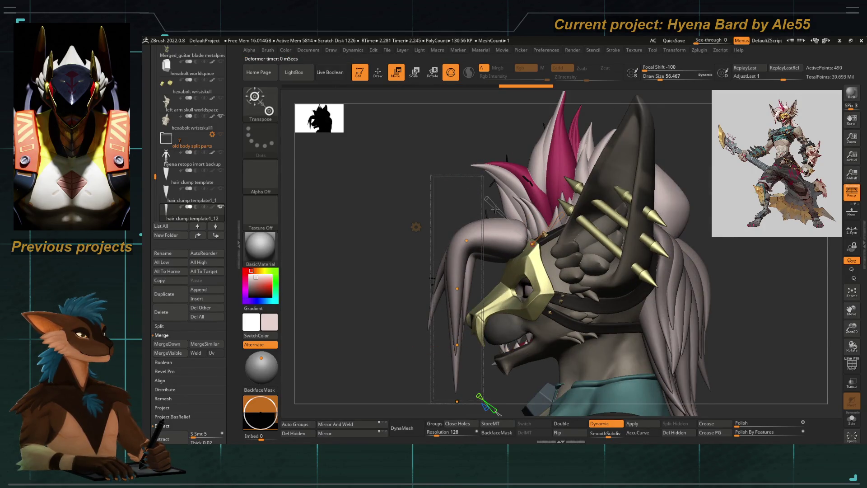
{"action": "left_click_drag", "start_coordinate": [486, 198], "coordinate": [504, 230]}
{"action": "right_click_drag", "start_coordinate": [406, 203], "coordinate": [421, 217]}
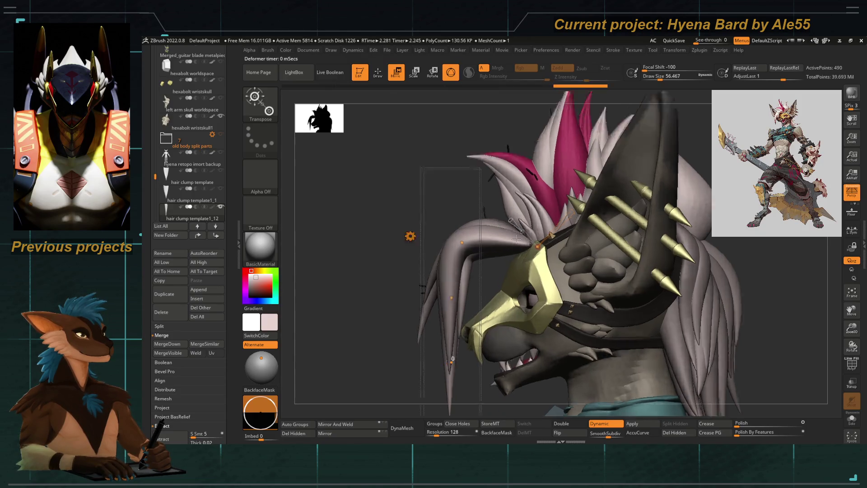
{"action": "scroll", "coordinate": [515, 238], "scroll_direction": "up", "scroll_amount": 4}
{"action": "scroll", "coordinate": [528, 230], "scroll_direction": "up", "scroll_amount": 2}
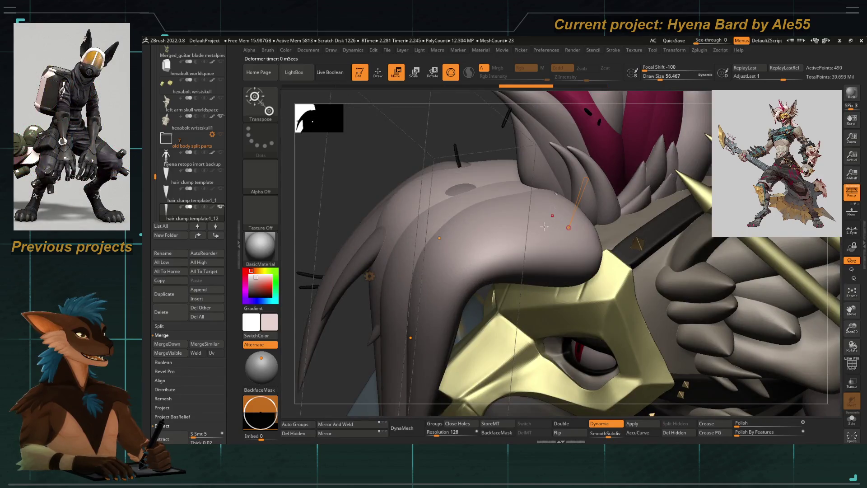
Taper the clump's tip to a point and bend it near the tip from a side view
{"action": "right_click_drag", "start_coordinate": [544, 227], "coordinate": [556, 183]}
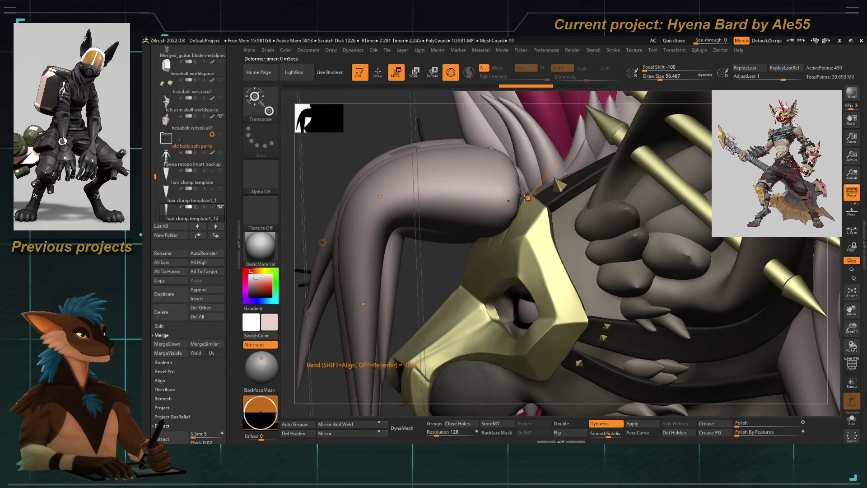
{"action": "mouse_move", "coordinate": [516, 185]}
{"action": "left_mouse_down"}
{"action": "mouse_move", "coordinate": [393, 214]}
{"action": "mouse_move", "coordinate": [421, 205]}
{"action": "left_mouse_up"}
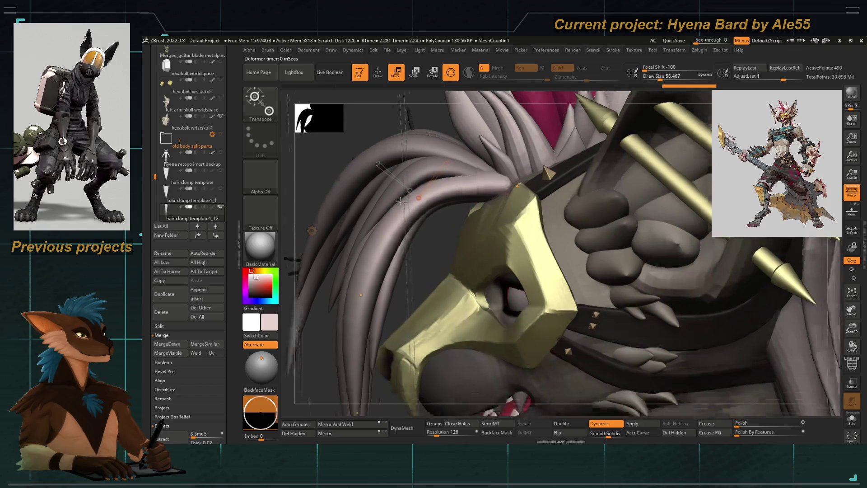
{"action": "right_click_drag", "start_coordinate": [421, 204], "coordinate": [464, 193]}
{"action": "mouse_move", "coordinate": [459, 196]}
{"action": "left_mouse_down"}
{"action": "mouse_move", "coordinate": [442, 308]}
{"action": "mouse_move", "coordinate": [447, 271]}
{"action": "left_mouse_up"}
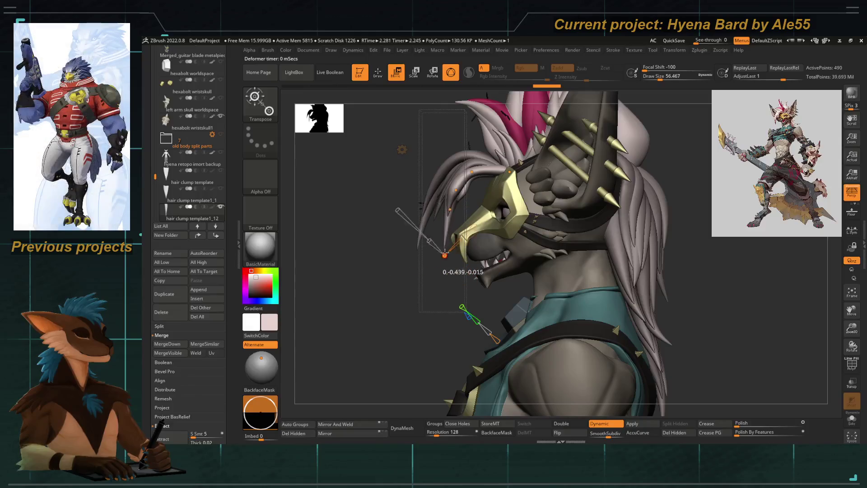
Pull the strand up over the mask and refine its arc down beside the muzzle
{"action": "right_click_drag", "start_coordinate": [447, 271], "coordinate": [474, 408]}
{"action": "mouse_move", "coordinate": [492, 157]}
{"action": "left_mouse_down"}
{"action": "mouse_move", "coordinate": [555, 148]}
{"action": "mouse_move", "coordinate": [469, 183]}
{"action": "mouse_move", "coordinate": [475, 170]}
{"action": "mouse_move", "coordinate": [442, 229]}
{"action": "mouse_move", "coordinate": [433, 203]}
{"action": "left_mouse_up"}
{"action": "mouse_move", "coordinate": [380, 291]}
{"action": "right_mouse_down"}
{"action": "mouse_move", "coordinate": [505, 283]}
{"action": "mouse_move", "coordinate": [486, 233]}
{"action": "right_mouse_up"}
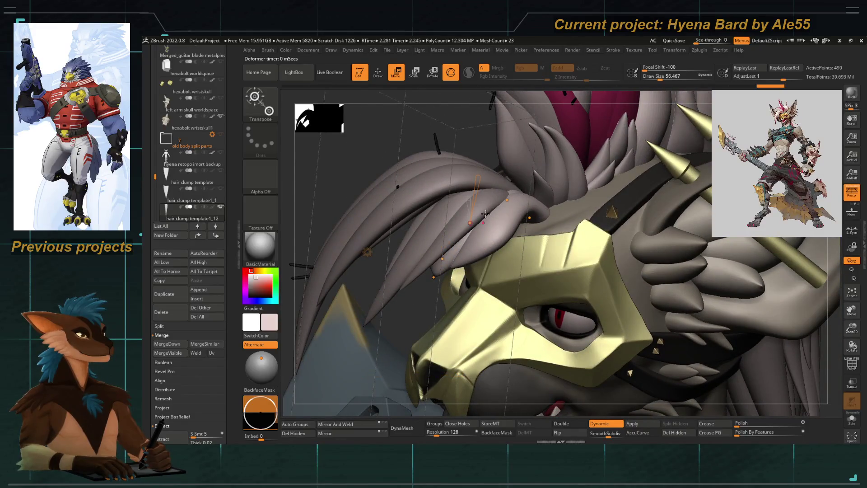
{"action": "left_click_drag", "start_coordinate": [467, 215], "coordinate": [463, 243]}
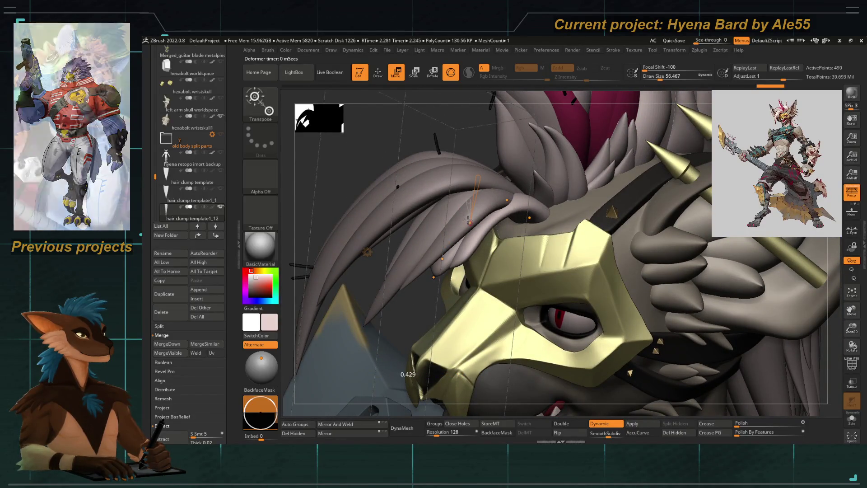
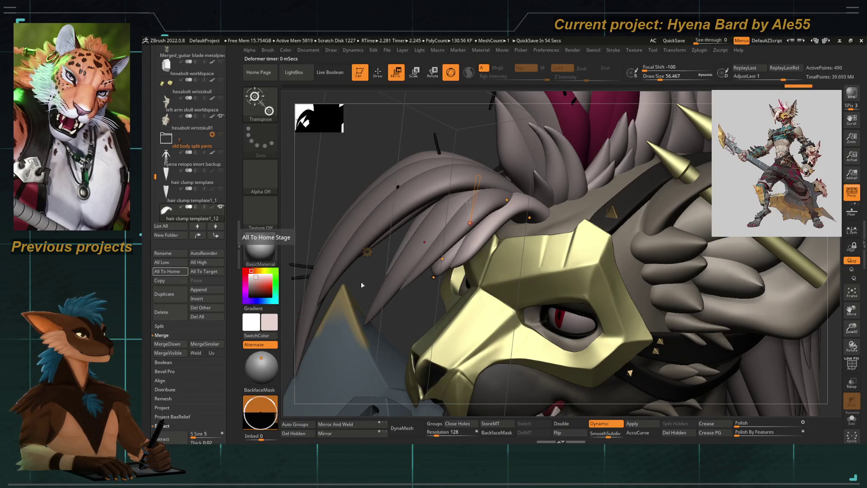
Bend and slightly curl the tips of the first hair strands hanging beside the gold mask
{"action": "right_click_drag", "start_coordinate": [361, 281], "coordinate": [433, 257]}
{"action": "mouse_move", "coordinate": [423, 200]}
{"action": "left_mouse_down"}
{"action": "mouse_move", "coordinate": [474, 235]}
{"action": "mouse_move", "coordinate": [497, 210]}
{"action": "mouse_move", "coordinate": [469, 241]}
{"action": "mouse_move", "coordinate": [462, 234]}
{"action": "left_mouse_up"}
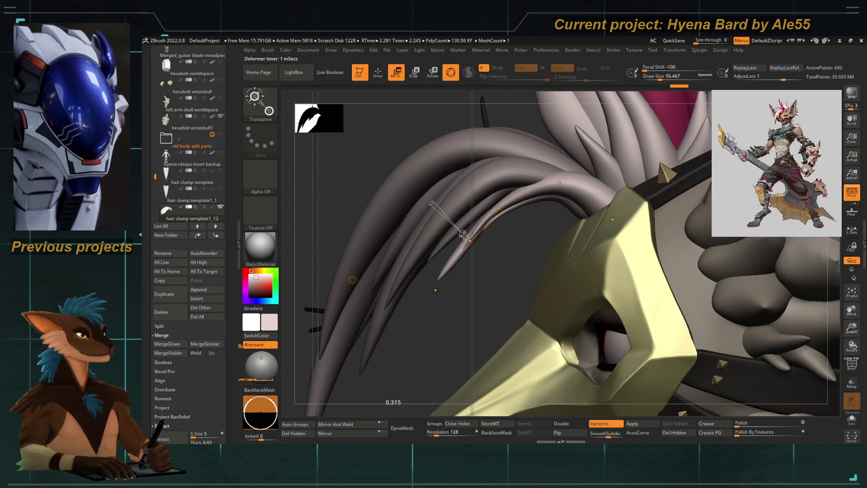
{"action": "left_click", "coordinate": [435, 289]}
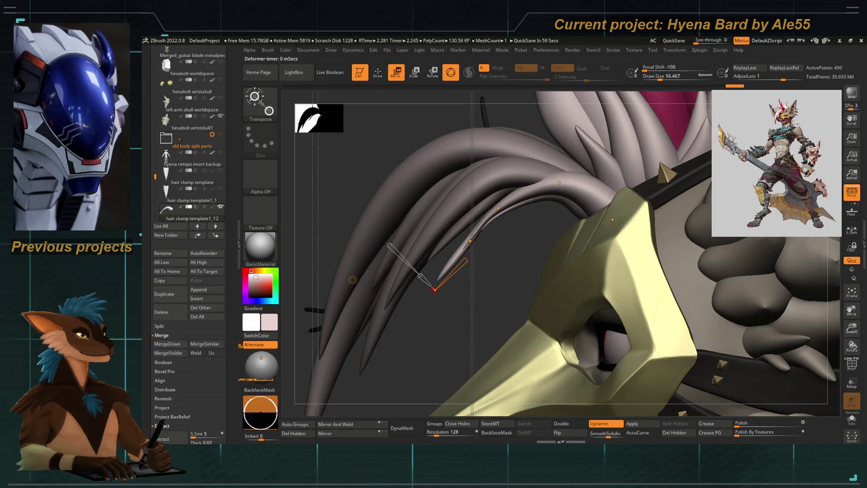
{"action": "right_click_drag", "start_coordinate": [401, 326], "coordinate": [419, 307]}
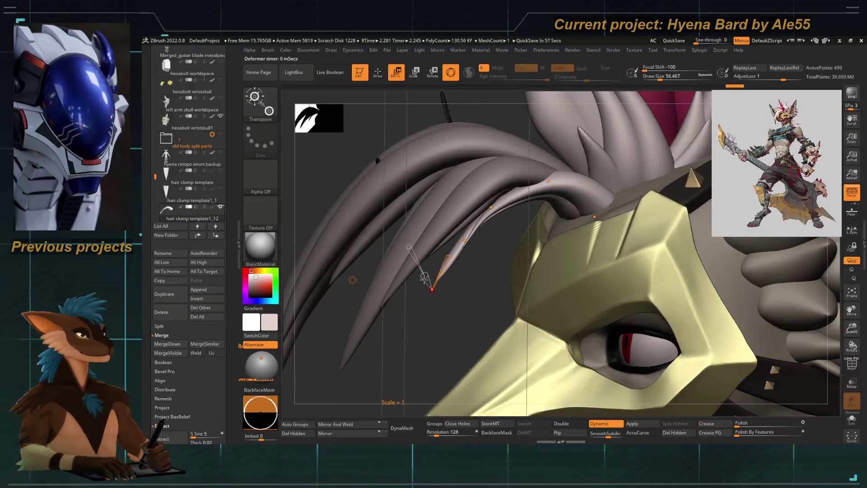
{"action": "left_click_drag", "start_coordinate": [424, 278], "coordinate": [428, 282]}
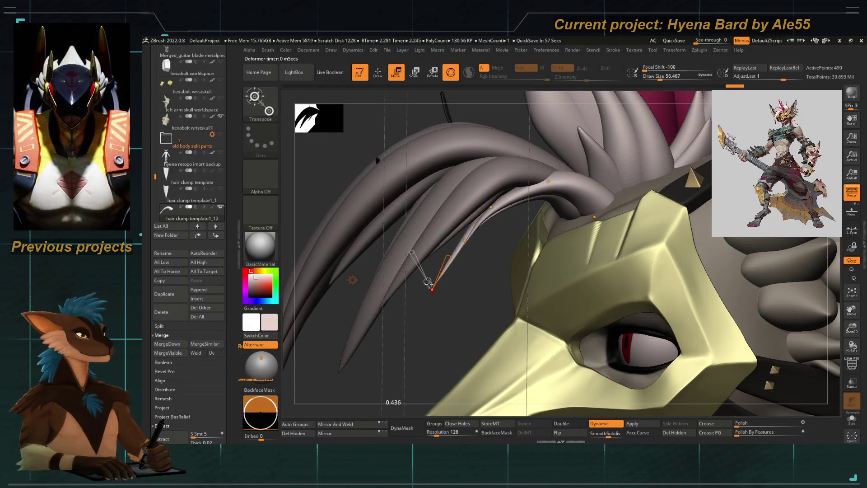
{"action": "right_click_drag", "start_coordinate": [433, 291], "coordinate": [538, 253]}
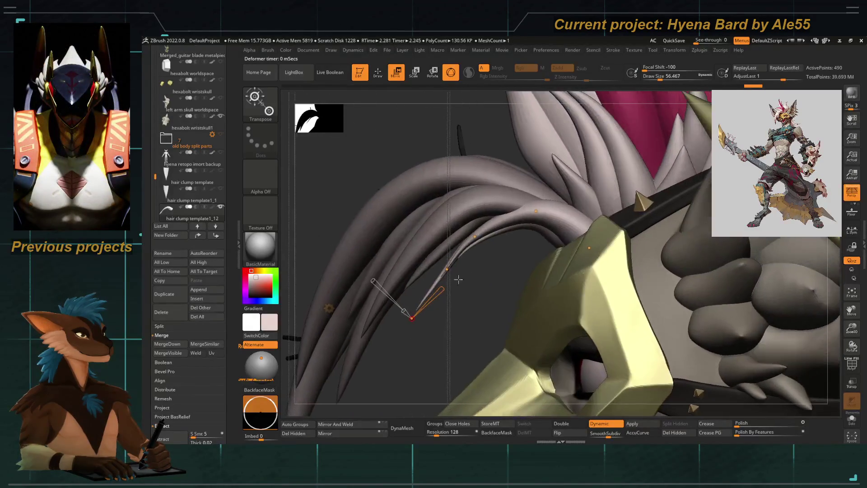
{"action": "left_click", "coordinate": [575, 237]}
{"action": "left_click_drag", "start_coordinate": [572, 237], "coordinate": [572, 235]}
{"action": "left_click", "coordinate": [572, 236], "text": "alt"}
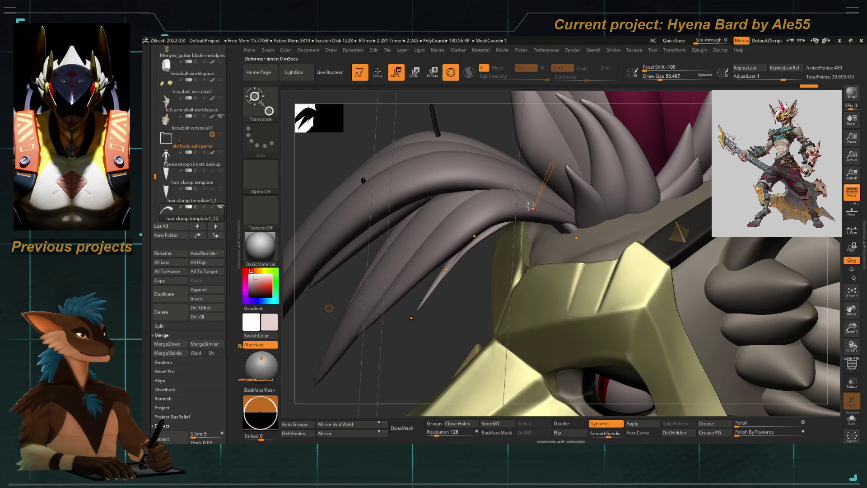
Bend the next hair clump's strand and reshape its tip along the curve, checking from several angles
{"action": "right_click_drag", "start_coordinate": [515, 186], "coordinate": [464, 302]}
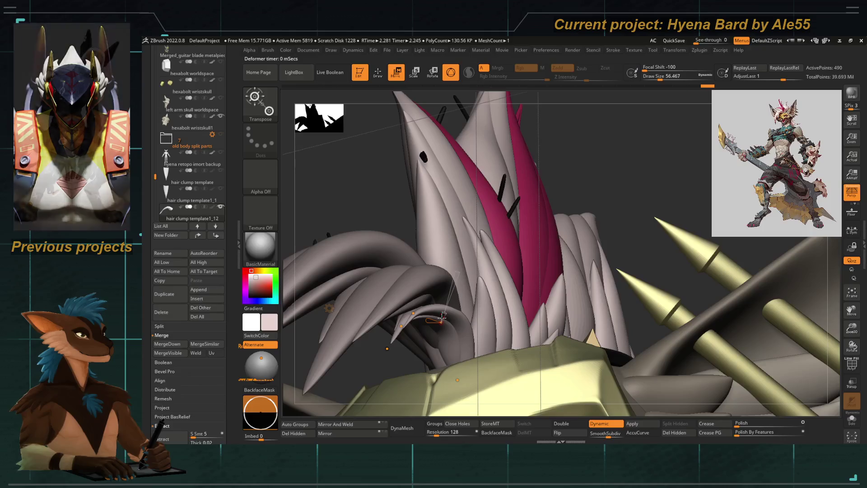
{"action": "right_click_drag", "start_coordinate": [442, 317], "coordinate": [434, 291], "text": "ctrl"}
{"action": "left_click_drag", "start_coordinate": [423, 267], "coordinate": [425, 266]}
{"action": "mouse_move", "coordinate": [425, 269]}
{"action": "right_mouse_down"}
{"action": "mouse_move", "coordinate": [447, 257]}
{"action": "mouse_move", "coordinate": [461, 264]}
{"action": "right_mouse_up"}
{"action": "left_click_drag", "start_coordinate": [441, 251], "coordinate": [474, 270]}
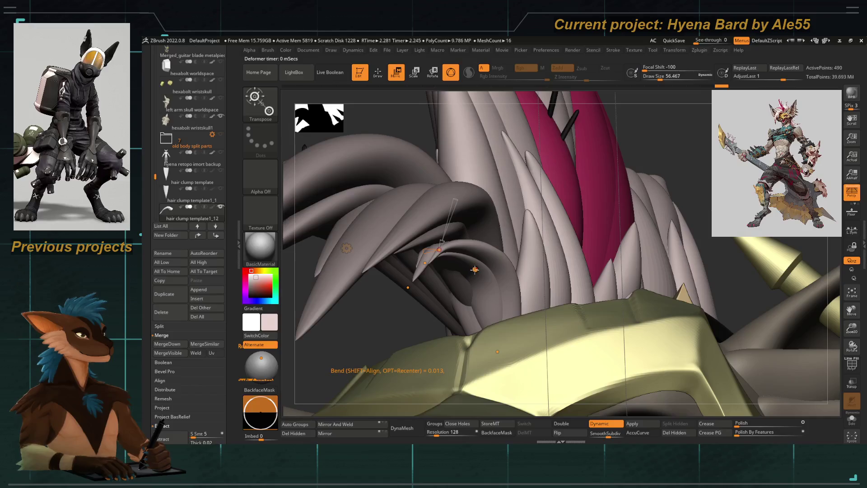
{"action": "right_click_drag", "start_coordinate": [474, 270], "coordinate": [428, 286]}
{"action": "left_click_drag", "start_coordinate": [376, 344], "coordinate": [436, 266]}
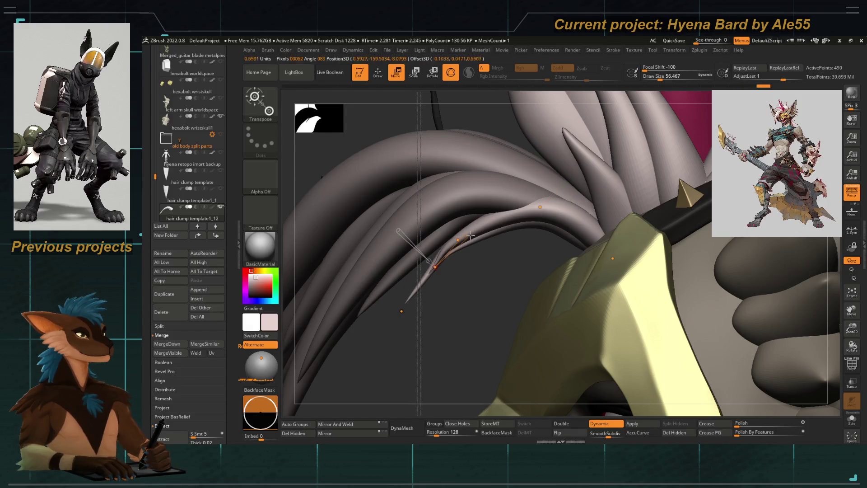
{"action": "left_click_drag", "start_coordinate": [467, 237], "coordinate": [474, 231]}
{"action": "right_click_drag", "start_coordinate": [479, 278], "coordinate": [454, 251]}
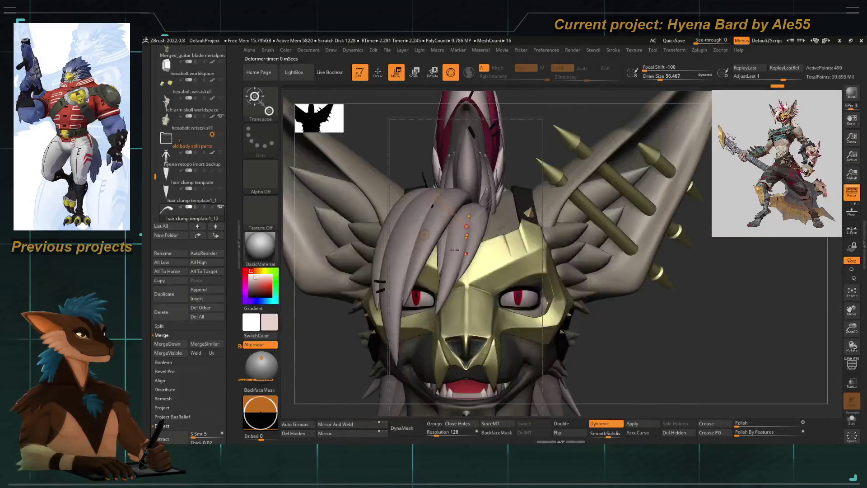
Bend a strand tip down over the top of the gold mask and reshape its curve
{"action": "left_click_drag", "start_coordinate": [465, 253], "coordinate": [474, 252]}
{"action": "right_click_drag", "start_coordinate": [498, 218], "coordinate": [502, 275]}
{"action": "left_click", "coordinate": [502, 190]}
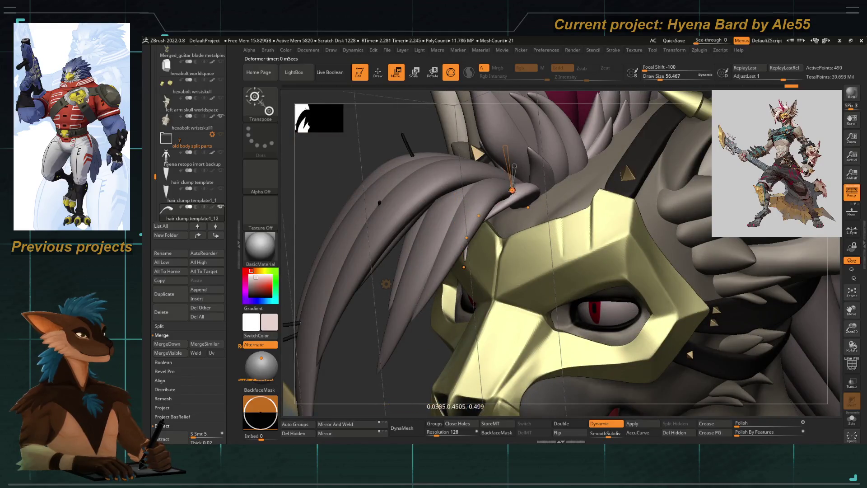
{"action": "left_click_drag", "start_coordinate": [512, 190], "coordinate": [468, 260]}
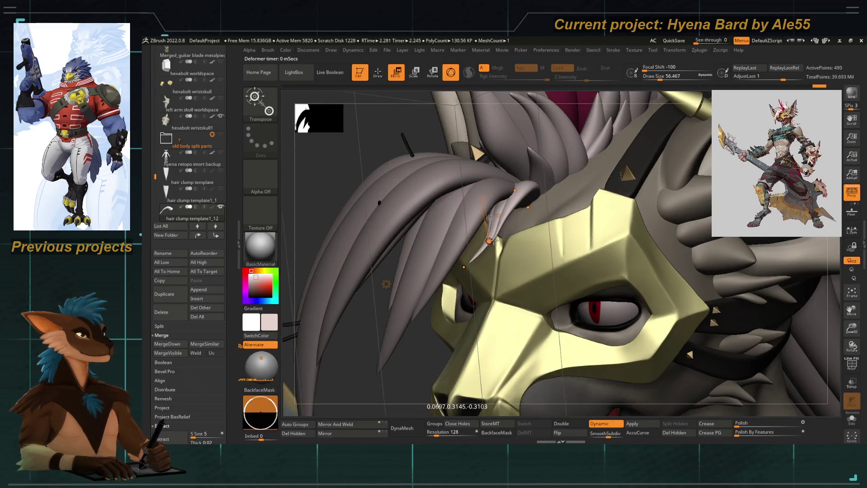
{"action": "right_click_drag", "start_coordinate": [426, 350], "coordinate": [439, 320]}
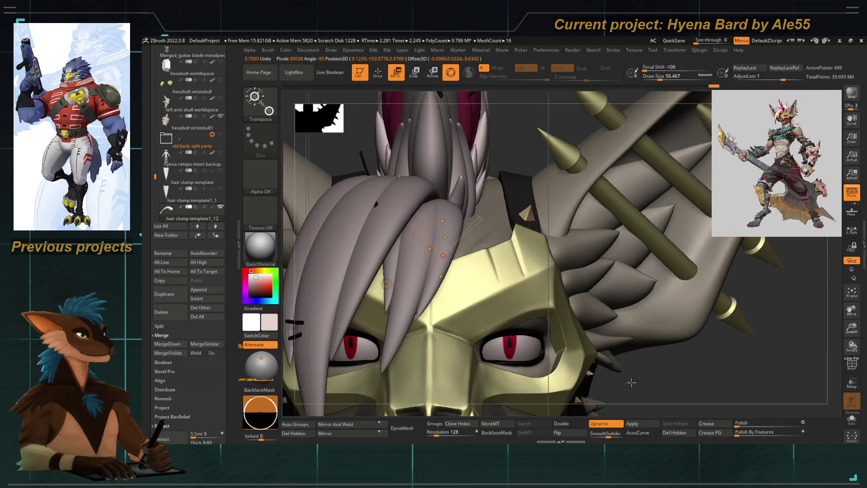
{"action": "right_click_drag", "start_coordinate": [613, 354], "coordinate": [541, 272]}
{"action": "mouse_move", "coordinate": [515, 251]}
{"action": "left_mouse_down"}
{"action": "mouse_move", "coordinate": [576, 224]}
{"action": "mouse_move", "coordinate": [603, 251]}
{"action": "left_mouse_up"}
Pull the strand tip further down so it follows the mask's top edge
{"action": "right_click_drag", "start_coordinate": [589, 244], "coordinate": [502, 267]}
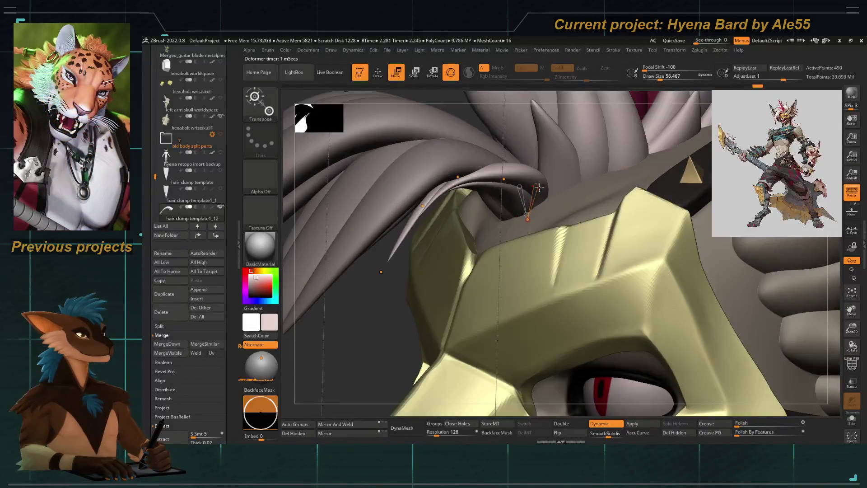
{"action": "left_click_drag", "start_coordinate": [536, 185], "coordinate": [536, 196]}
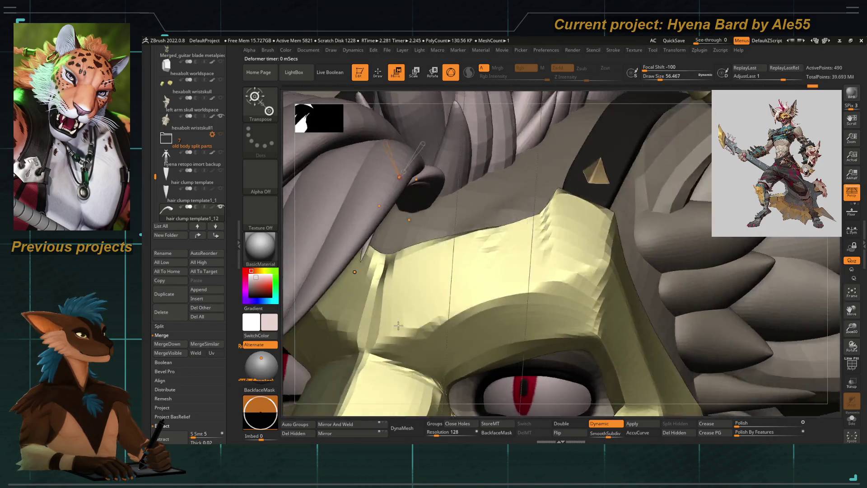
{"action": "mouse_move", "coordinate": [425, 228]}
{"action": "right_mouse_down"}
{"action": "mouse_move", "coordinate": [407, 284]}
{"action": "mouse_move", "coordinate": [373, 325]}
{"action": "mouse_move", "coordinate": [457, 167]}
{"action": "right_mouse_up"}
{"action": "left_click_drag", "start_coordinate": [484, 145], "coordinate": [491, 184]}
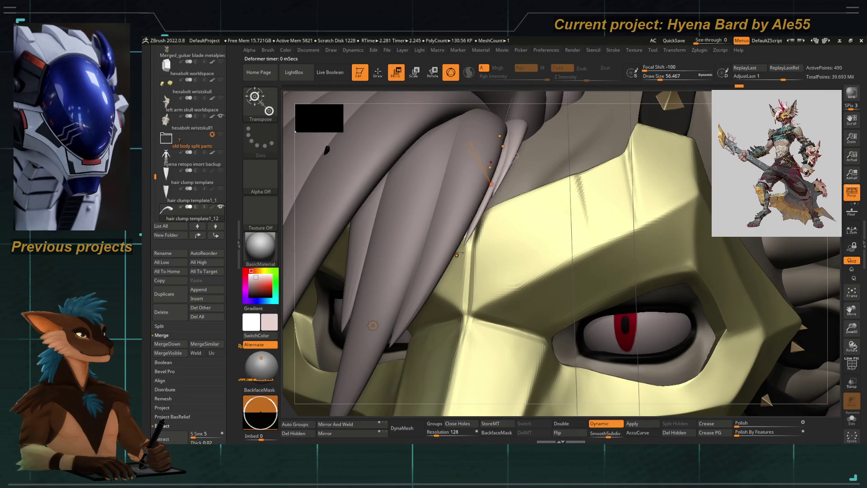
{"action": "left_click_drag", "start_coordinate": [459, 254], "coordinate": [508, 169]}
{"action": "mouse_move", "coordinate": [515, 223]}
{"action": "right_mouse_down"}
{"action": "mouse_move", "coordinate": [521, 139]}
{"action": "mouse_move", "coordinate": [437, 290]}
{"action": "right_mouse_up"}
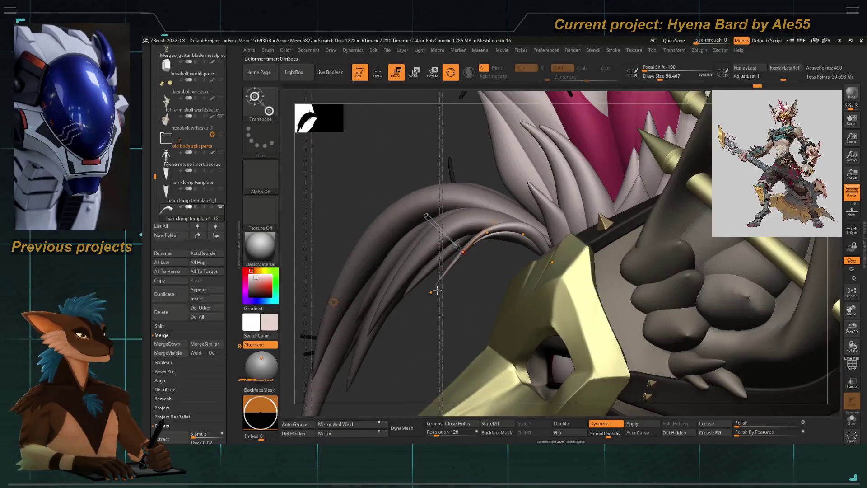
Hook and restraighten a strand tip, then lay a bend curve on another strand and nudge its tip up-right
{"action": "left_click_drag", "start_coordinate": [463, 251], "coordinate": [451, 214]}
{"action": "mouse_move", "coordinate": [463, 245]}
{"action": "left_mouse_down"}
{"action": "mouse_move", "coordinate": [474, 203]}
{"action": "mouse_move", "coordinate": [534, 237]}
{"action": "mouse_move", "coordinate": [534, 229]}
{"action": "left_mouse_up"}
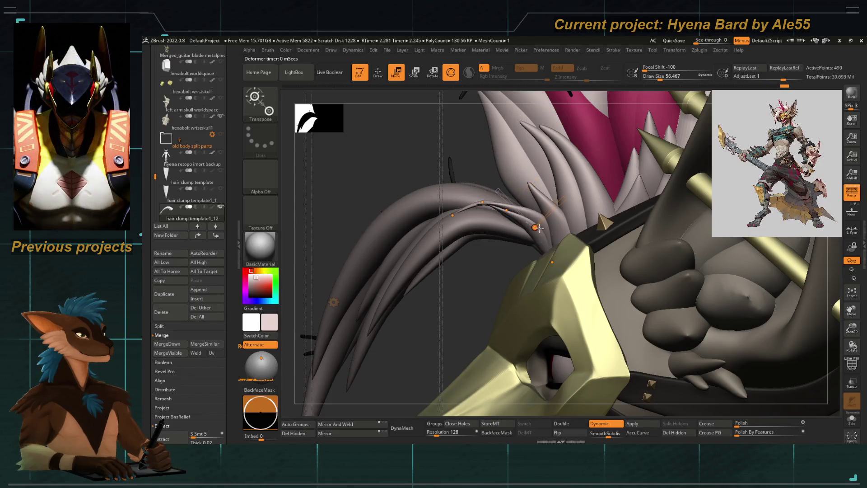
{"action": "right_click_drag", "start_coordinate": [495, 267], "coordinate": [483, 236]}
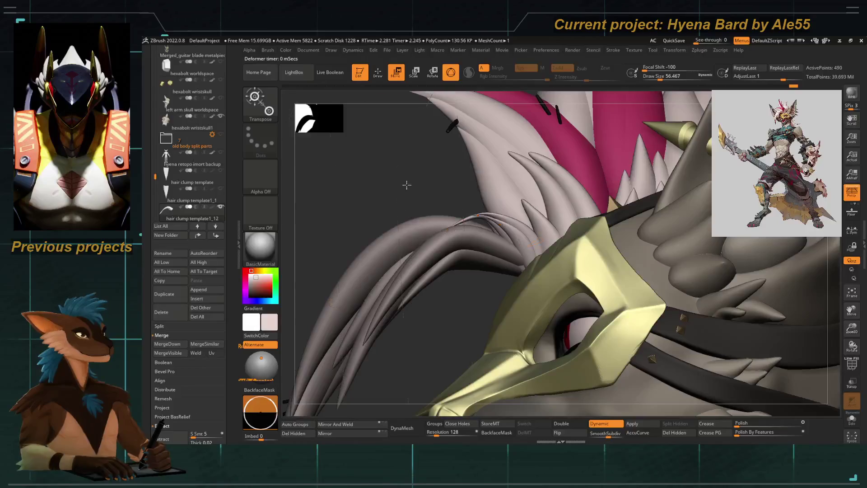
{"action": "right_click_drag", "start_coordinate": [407, 184], "coordinate": [392, 242]}
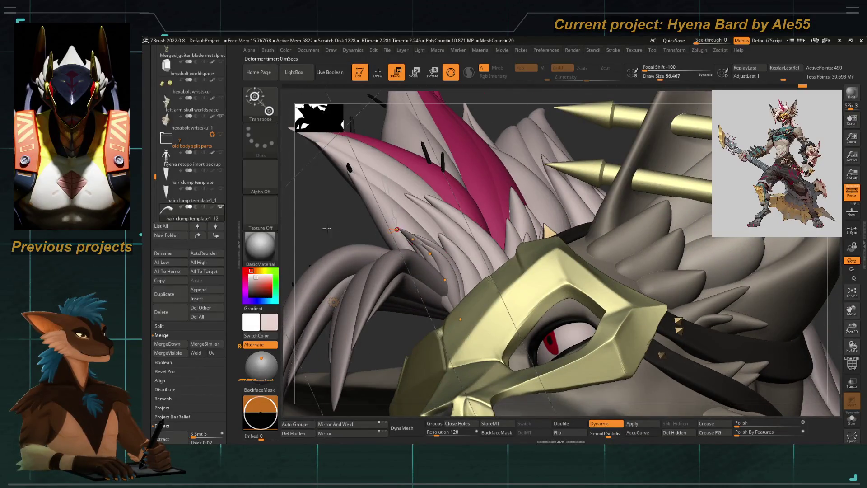
{"action": "right_click_drag", "start_coordinate": [326, 229], "coordinate": [388, 243]}
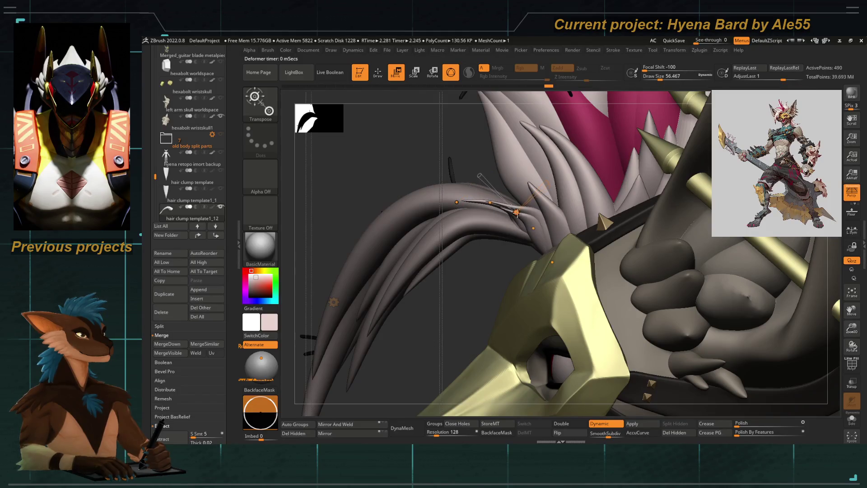
{"action": "left_click_drag", "start_coordinate": [527, 197], "coordinate": [540, 187]}
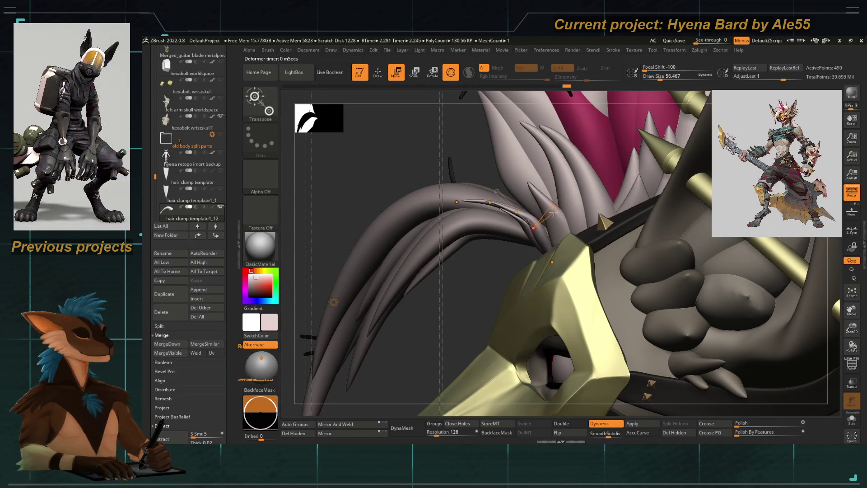
{"action": "right_click_drag", "start_coordinate": [406, 284], "coordinate": [467, 271]}
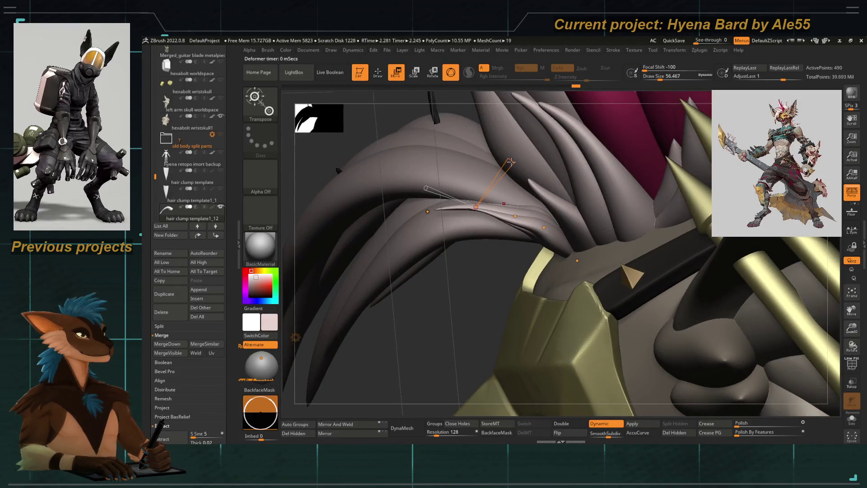
{"action": "left_click_drag", "start_coordinate": [507, 169], "coordinate": [502, 177]}
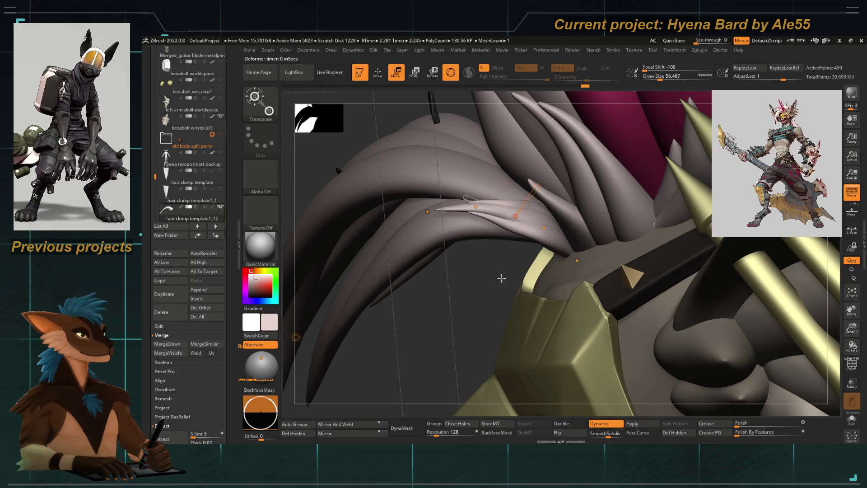
{"action": "right_click_drag", "start_coordinate": [501, 278], "coordinate": [495, 230]}
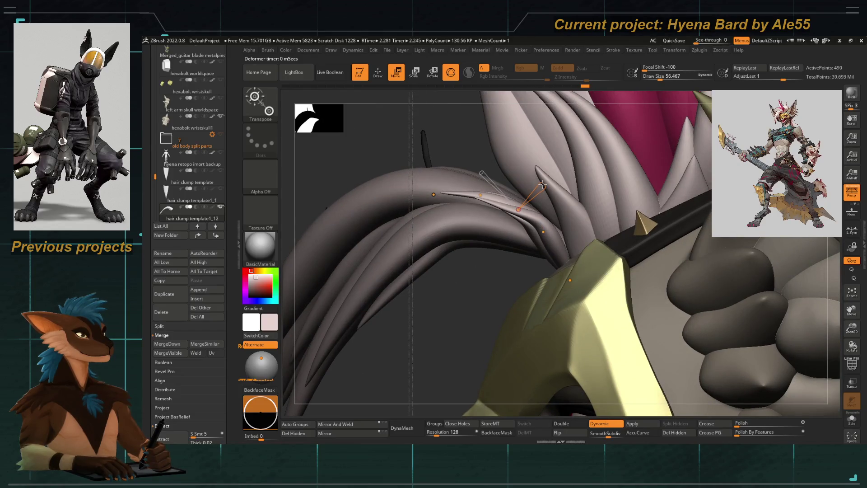
{"action": "left_click", "coordinate": [479, 194]}
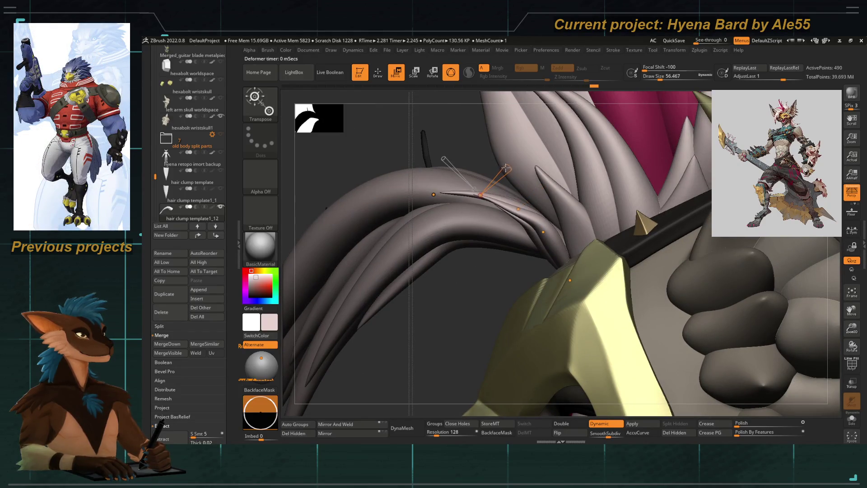
{"action": "mouse_move", "coordinate": [480, 194]}
{"action": "left_mouse_down"}
{"action": "mouse_move", "coordinate": [489, 190]}
{"action": "mouse_move", "coordinate": [547, 234]}
{"action": "left_mouse_up"}
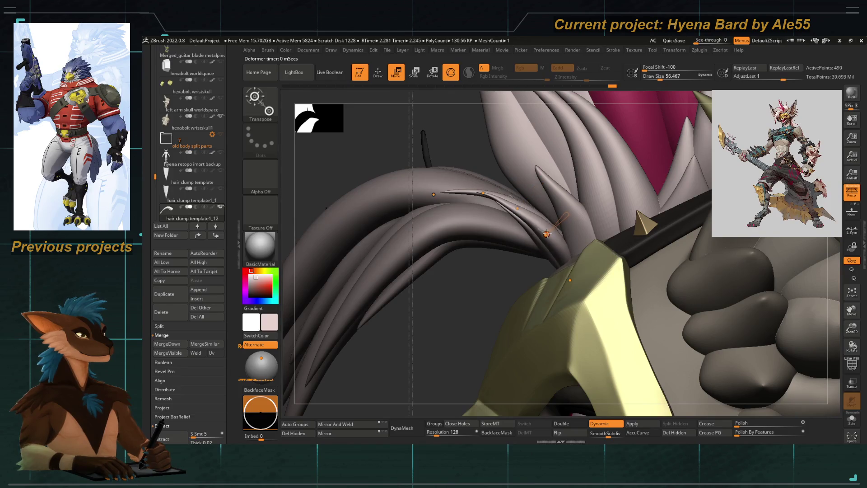
Inspect the hair from around the head and fine-tune a hair tip's shape and placement near the horn
{"action": "right_click_drag", "start_coordinate": [527, 270], "coordinate": [492, 279]}
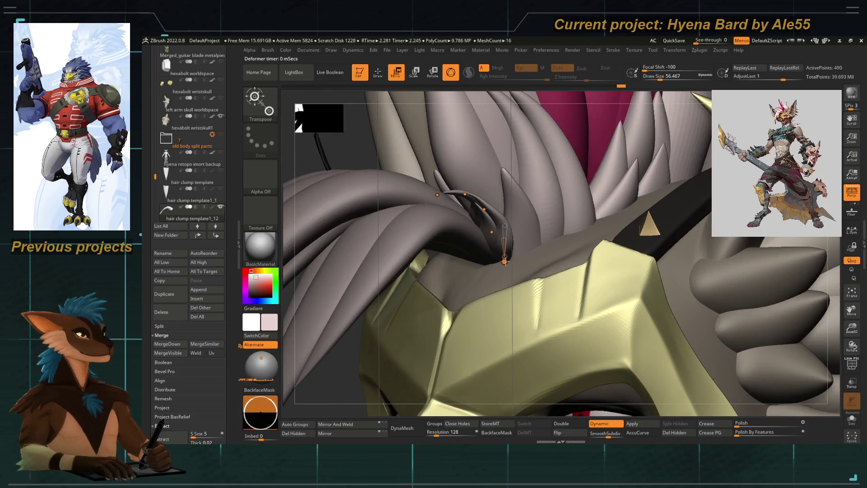
{"action": "mouse_move", "coordinate": [367, 352]}
{"action": "right_mouse_down"}
{"action": "mouse_move", "coordinate": [345, 341]}
{"action": "mouse_move", "coordinate": [460, 172]}
{"action": "right_mouse_up"}
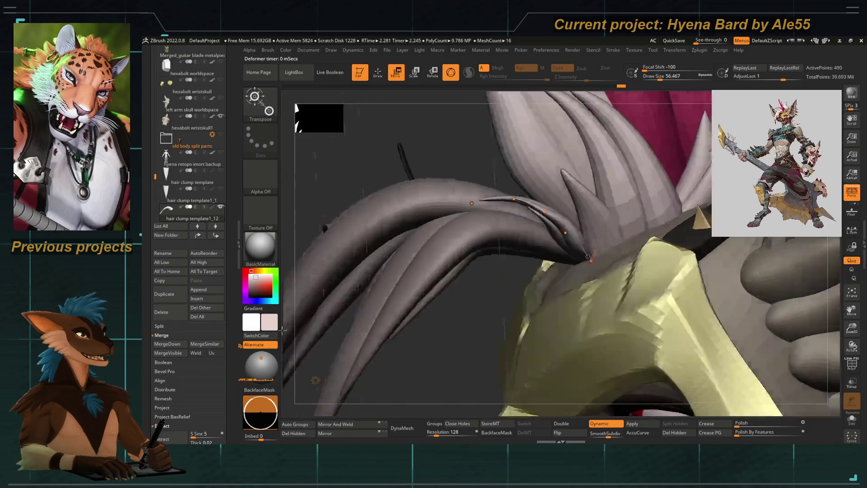
{"action": "mouse_move", "coordinate": [289, 336]}
{"action": "right_mouse_down"}
{"action": "mouse_move", "coordinate": [579, 249]}
{"action": "mouse_move", "coordinate": [613, 307]}
{"action": "right_mouse_up"}
{"action": "left_click_drag", "start_coordinate": [612, 307], "coordinate": [617, 332]}
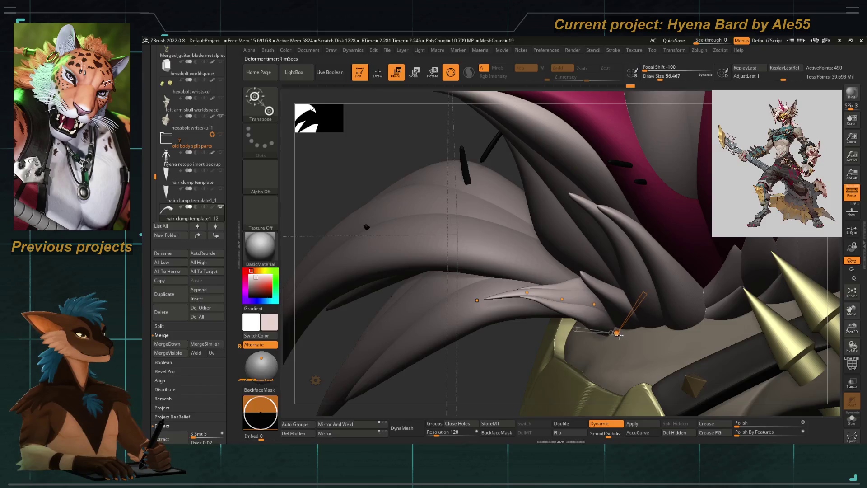
{"action": "mouse_move", "coordinate": [500, 372]}
{"action": "right_mouse_down"}
{"action": "mouse_move", "coordinate": [515, 355]}
{"action": "mouse_move", "coordinate": [622, 360]}
{"action": "mouse_move", "coordinate": [545, 208]}
{"action": "right_mouse_up"}
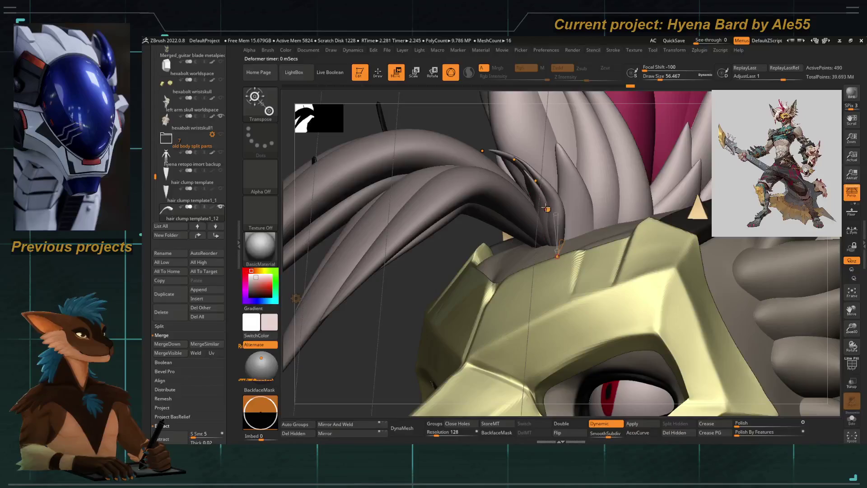
{"action": "mouse_move", "coordinate": [531, 179]}
{"action": "right_mouse_down"}
{"action": "mouse_move", "coordinate": [474, 223]}
{"action": "mouse_move", "coordinate": [451, 167]}
{"action": "right_mouse_up"}
{"action": "mouse_move", "coordinate": [496, 213]}
{"action": "right_mouse_down", "text": "ctrl"}
{"action": "mouse_move", "coordinate": [481, 213]}
{"action": "mouse_move", "coordinate": [497, 173]}
{"action": "right_mouse_up", "text": "ctrl"}
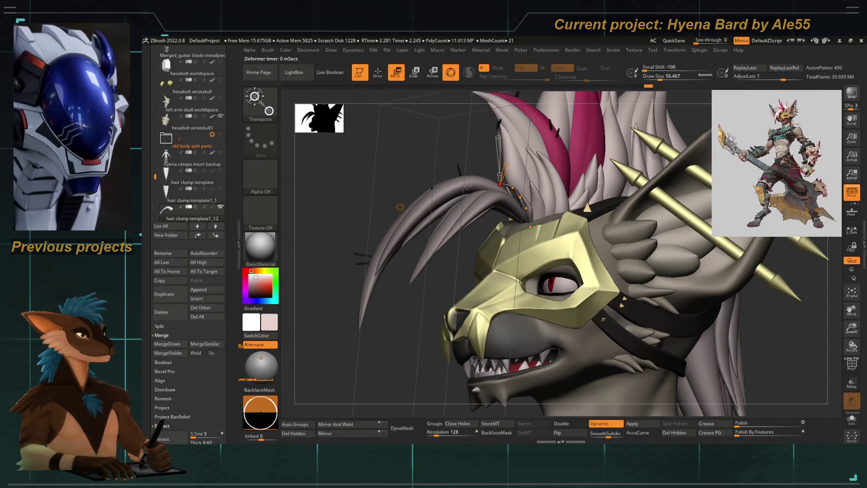
{"action": "mouse_move", "coordinate": [400, 206]}
{"action": "right_mouse_down"}
{"action": "mouse_move", "coordinate": [425, 183]}
{"action": "mouse_move", "coordinate": [421, 164]}
{"action": "mouse_move", "coordinate": [433, 352]}
{"action": "right_mouse_up"}
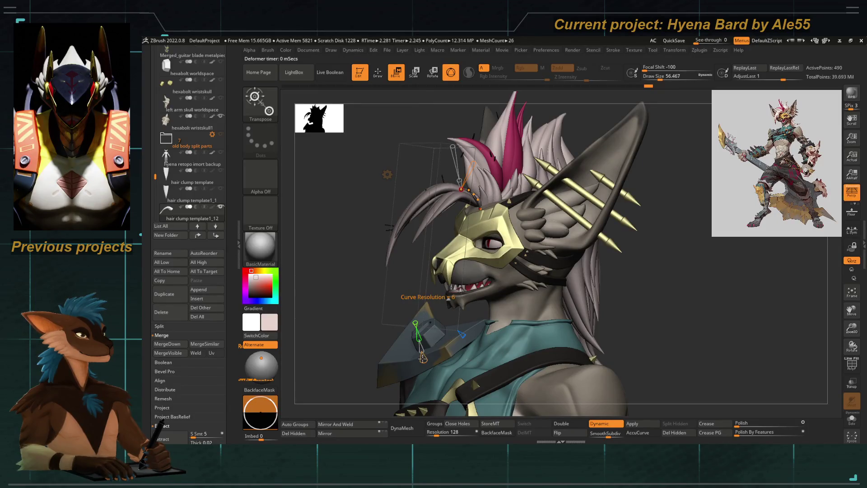
{"action": "right_click_drag", "start_coordinate": [422, 355], "coordinate": [498, 217]}
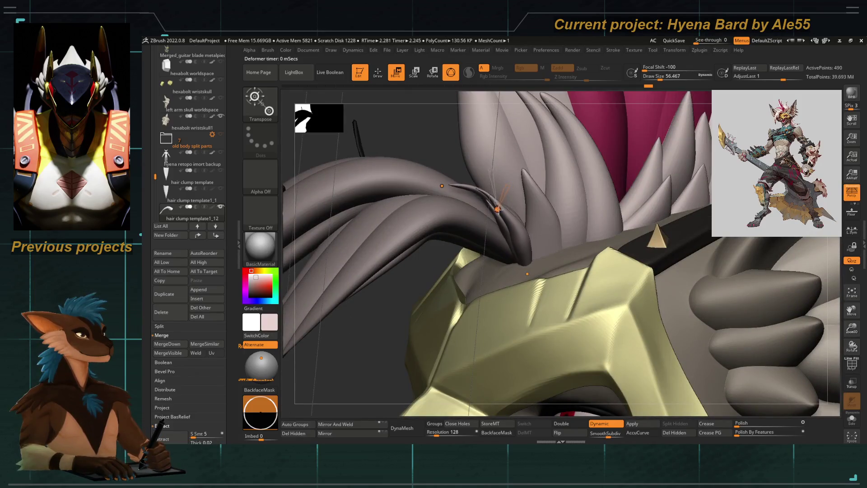
{"action": "right_click_drag", "start_coordinate": [438, 269], "coordinate": [507, 190]}
{"action": "left_click_drag", "start_coordinate": [523, 173], "coordinate": [510, 189]}
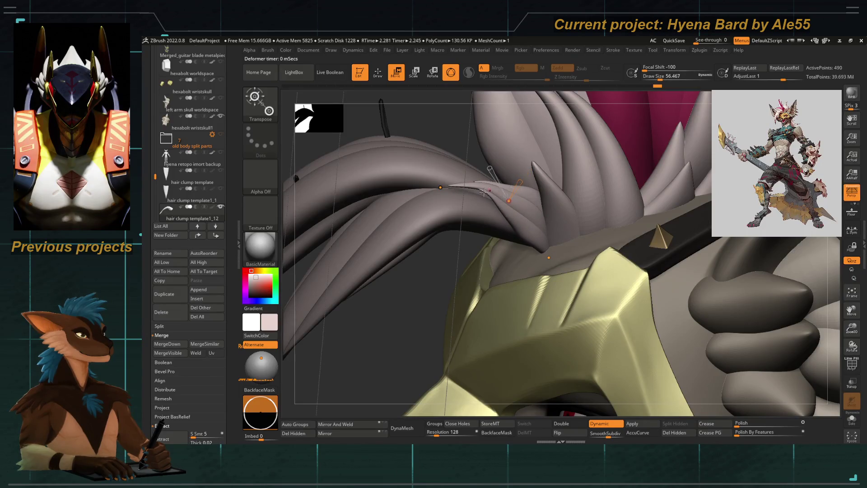
{"action": "left_click", "coordinate": [441, 189]}
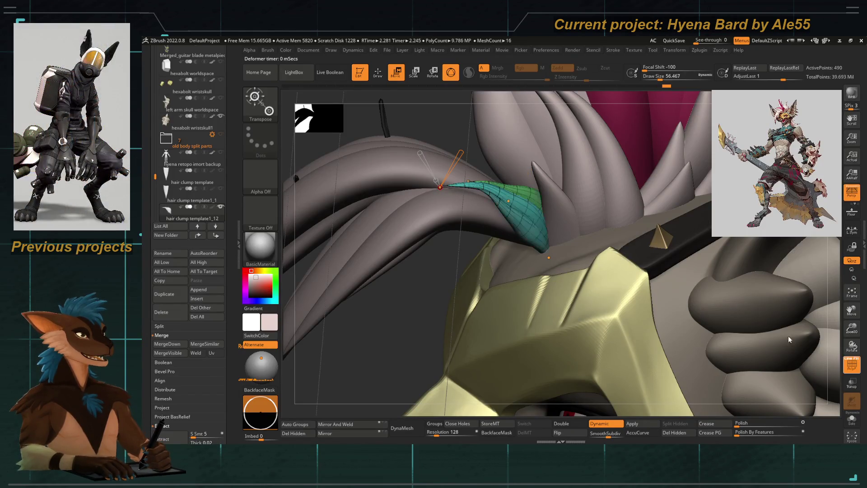
{"action": "left_click_drag", "start_coordinate": [460, 152], "coordinate": [464, 147]}
{"action": "right_click_drag", "start_coordinate": [479, 165], "coordinate": [379, 200]}
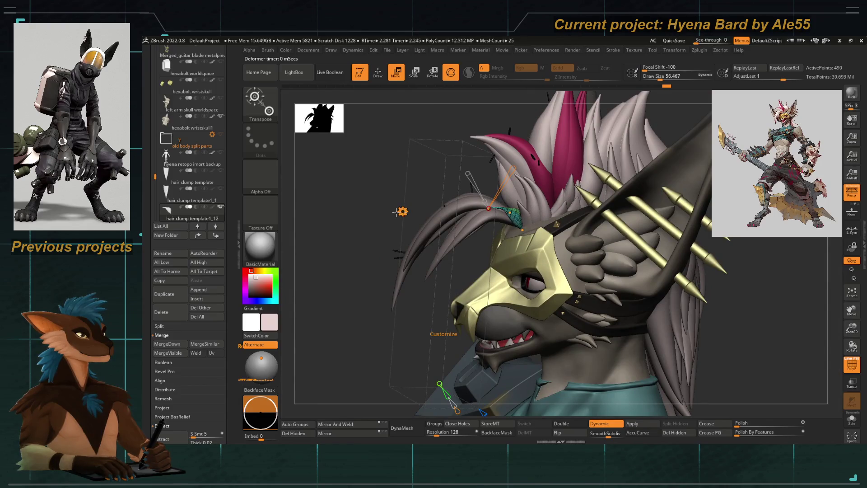
{"action": "right_click_drag", "start_coordinate": [401, 212], "coordinate": [420, 224]}
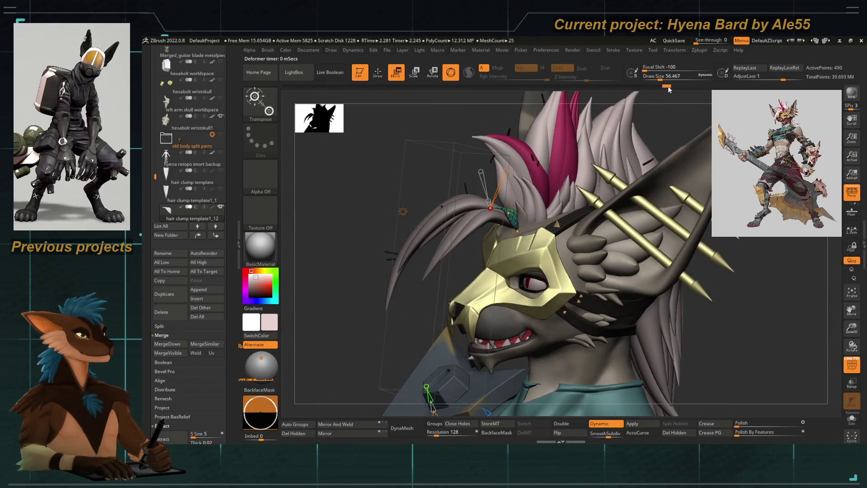
Append a new Cone3D subtool beside the hyena's head
{"action": "key", "text": "ctrl+d"}
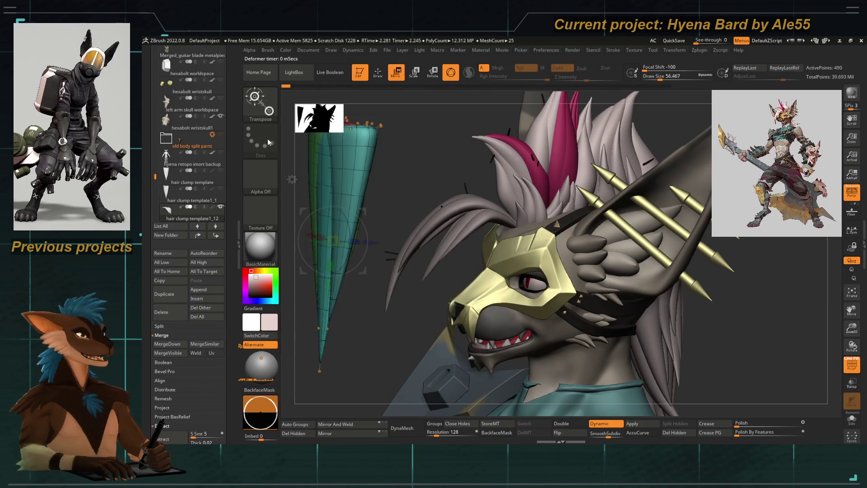
Dismiss the undo warning, then shrink, tilt and stretch the cone onto a hair strand above the mask
{"action": "mouse_move", "coordinate": [332, 240]}
{"action": "left_mouse_down"}
{"action": "mouse_move", "coordinate": [505, 230]}
{"action": "mouse_move", "coordinate": [506, 201]}
{"action": "mouse_move", "coordinate": [506, 216]}
{"action": "mouse_move", "coordinate": [593, 230]}
{"action": "left_mouse_up"}
{"action": "left_click", "coordinate": [474, 196]}
{"action": "right_click_drag", "start_coordinate": [635, 196], "coordinate": [536, 227], "text": "ctrl"}
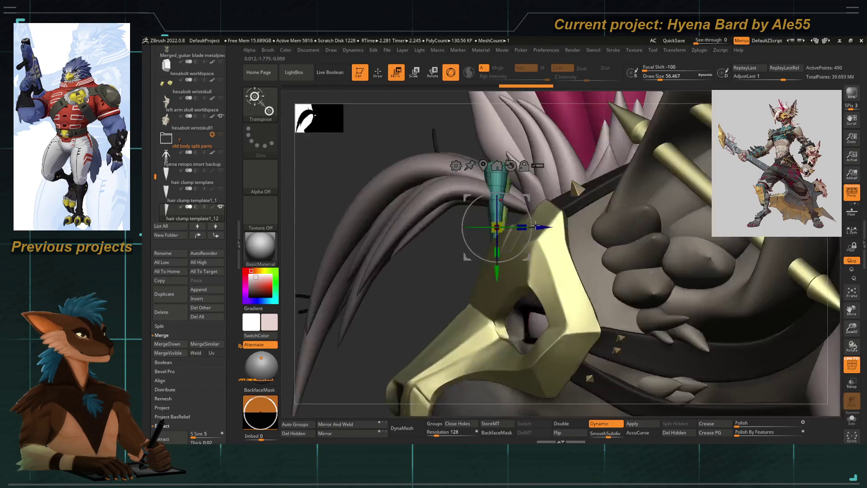
{"action": "mouse_move", "coordinate": [496, 228]}
{"action": "left_mouse_down"}
{"action": "mouse_move", "coordinate": [495, 217]}
{"action": "mouse_move", "coordinate": [542, 242]}
{"action": "left_mouse_up"}
{"action": "left_click_drag", "start_coordinate": [472, 196], "coordinate": [515, 217]}
{"action": "mouse_move", "coordinate": [610, 339]}
{"action": "right_mouse_down"}
{"action": "mouse_move", "coordinate": [637, 383]}
{"action": "mouse_move", "coordinate": [610, 304]}
{"action": "right_mouse_up"}
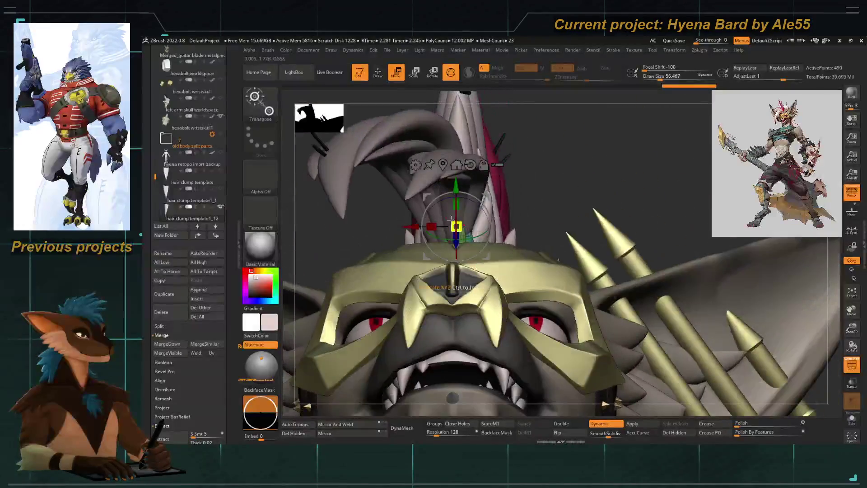
{"action": "left_click_drag", "start_coordinate": [498, 196], "coordinate": [481, 203]}
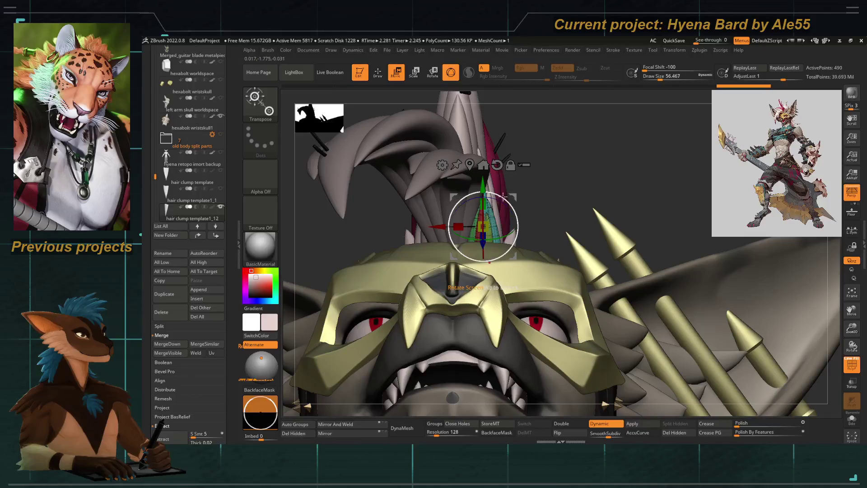
{"action": "right_click_drag", "start_coordinate": [552, 175], "coordinate": [514, 206]}
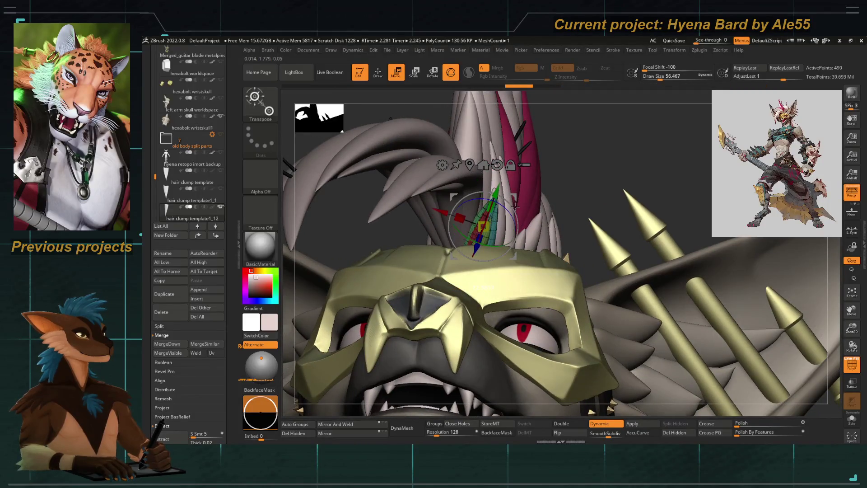
{"action": "mouse_move", "coordinate": [580, 164]}
{"action": "right_mouse_down"}
{"action": "mouse_move", "coordinate": [366, 244]}
{"action": "mouse_move", "coordinate": [407, 234]}
{"action": "mouse_move", "coordinate": [386, 323]}
{"action": "mouse_move", "coordinate": [406, 271]}
{"action": "mouse_move", "coordinate": [480, 227]}
{"action": "right_mouse_up"}
Apply the Bend Curve deformer and curve the cone into a long spike following the hair strand
{"action": "left_click", "coordinate": [444, 169]}
{"action": "left_click", "coordinate": [526, 194]}
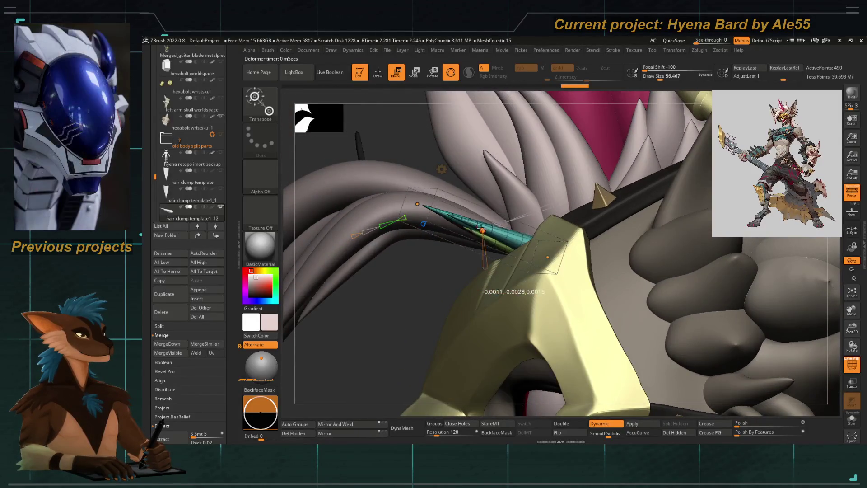
{"action": "left_click_drag", "start_coordinate": [479, 227], "coordinate": [482, 204]}
{"action": "right_click_drag", "start_coordinate": [427, 290], "coordinate": [446, 257]}
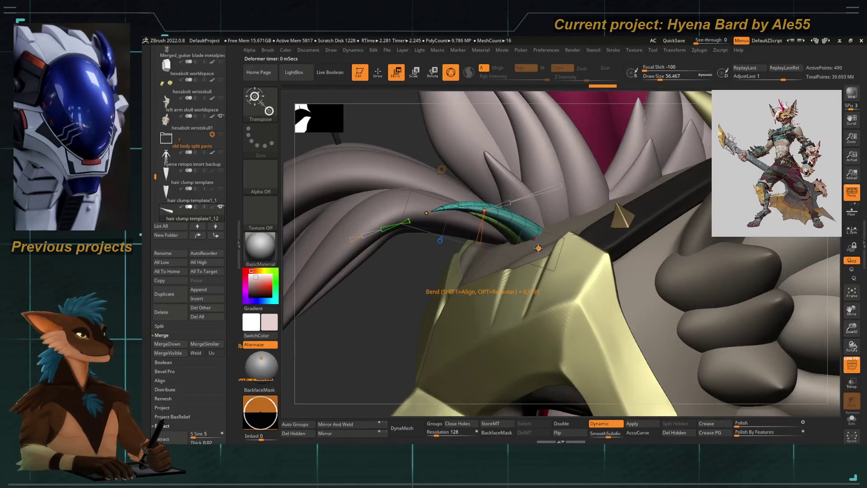
{"action": "left_click_drag", "start_coordinate": [537, 249], "coordinate": [522, 257]}
{"action": "right_click_drag", "start_coordinate": [396, 303], "coordinate": [486, 237]}
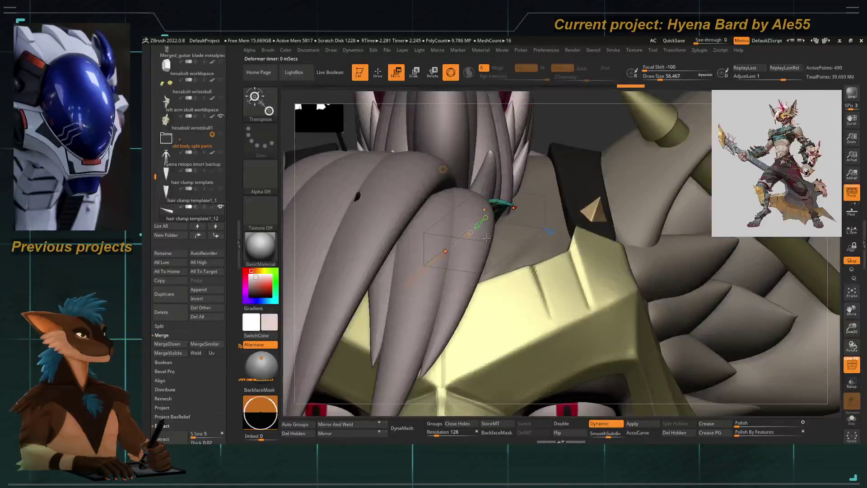
{"action": "mouse_move", "coordinate": [308, 142]}
{"action": "right_mouse_down"}
{"action": "mouse_move", "coordinate": [352, 203]}
{"action": "mouse_move", "coordinate": [424, 223]}
{"action": "right_mouse_up"}
{"action": "left_click_drag", "start_coordinate": [415, 208], "coordinate": [365, 232]}
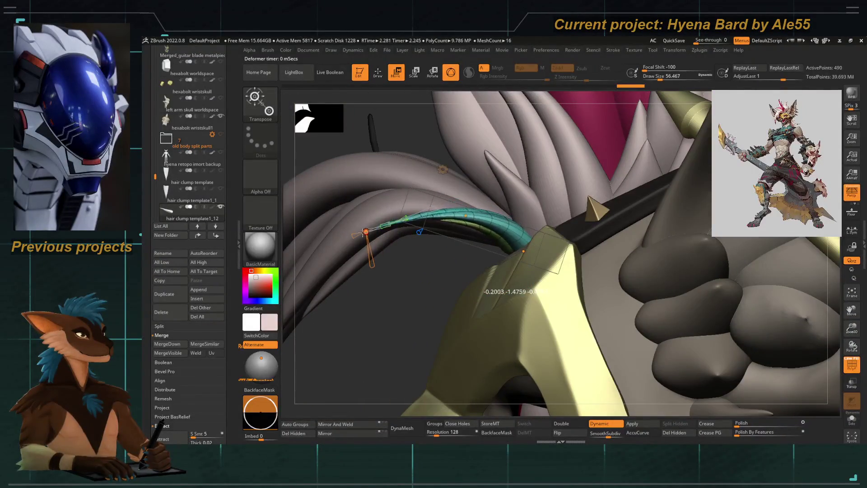
{"action": "left_click_drag", "start_coordinate": [468, 224], "coordinate": [461, 210]}
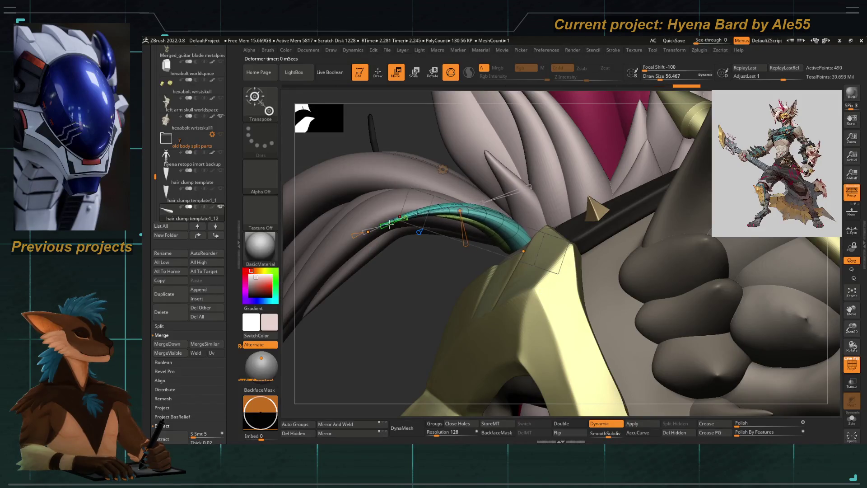
{"action": "right_click_drag", "start_coordinate": [355, 215], "coordinate": [429, 245]}
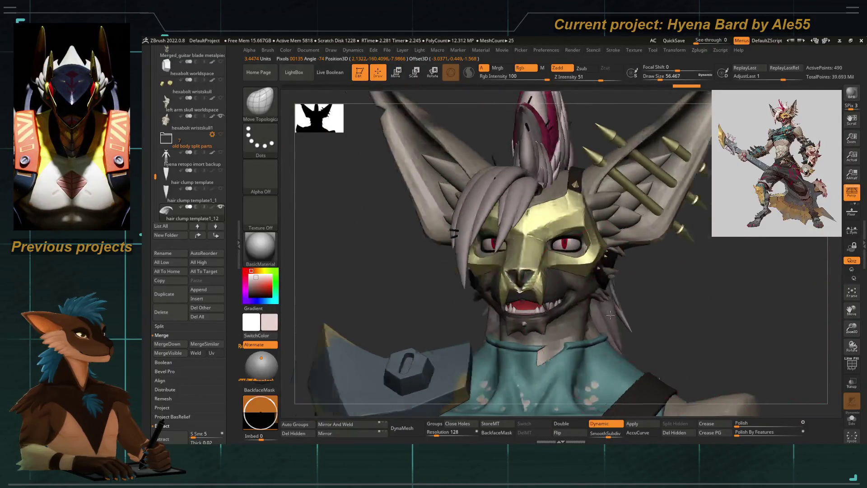
With Transpose, bend the hair spikes above the mask into curves along its top edge
{"action": "right_click_drag", "start_coordinate": [805, 358], "coordinate": [475, 290]}
{"action": "right_click_drag", "start_coordinate": [370, 292], "coordinate": [434, 352], "text": "alt"}
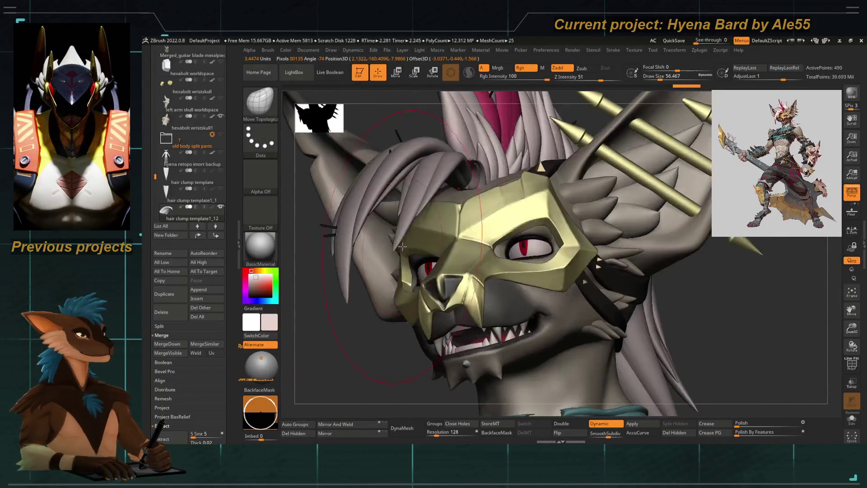
{"action": "key", "text": "w"}
{"action": "right_click_drag", "start_coordinate": [434, 271], "coordinate": [472, 241], "text": "alt"}
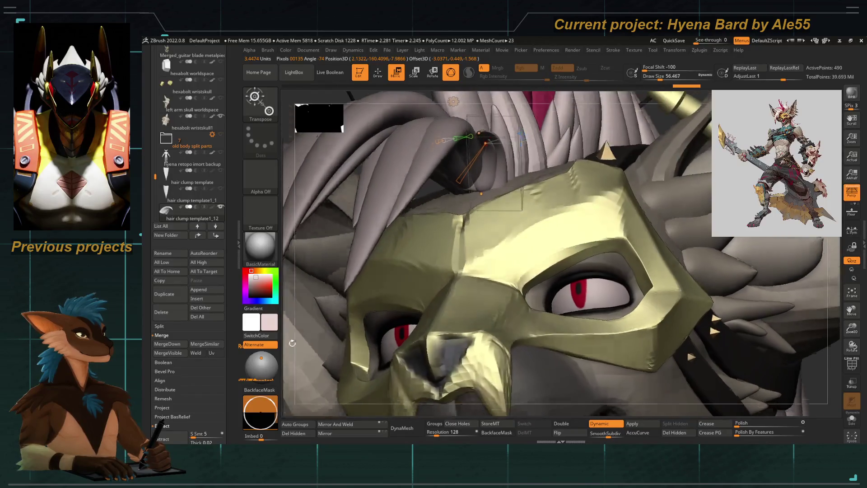
{"action": "right_click_drag", "start_coordinate": [301, 308], "coordinate": [460, 225]}
{"action": "left_click_drag", "start_coordinate": [476, 197], "coordinate": [467, 208]}
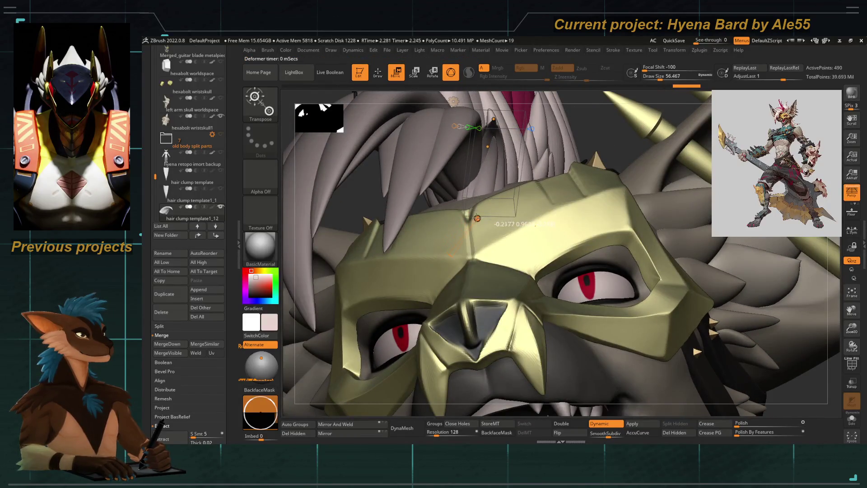
{"action": "left_click_drag", "start_coordinate": [488, 151], "coordinate": [474, 160]}
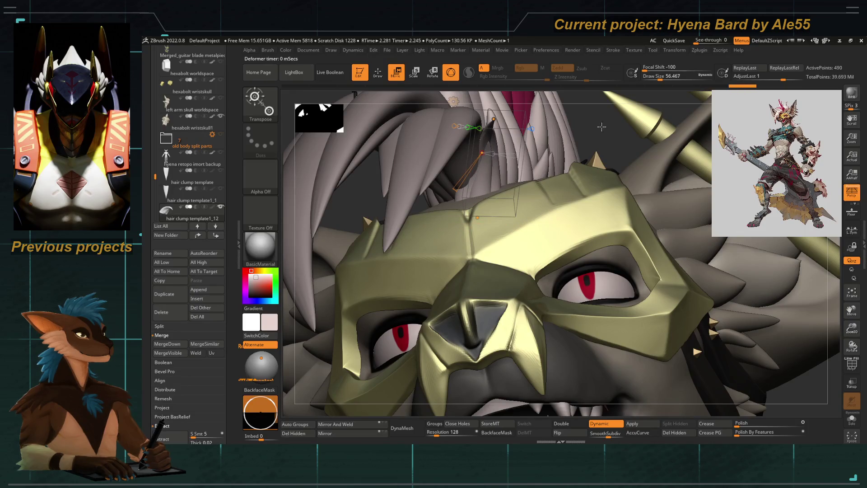
{"action": "right_click_drag", "start_coordinate": [469, 161], "coordinate": [470, 158]}
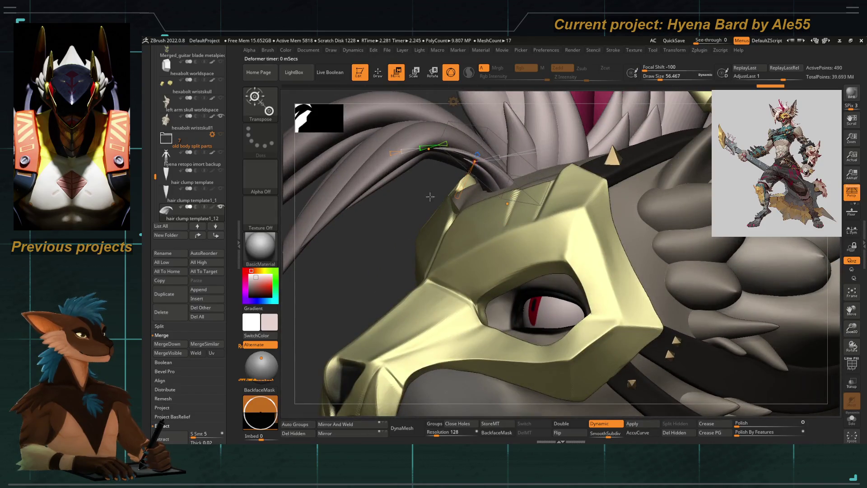
{"action": "right_click_drag", "start_coordinate": [430, 196], "coordinate": [474, 190]}
{"action": "left_click_drag", "start_coordinate": [531, 182], "coordinate": [530, 179]}
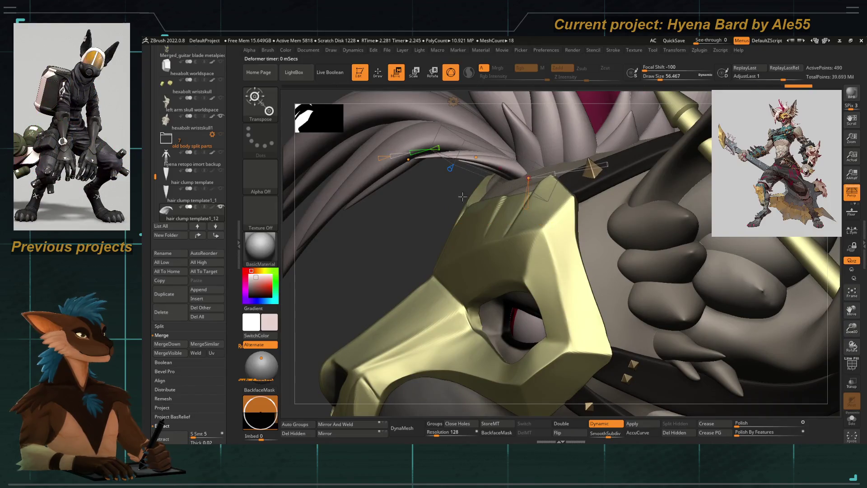
{"action": "right_click_drag", "start_coordinate": [461, 197], "coordinate": [440, 194]}
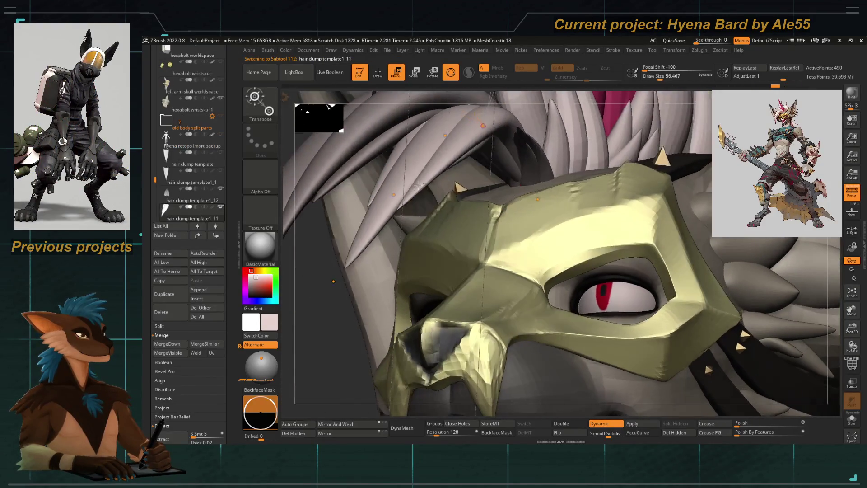
Select hair clump template1_12 and bend its tip down against the mask's top edge
{"action": "right_click_drag", "start_coordinate": [438, 194], "coordinate": [535, 197]}
{"action": "left_click", "coordinate": [536, 198]}
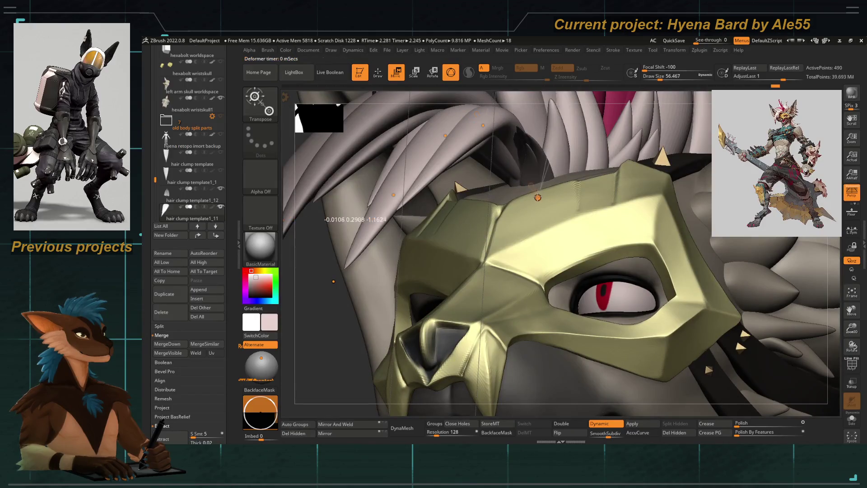
{"action": "left_click", "coordinate": [516, 175], "text": "alt"}
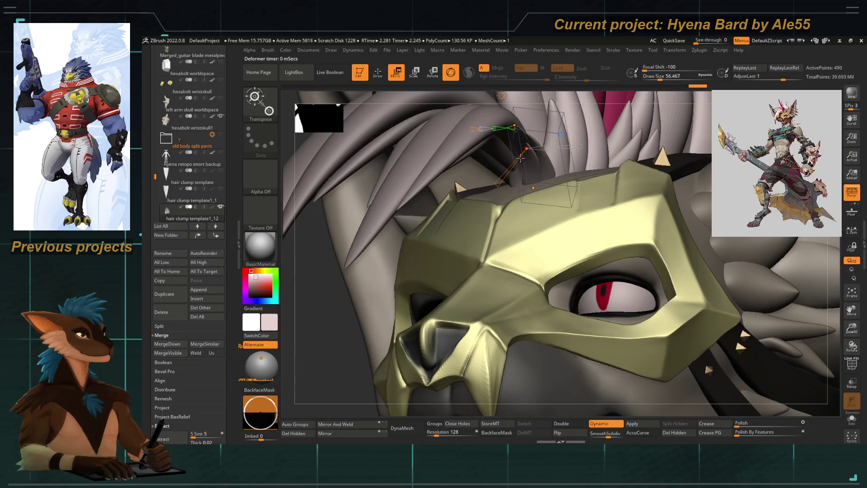
{"action": "left_click_drag", "start_coordinate": [501, 177], "coordinate": [491, 194]}
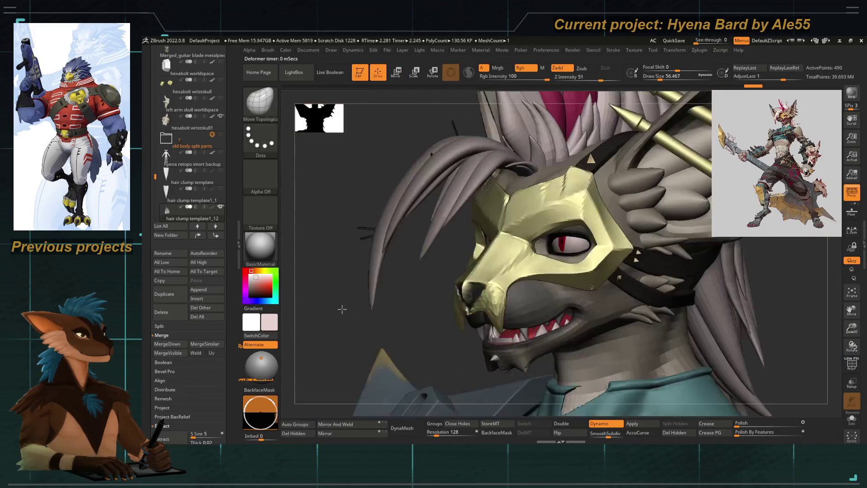
Select a front hair strand and bend it downward with Transpose Move
{"action": "mouse_move", "coordinate": [435, 287]}
{"action": "right_mouse_down"}
{"action": "mouse_move", "coordinate": [356, 237]}
{"action": "mouse_move", "coordinate": [416, 243]}
{"action": "right_mouse_up"}
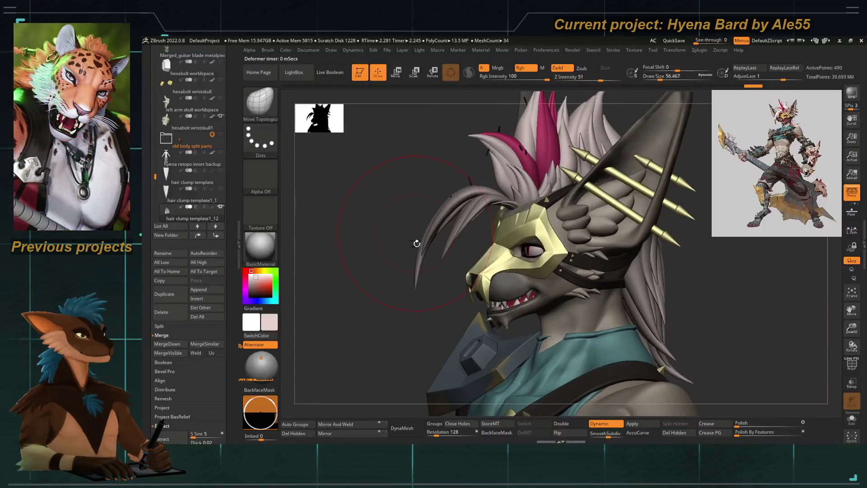
{"action": "left_click", "coordinate": [448, 232], "text": "alt"}
{"action": "key", "text": "w"}
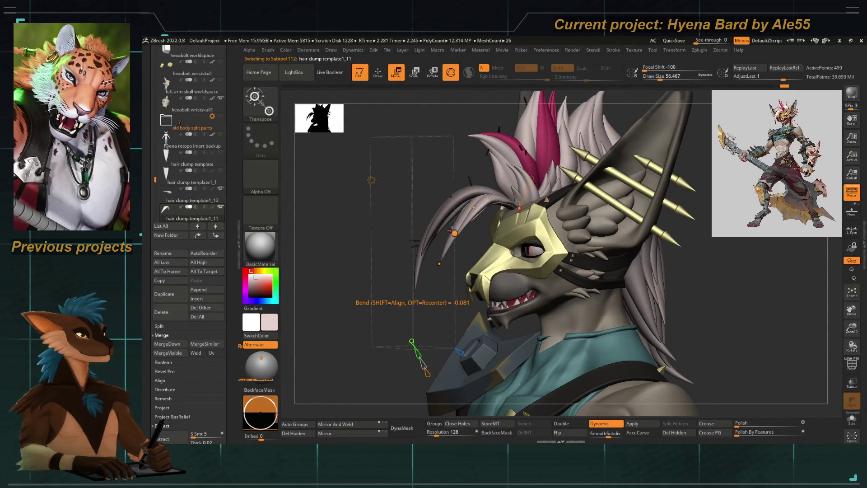
{"action": "left_click_drag", "start_coordinate": [452, 233], "coordinate": [472, 206]}
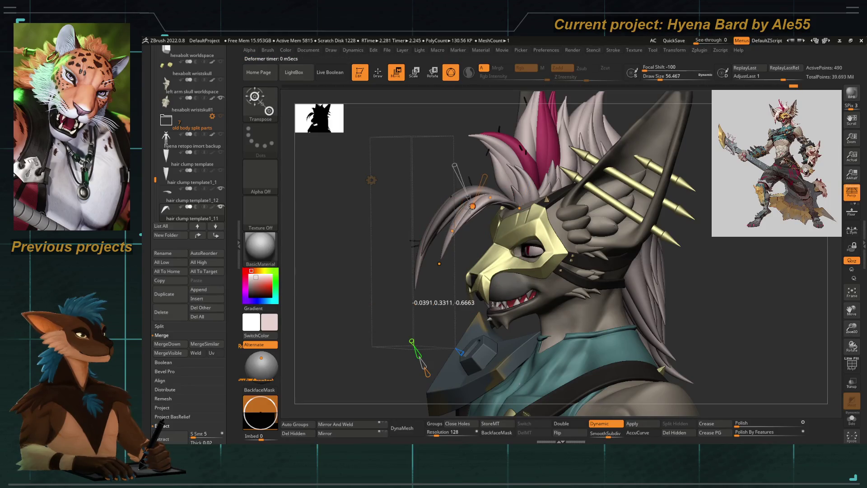
{"action": "right_click_drag", "start_coordinate": [459, 248], "coordinate": [504, 197], "text": "alt"}
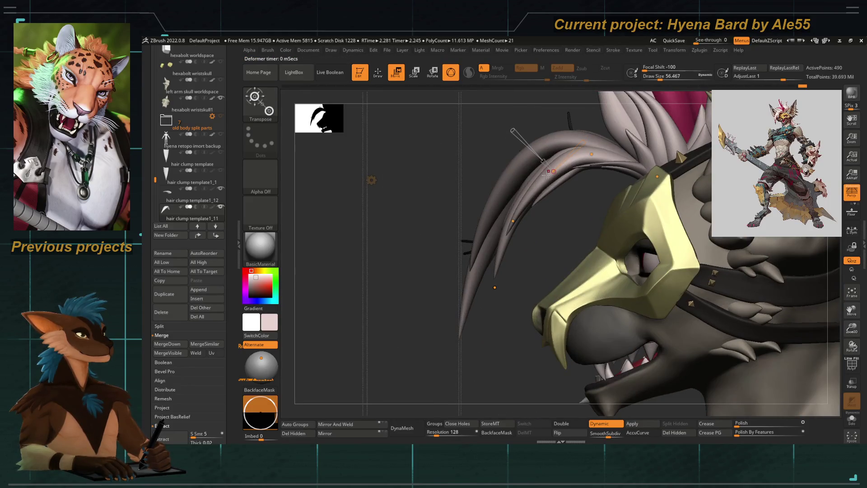
{"action": "left_click_drag", "start_coordinate": [549, 173], "coordinate": [517, 224]}
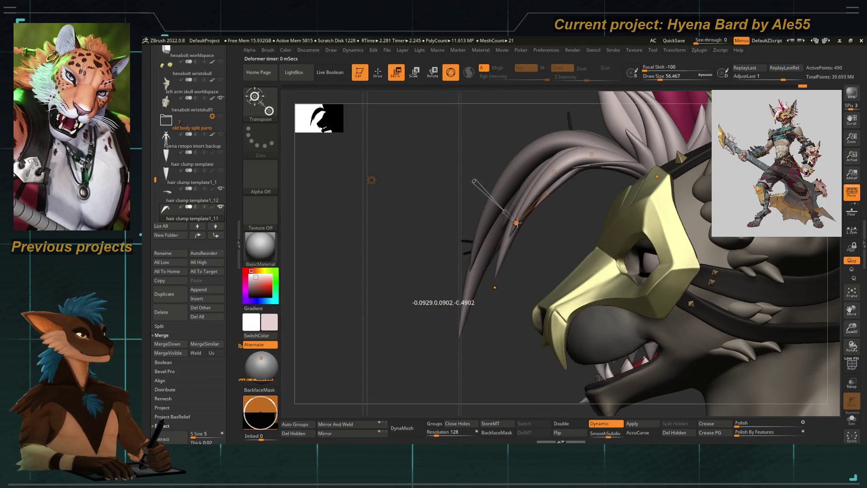
Bend another side strand into a downward arc past the mask and view the whole upper body
{"action": "left_click", "coordinate": [513, 202], "text": "alt"}
{"action": "left_click_drag", "start_coordinate": [484, 252], "coordinate": [533, 175]}
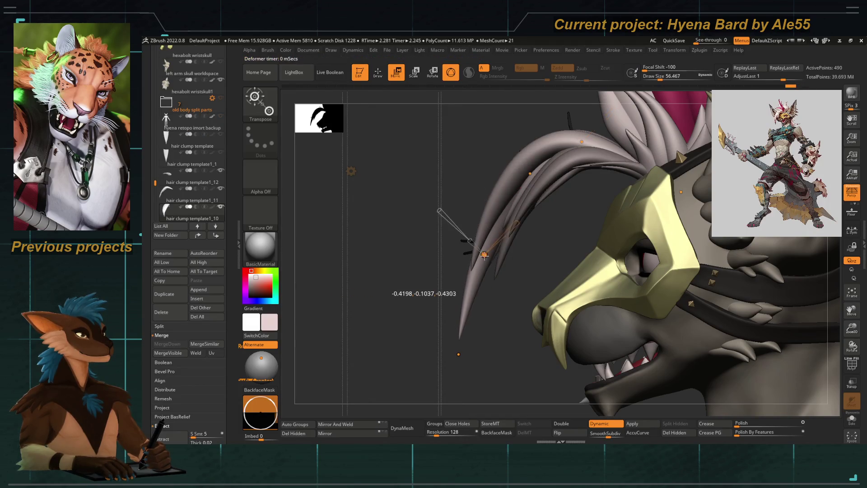
{"action": "mouse_move", "coordinate": [532, 175]}
{"action": "right_mouse_down"}
{"action": "mouse_move", "coordinate": [338, 234]}
{"action": "mouse_move", "coordinate": [319, 231]}
{"action": "right_mouse_up"}
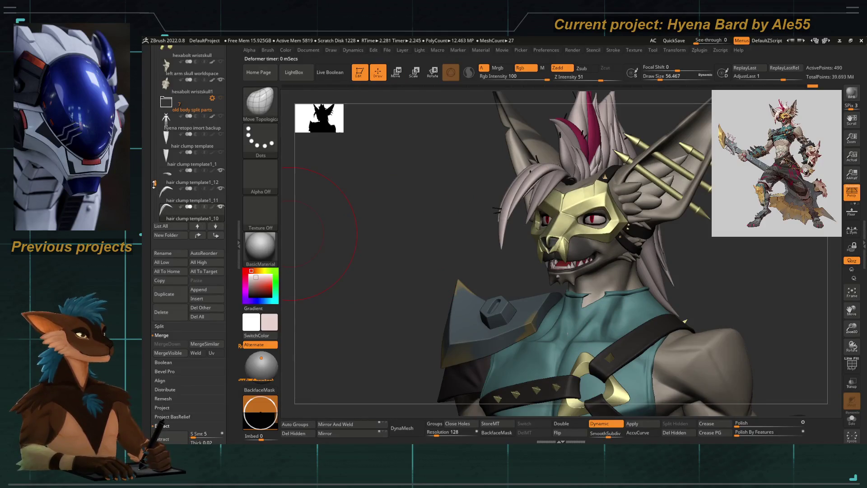
{"action": "scroll", "coordinate": [190, 136], "scroll_direction": "down", "scroll_amount": 3}
Create a folder named 'front hair tuft test' and move hair clump template1_12 into it
{"action": "left_click", "coordinate": [192, 129]}
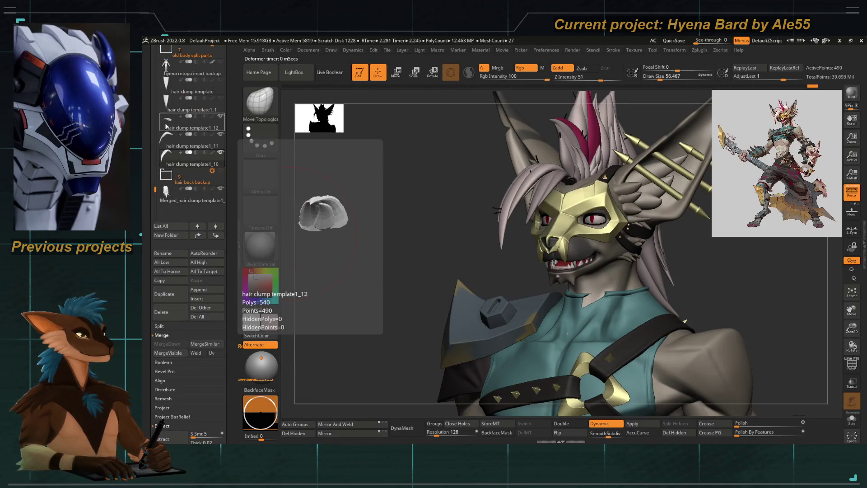
{"action": "left_click", "coordinate": [163, 254]}
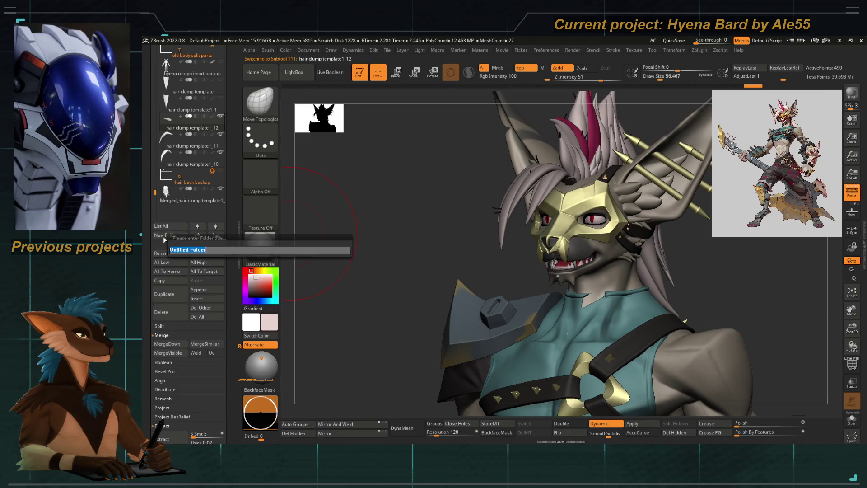
{"action": "type", "text": "front hair"}
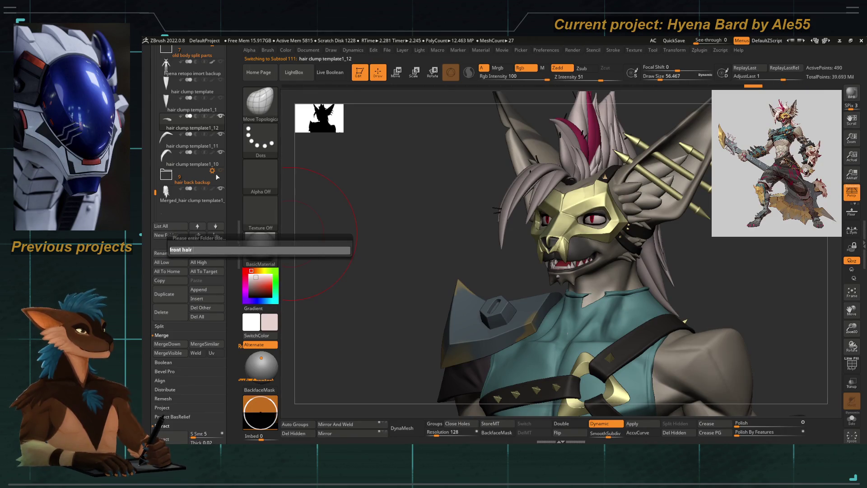
{"action": "type", "text": " tuft test"}
{"action": "key", "text": "Return"}
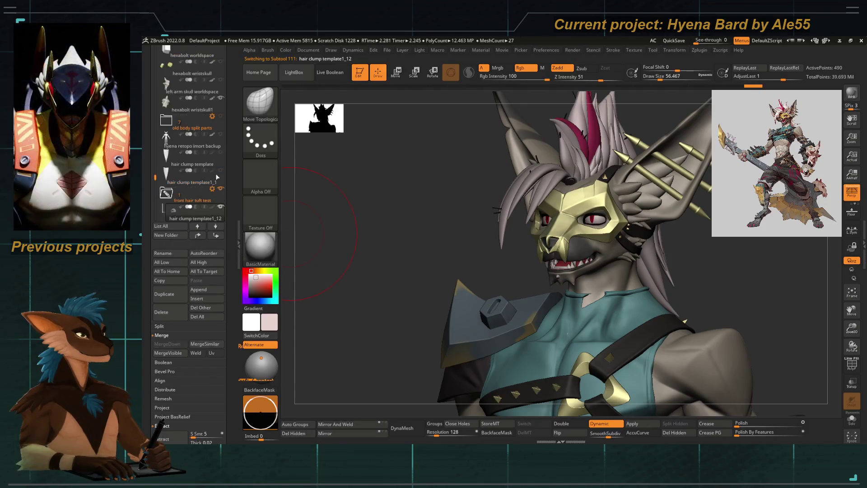
{"action": "scroll", "coordinate": [166, 183], "scroll_direction": "down", "scroll_amount": 3}
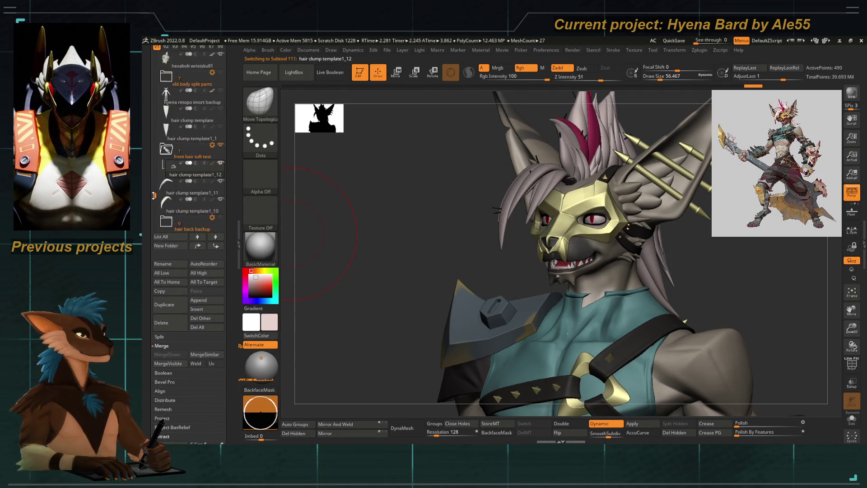
{"action": "left_click_drag", "start_coordinate": [165, 201], "coordinate": [169, 178]}
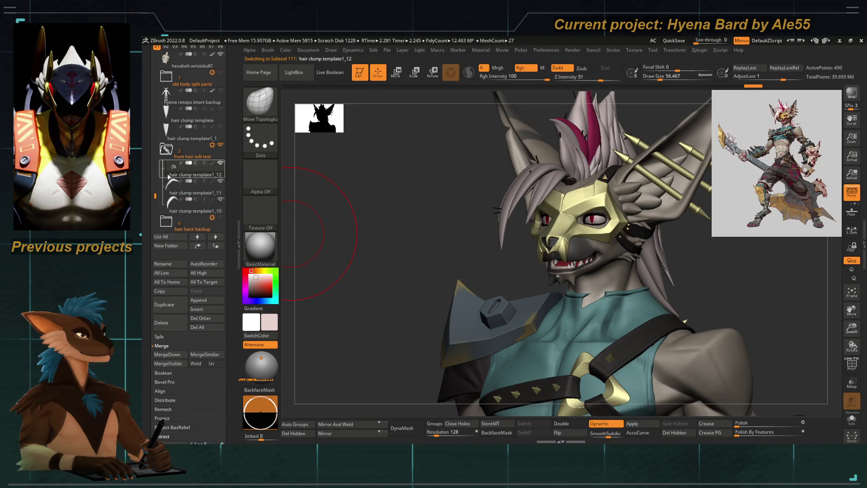
Fill the hair clump with the current colour via Color > FillObject
{"action": "left_click", "coordinate": [286, 50]}
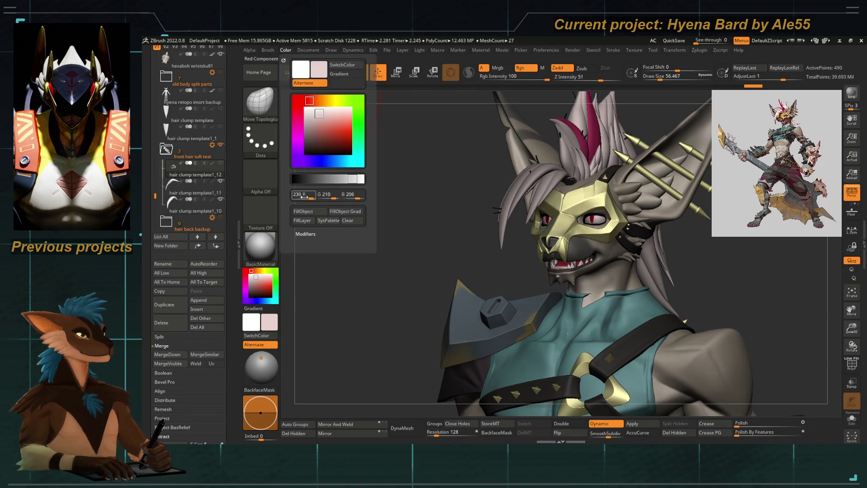
{"action": "left_click", "coordinate": [303, 211]}
{"action": "mouse_move", "coordinate": [406, 217]}
{"action": "right_mouse_down"}
{"action": "mouse_move", "coordinate": [366, 262]}
{"action": "mouse_move", "coordinate": [318, 264]}
{"action": "right_mouse_up"}
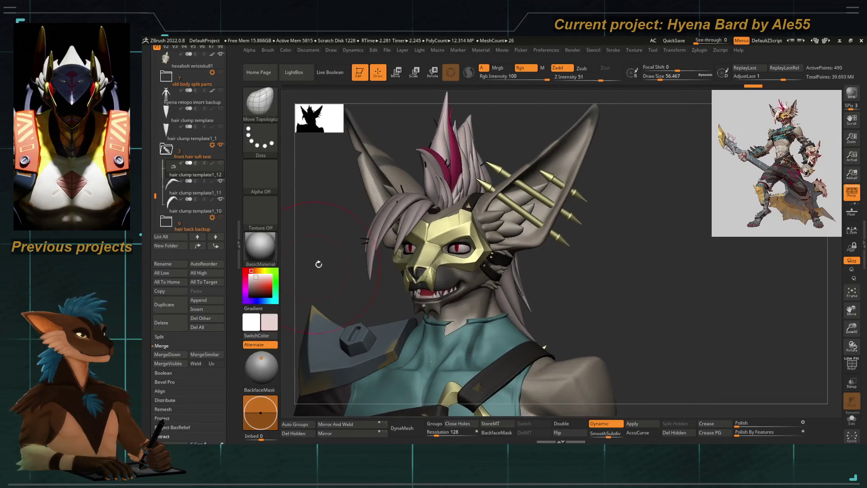
Enable Dynamic subdivision on the front hair clump so it displays smooth
{"action": "left_click", "coordinate": [384, 232], "text": "alt"}
{"action": "right_click_drag", "start_coordinate": [406, 237], "coordinate": [609, 304], "text": "ctrl"}
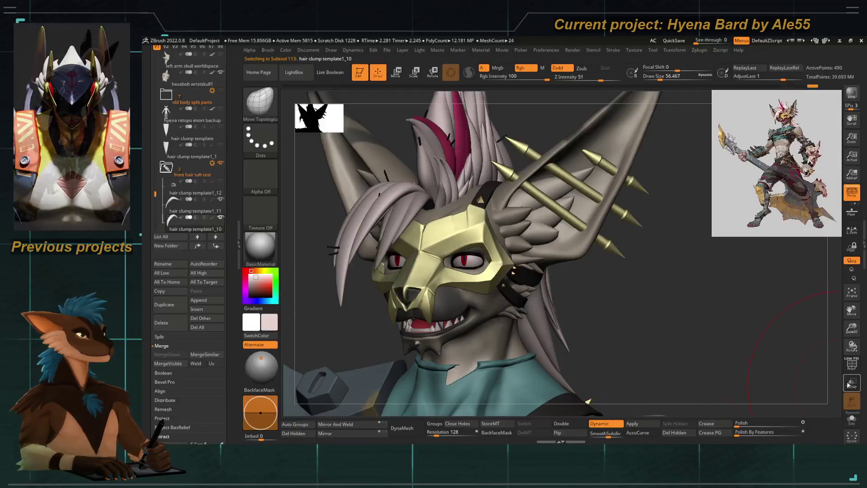
{"action": "mouse_move", "coordinate": [474, 271]}
{"action": "right_mouse_down"}
{"action": "mouse_move", "coordinate": [354, 212]}
{"action": "mouse_move", "coordinate": [440, 230]}
{"action": "right_mouse_up"}
{"action": "key", "text": "b"}
{"action": "left_click", "coordinate": [466, 219]}
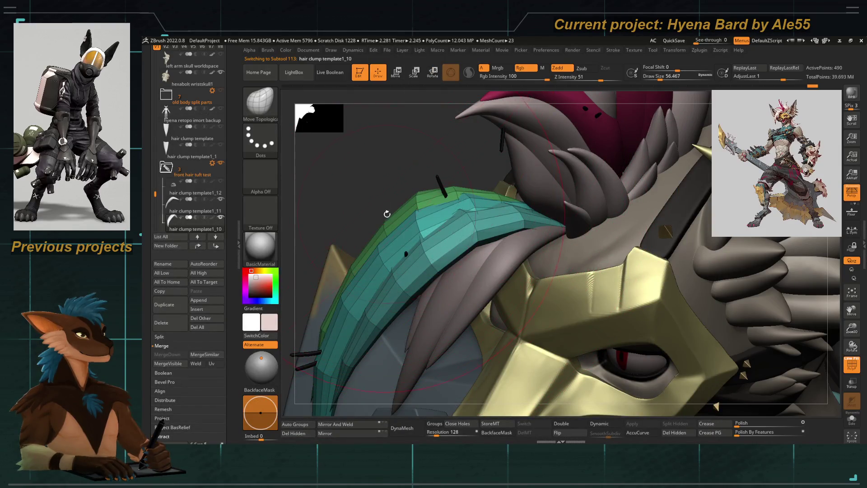
{"action": "key", "text": "d"}
Frame the whole bust in a three-quarter view and make the main body subtool active
{"action": "right_click_drag", "start_coordinate": [386, 214], "coordinate": [777, 366]}
{"action": "key", "text": "f"}
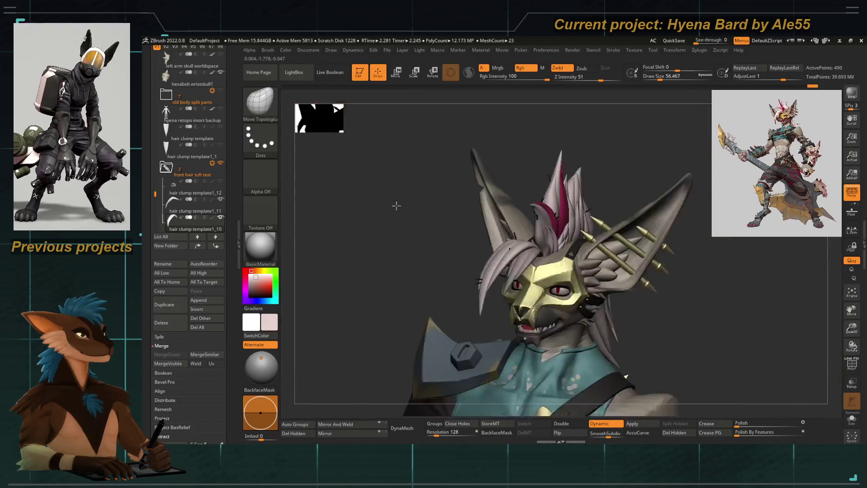
{"action": "mouse_move", "coordinate": [407, 237]}
{"action": "right_mouse_down"}
{"action": "mouse_move", "coordinate": [331, 227]}
{"action": "mouse_move", "coordinate": [271, 169]}
{"action": "right_mouse_up"}
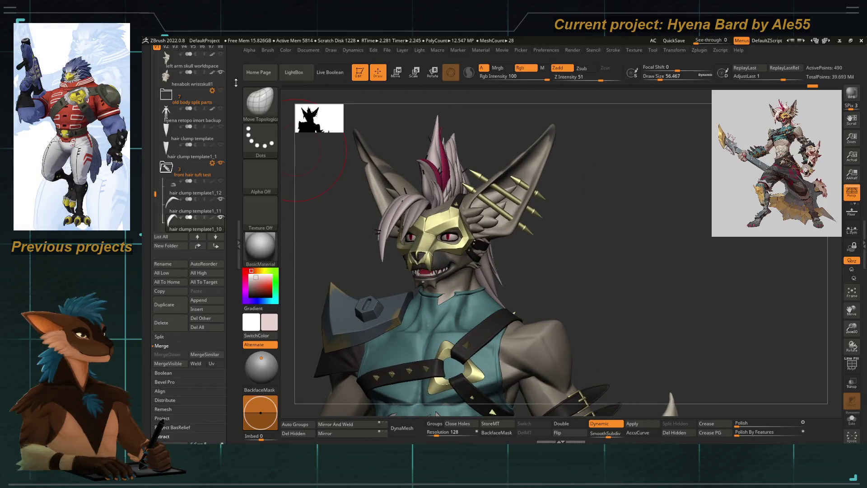
{"action": "left_click", "coordinate": [393, 339], "text": "alt"}
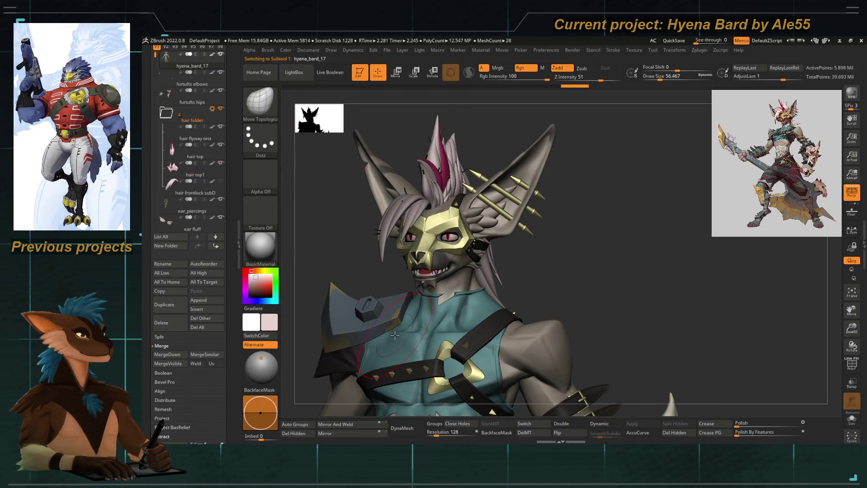
Drag out a side-by-side copy of the bust and show the front hair tuft folder
{"action": "left_click_drag", "start_coordinate": [394, 335], "coordinate": [554, 295], "text": "ctrl"}
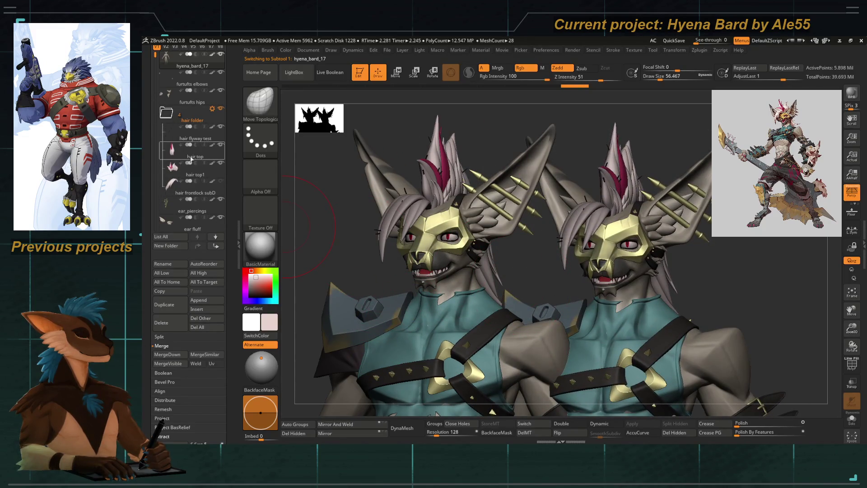
{"action": "scroll", "coordinate": [193, 156], "scroll_direction": "up", "scroll_amount": 5}
{"action": "scroll", "coordinate": [189, 126], "scroll_direction": "down", "scroll_amount": 2}
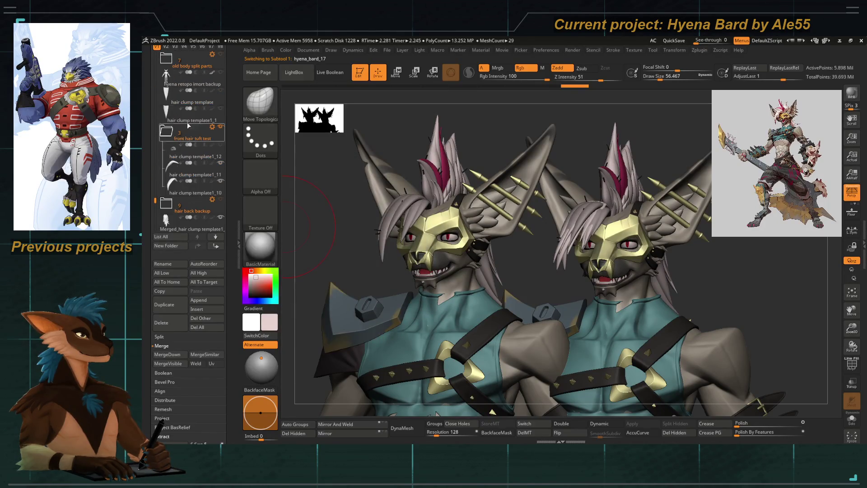
{"action": "left_click", "coordinate": [220, 129]}
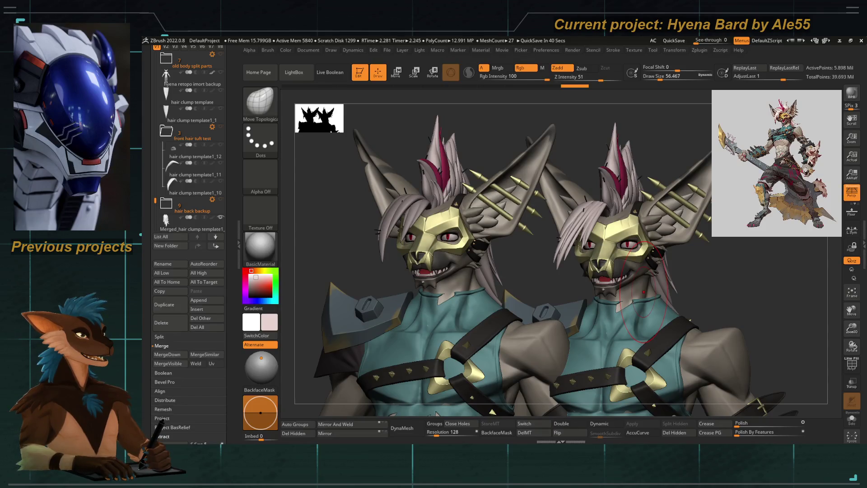
Undo to remove the side-by-side copy of the bust
{"action": "key", "text": "ctrl+z"}
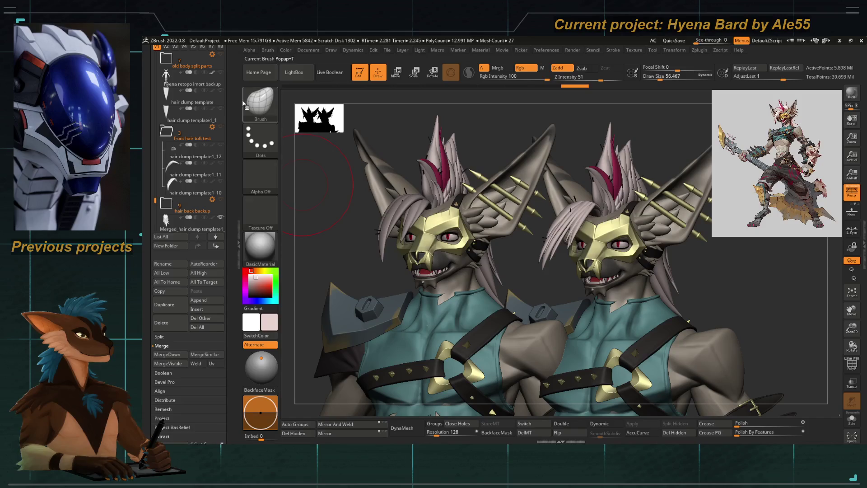
{"action": "key", "text": "ctrl+z"}
{"action": "scroll", "coordinate": [200, 136], "scroll_direction": "up", "scroll_amount": 5}
{"action": "scroll", "coordinate": [199, 136], "scroll_direction": "up", "scroll_amount": 5}
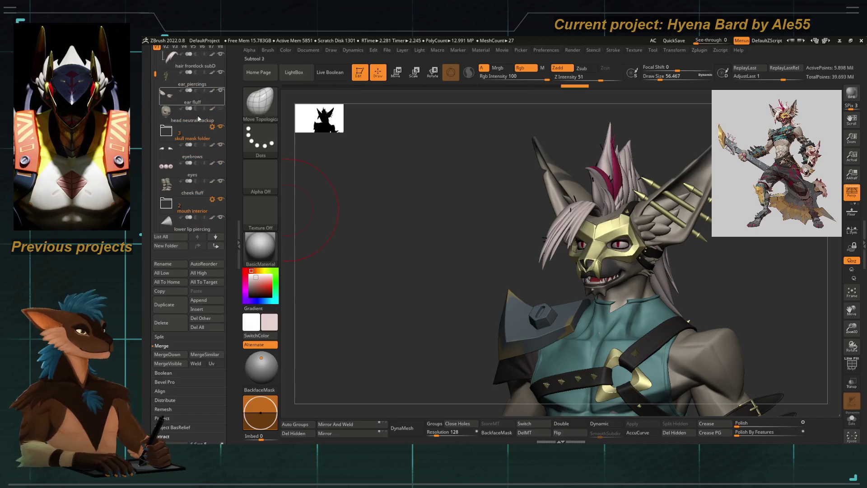
{"action": "right_click_drag", "start_coordinate": [362, 215], "coordinate": [420, 271]}
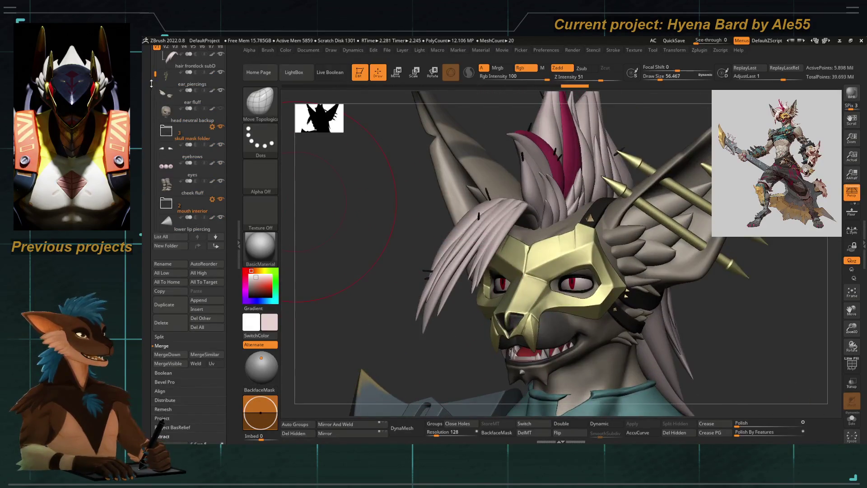
Delete the hair frontlock subD subtool and turn the front hair tuft folder visible
{"action": "key", "text": "Down"}
{"action": "key", "text": "Down"}
{"action": "key", "text": "Down"}
{"action": "mouse_move", "coordinate": [352, 230]}
{"action": "right_mouse_down"}
{"action": "mouse_move", "coordinate": [338, 241]}
{"action": "mouse_move", "coordinate": [325, 233]}
{"action": "right_mouse_up"}
{"action": "left_click", "coordinate": [161, 323]}
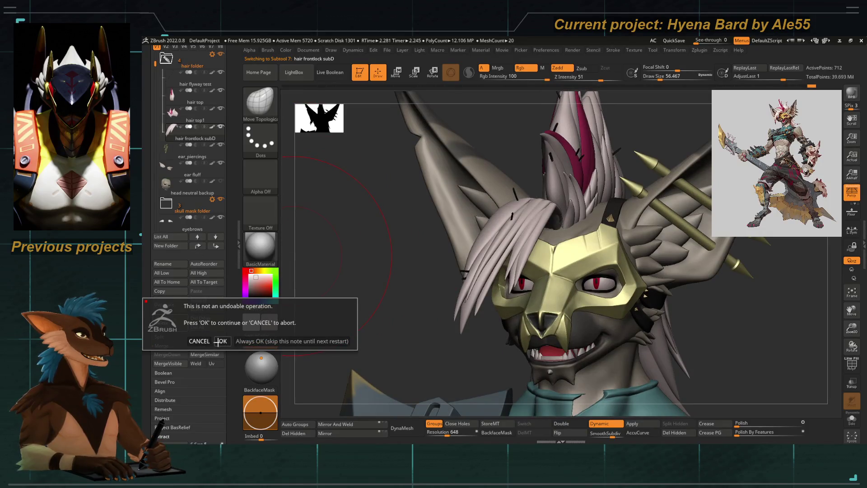
{"action": "left_click", "coordinate": [222, 341]}
{"action": "left_click_drag", "start_coordinate": [155, 80], "coordinate": [155, 206]}
{"action": "left_click", "coordinate": [220, 90]}
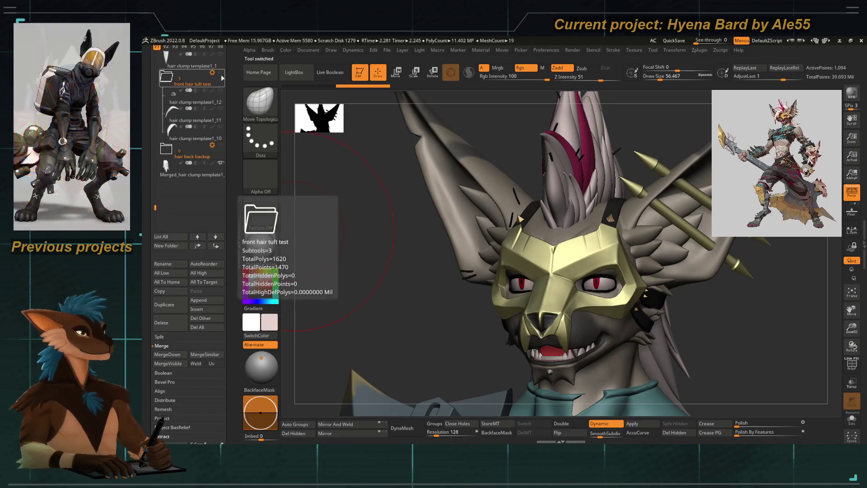
{"action": "mouse_move", "coordinate": [173, 98]}
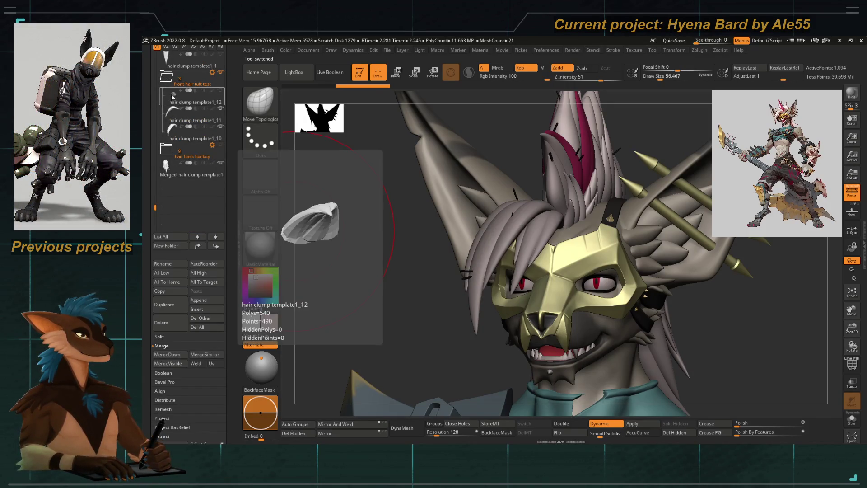
{"action": "right_click_drag", "start_coordinate": [420, 318], "coordinate": [394, 333]}
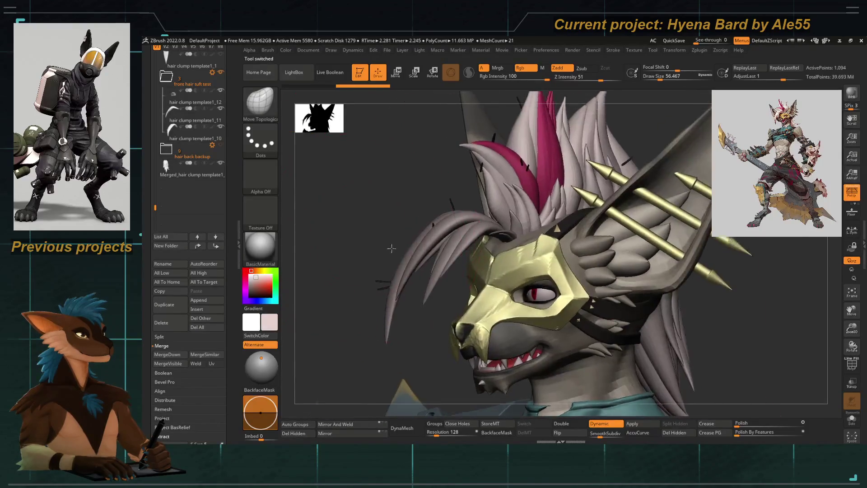
Show the front hair tufts via the folder actions and drag the hair clump template subtool higher
{"action": "left_click", "coordinate": [167, 76]}
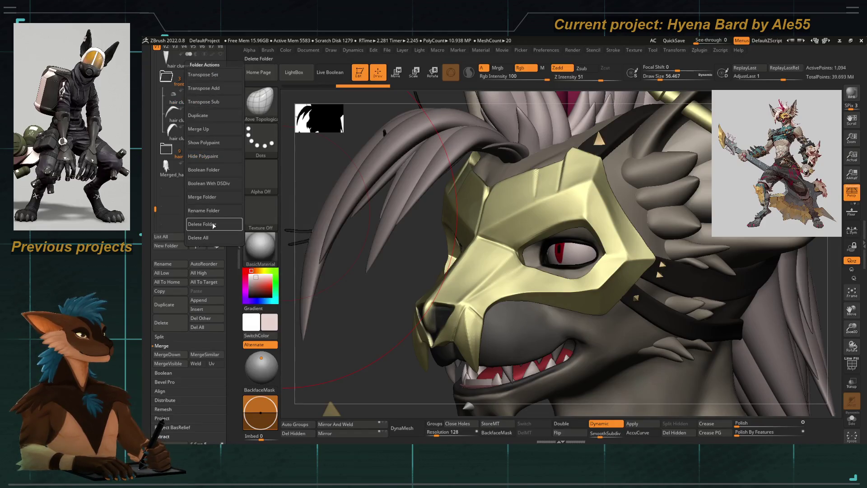
{"action": "left_click", "coordinate": [202, 197]}
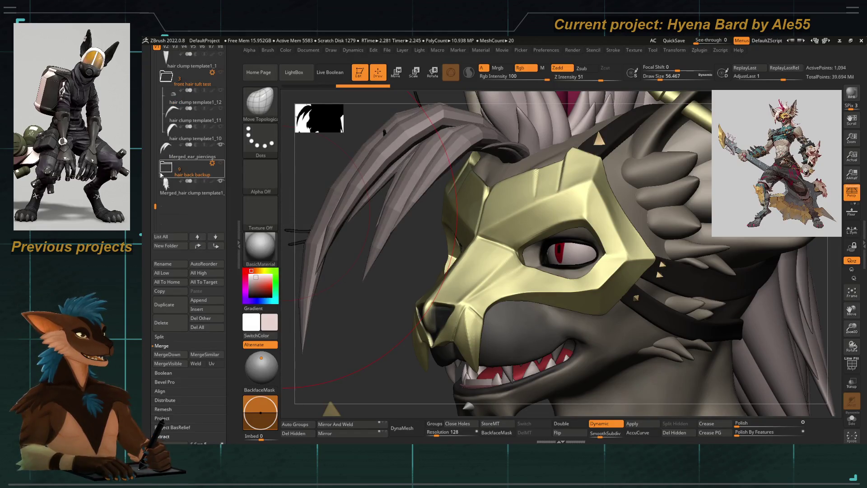
{"action": "right_click_drag", "start_coordinate": [434, 258], "coordinate": [515, 203]}
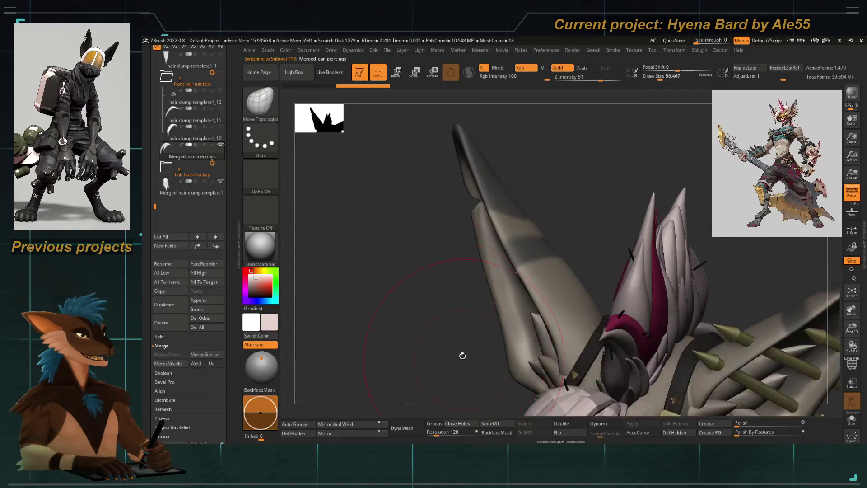
{"action": "scroll", "coordinate": [189, 136], "scroll_direction": "up", "scroll_amount": 3}
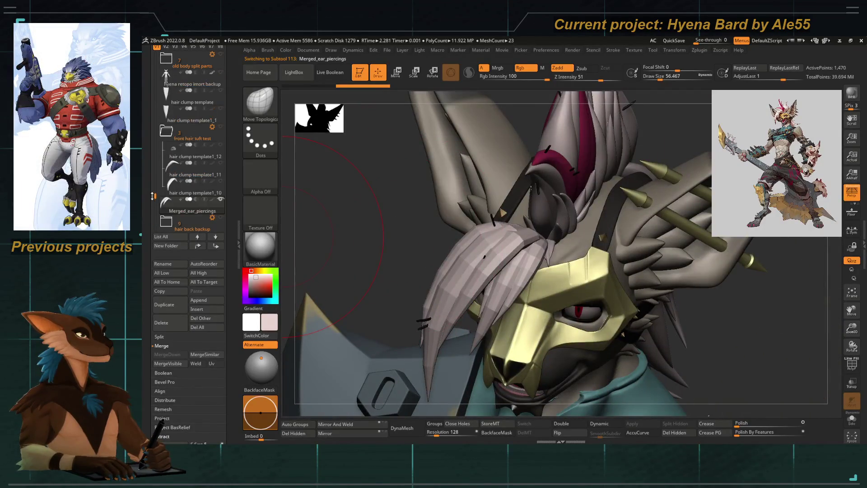
{"action": "left_click", "coordinate": [192, 203]}
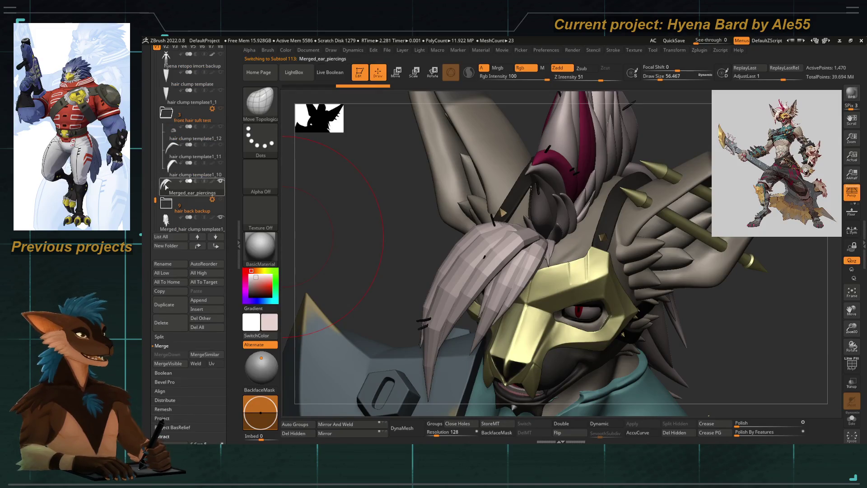
{"action": "left_click_drag", "start_coordinate": [173, 92], "coordinate": [172, 81]}
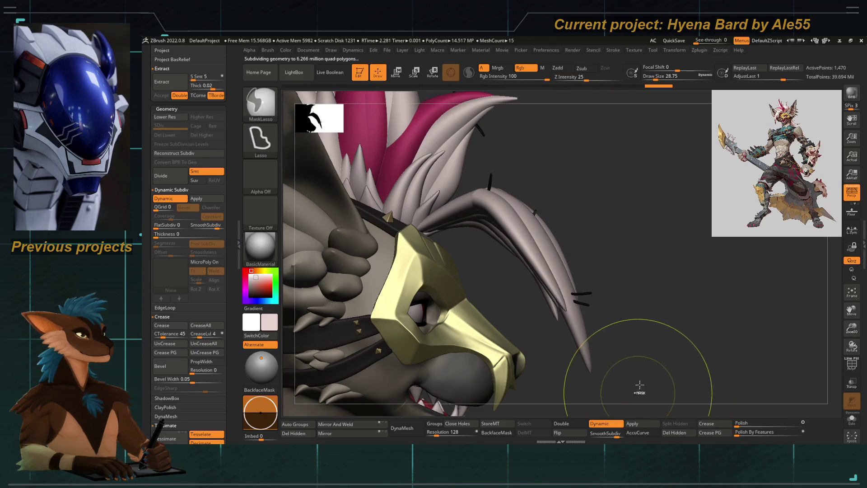
Frame the hair clump strands and select the ZModeler brush (B, M)
{"action": "mouse_move", "coordinate": [636, 386]}
{"action": "right_mouse_down"}
{"action": "mouse_move", "coordinate": [567, 241]}
{"action": "mouse_move", "coordinate": [514, 239]}
{"action": "mouse_move", "coordinate": [514, 250]}
{"action": "right_mouse_up"}
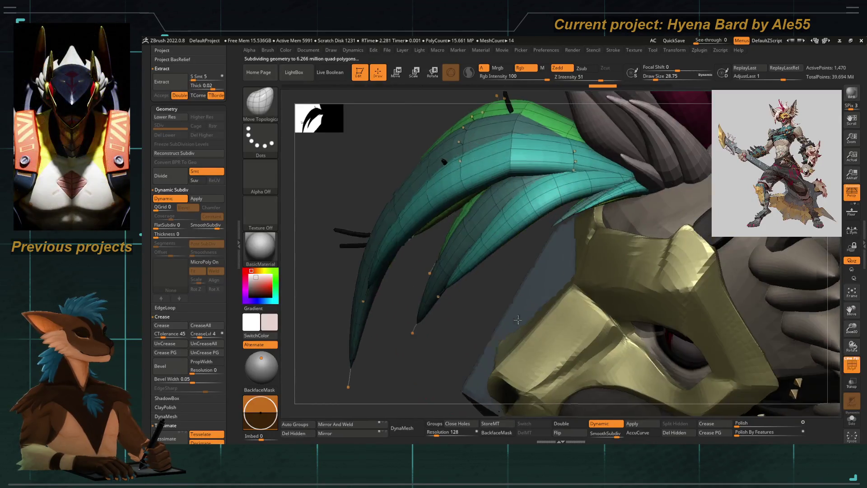
{"action": "mouse_move", "coordinate": [517, 320]}
{"action": "right_mouse_down"}
{"action": "mouse_move", "coordinate": [475, 285]}
{"action": "mouse_move", "coordinate": [488, 291]}
{"action": "mouse_move", "coordinate": [508, 258]}
{"action": "mouse_move", "coordinate": [512, 277]}
{"action": "right_mouse_up"}
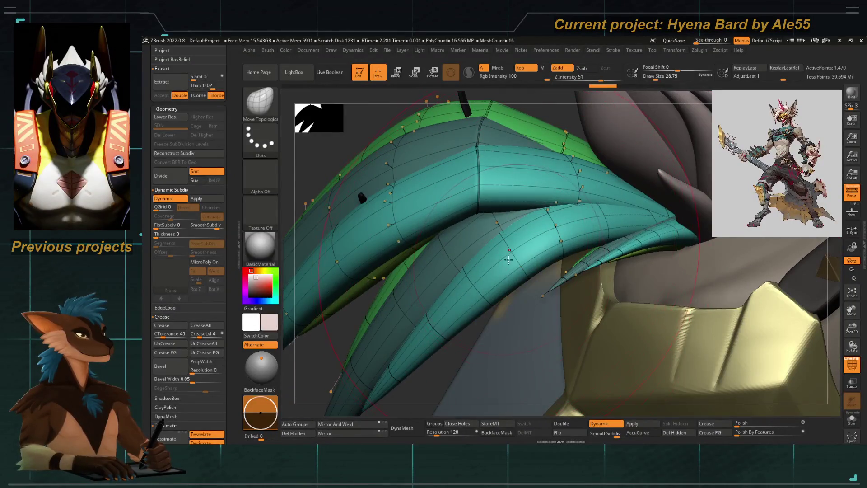
{"action": "key", "text": "b"}
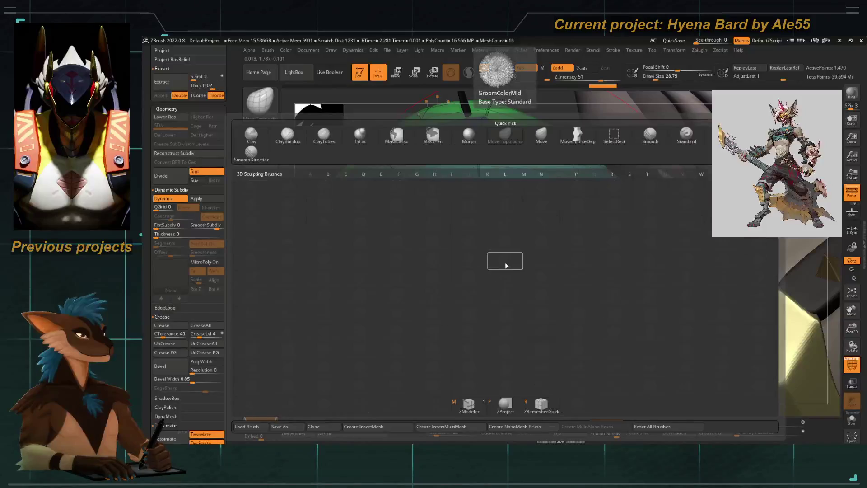
{"action": "key", "text": "m"}
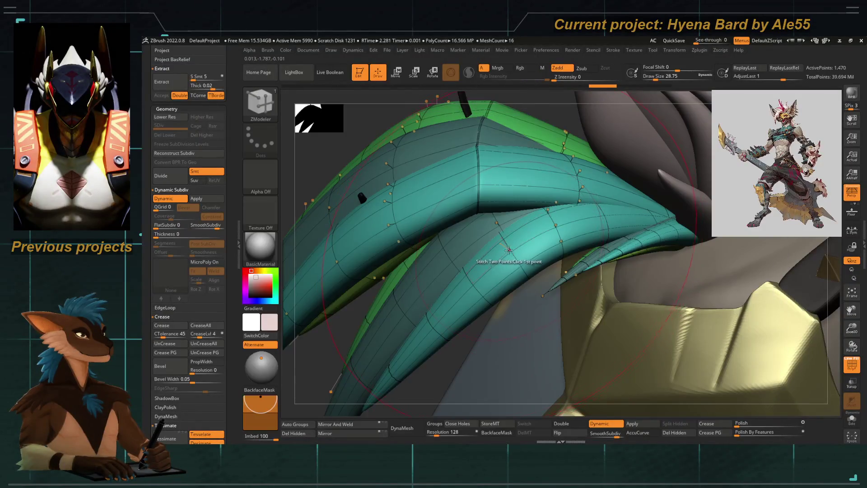
View the faceted cage with polyframe, crease the strand edge loops, then restore Dynamic Subdiv smoothing
{"action": "key", "text": "shift+f"}
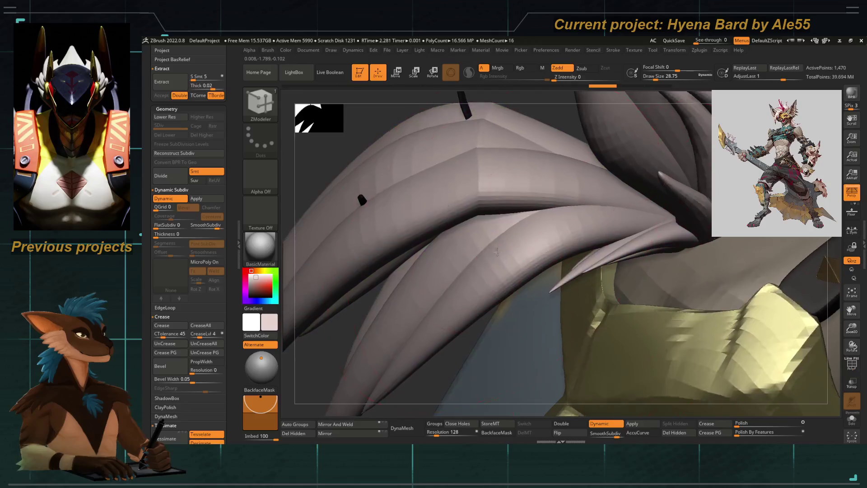
{"action": "key", "text": "d"}
{"action": "key", "text": "shift+f"}
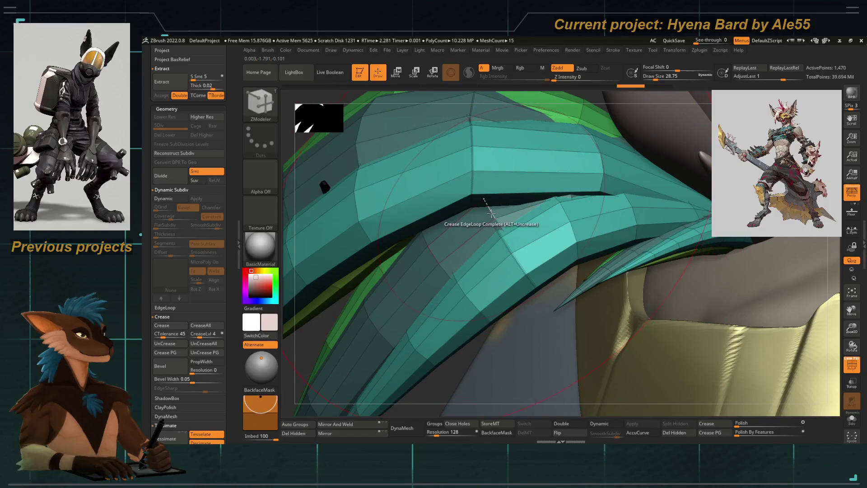
{"action": "mouse_move", "coordinate": [318, 328]}
{"action": "right_mouse_down"}
{"action": "mouse_move", "coordinate": [338, 219]}
{"action": "mouse_move", "coordinate": [371, 233]}
{"action": "right_mouse_up"}
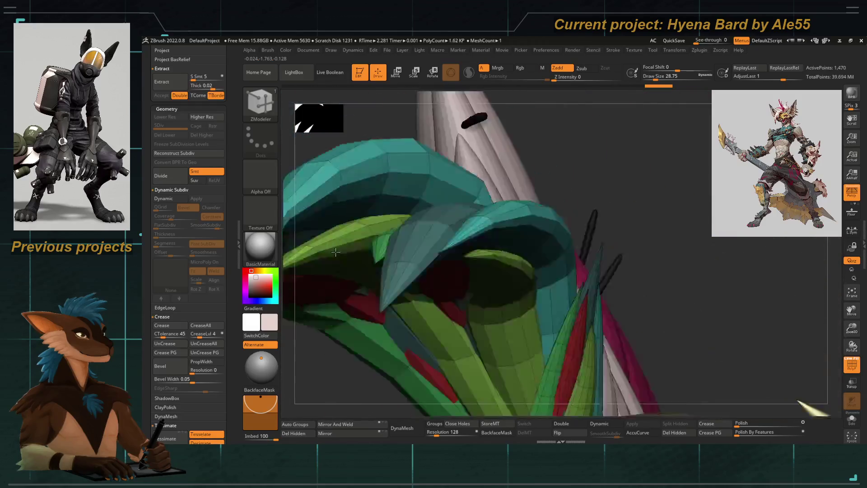
{"action": "key", "text": "d"}
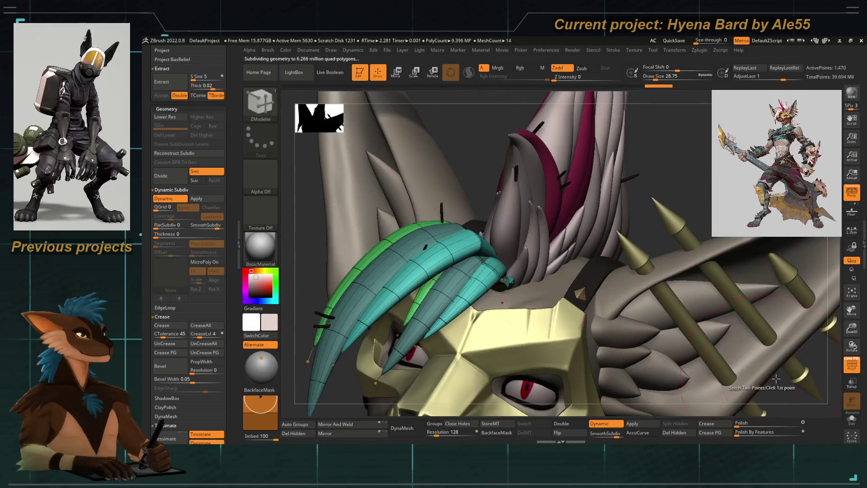
{"action": "mouse_move", "coordinate": [372, 233]}
{"action": "right_mouse_down"}
{"action": "mouse_move", "coordinate": [401, 244]}
{"action": "mouse_move", "coordinate": [428, 228]}
{"action": "right_mouse_up"}
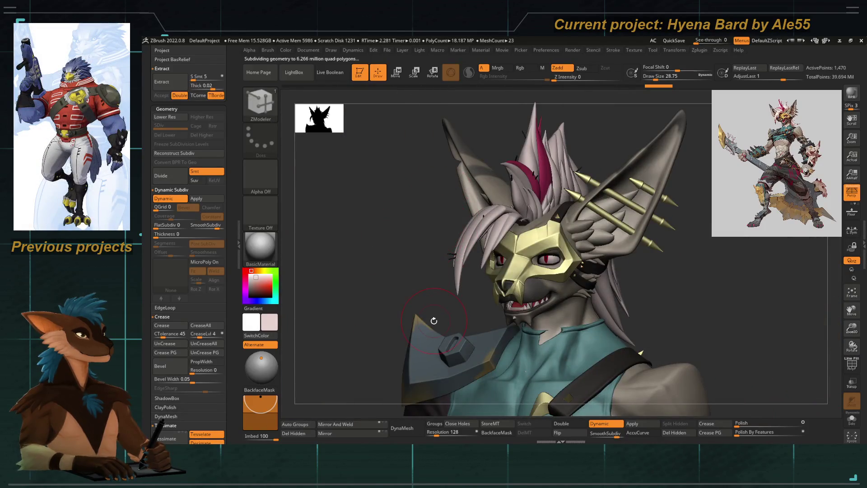
{"action": "mouse_move", "coordinate": [397, 222]}
{"action": "right_mouse_down"}
{"action": "mouse_move", "coordinate": [352, 203]}
{"action": "mouse_move", "coordinate": [382, 200]}
{"action": "mouse_move", "coordinate": [326, 237]}
{"action": "mouse_move", "coordinate": [313, 279]}
{"action": "mouse_move", "coordinate": [407, 316]}
{"action": "mouse_move", "coordinate": [352, 244]}
{"action": "mouse_move", "coordinate": [329, 184]}
{"action": "mouse_move", "coordinate": [350, 284]}
{"action": "right_mouse_up"}
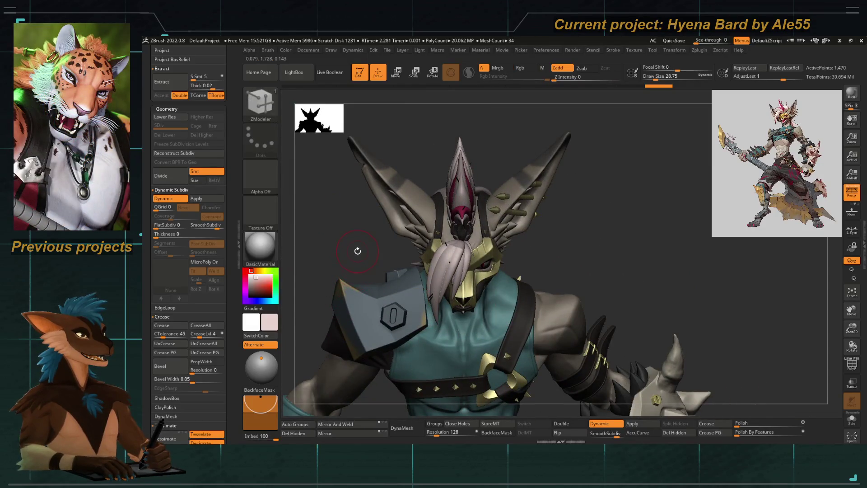
{"action": "mouse_move", "coordinate": [344, 238]}
{"action": "right_mouse_down"}
{"action": "mouse_move", "coordinate": [352, 203]}
{"action": "mouse_move", "coordinate": [371, 297]}
{"action": "mouse_move", "coordinate": [379, 277]}
{"action": "right_mouse_up"}
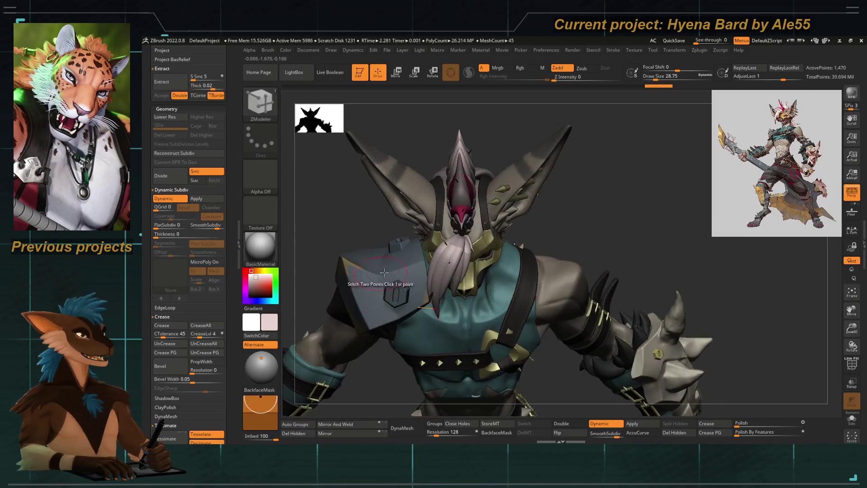
{"action": "mouse_move", "coordinate": [371, 231]}
{"action": "right_mouse_down"}
{"action": "mouse_move", "coordinate": [366, 224]}
{"action": "mouse_move", "coordinate": [369, 243]}
{"action": "mouse_move", "coordinate": [493, 216]}
{"action": "mouse_move", "coordinate": [369, 209]}
{"action": "mouse_move", "coordinate": [371, 203]}
{"action": "right_mouse_up"}
{"action": "mouse_move", "coordinate": [474, 231]}
{"action": "right_mouse_down"}
{"action": "mouse_move", "coordinate": [605, 244]}
{"action": "mouse_move", "coordinate": [411, 313]}
{"action": "right_mouse_up"}
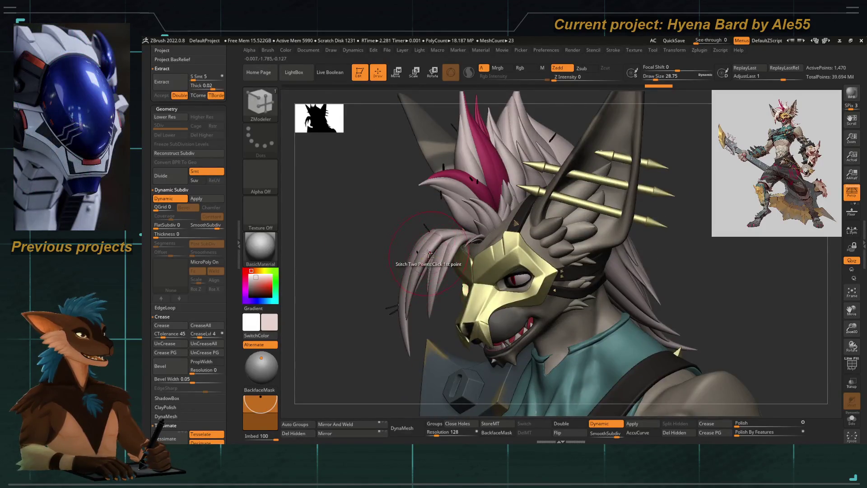
{"action": "scroll", "coordinate": [228, 293], "scroll_direction": "down", "scroll_amount": 3}
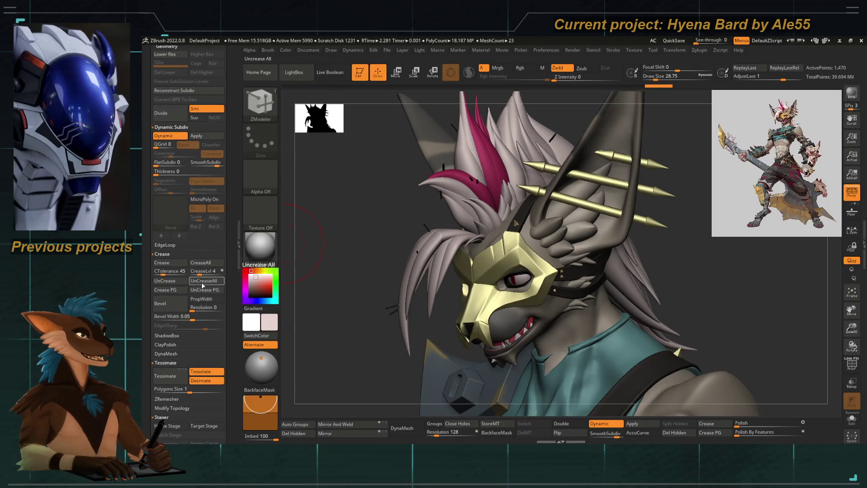
{"action": "mouse_move", "coordinate": [325, 264]}
{"action": "left_mouse_down"}
{"action": "mouse_move", "coordinate": [381, 167]}
{"action": "mouse_move", "coordinate": [527, 237]}
{"action": "left_mouse_up"}
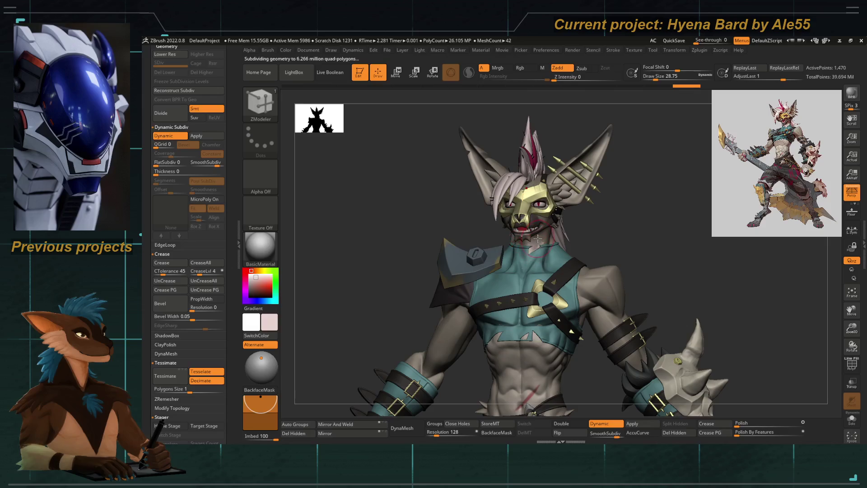
{"action": "mouse_move", "coordinate": [421, 223]}
{"action": "left_mouse_down"}
{"action": "mouse_move", "coordinate": [475, 240]}
{"action": "mouse_move", "coordinate": [379, 242]}
{"action": "left_mouse_up"}
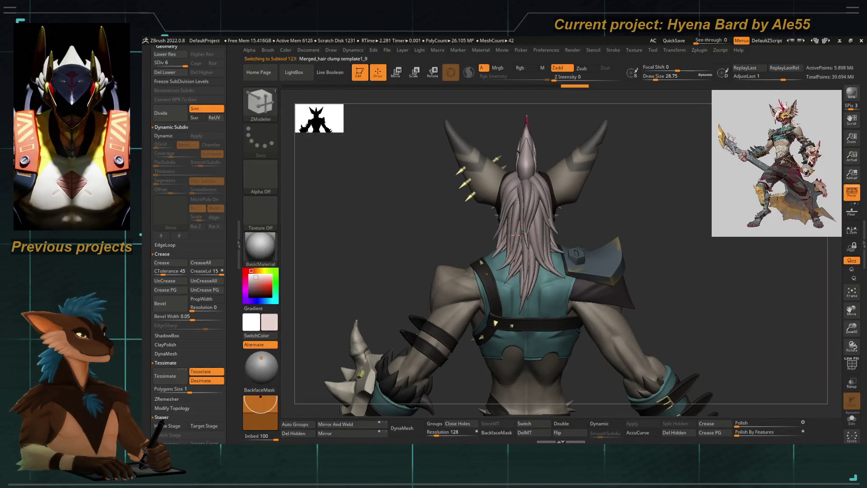
{"action": "mouse_move", "coordinate": [517, 236]}
{"action": "left_mouse_down"}
{"action": "mouse_move", "coordinate": [393, 231]}
{"action": "mouse_move", "coordinate": [491, 232]}
{"action": "mouse_move", "coordinate": [406, 234]}
{"action": "mouse_move", "coordinate": [521, 303]}
{"action": "mouse_move", "coordinate": [440, 258]}
{"action": "mouse_move", "coordinate": [483, 233]}
{"action": "mouse_move", "coordinate": [474, 231]}
{"action": "mouse_move", "coordinate": [460, 238]}
{"action": "mouse_move", "coordinate": [502, 261]}
{"action": "left_mouse_up"}
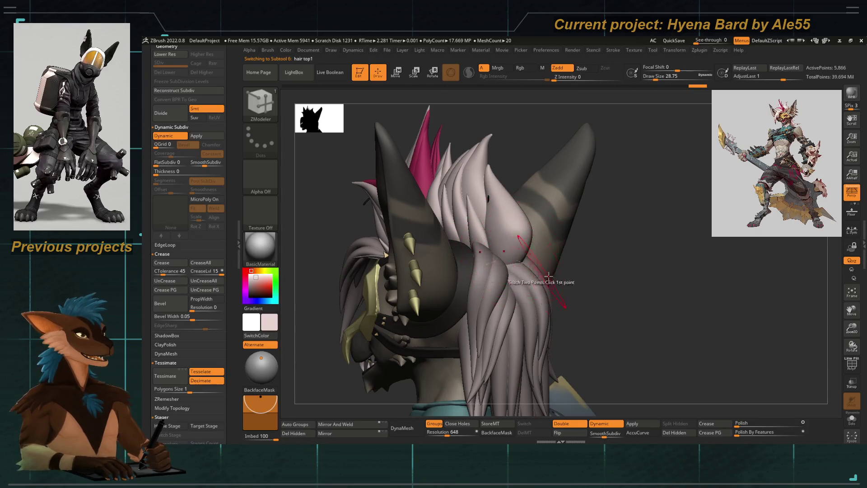
{"action": "left_click_drag", "start_coordinate": [496, 248], "coordinate": [480, 280]}
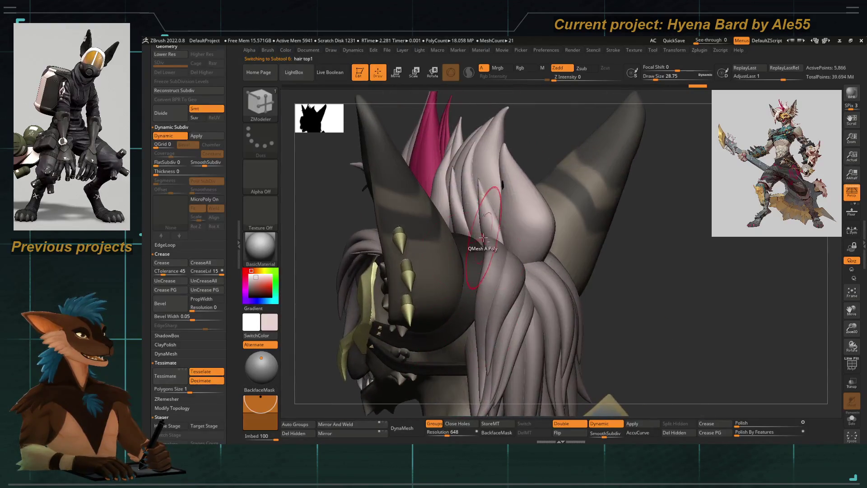
{"action": "key", "text": "shift+f"}
{"action": "mouse_move", "coordinate": [650, 298]}
{"action": "right_mouse_down"}
{"action": "mouse_move", "coordinate": [545, 288]}
{"action": "mouse_move", "coordinate": [537, 231]}
{"action": "mouse_move", "coordinate": [474, 257]}
{"action": "right_mouse_up"}
{"action": "key", "text": "shift+f"}
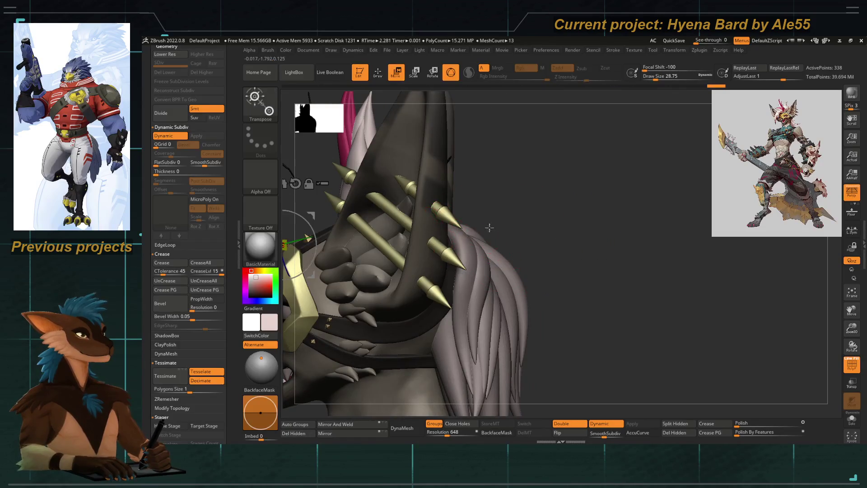
With the Gizmo, select head pieces and unhide the green horn and feather subtools
{"action": "key", "text": "w"}
{"action": "left_click", "coordinate": [366, 270], "text": "alt"}
{"action": "left_click", "coordinate": [518, 207], "text": "alt"}
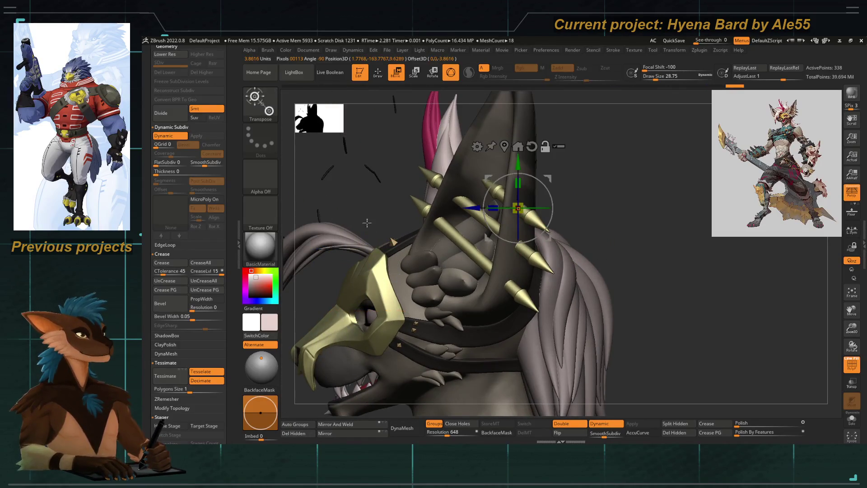
{"action": "right_click_drag", "start_coordinate": [533, 241], "coordinate": [562, 257]}
{"action": "left_click", "coordinate": [535, 203], "text": "alt"}
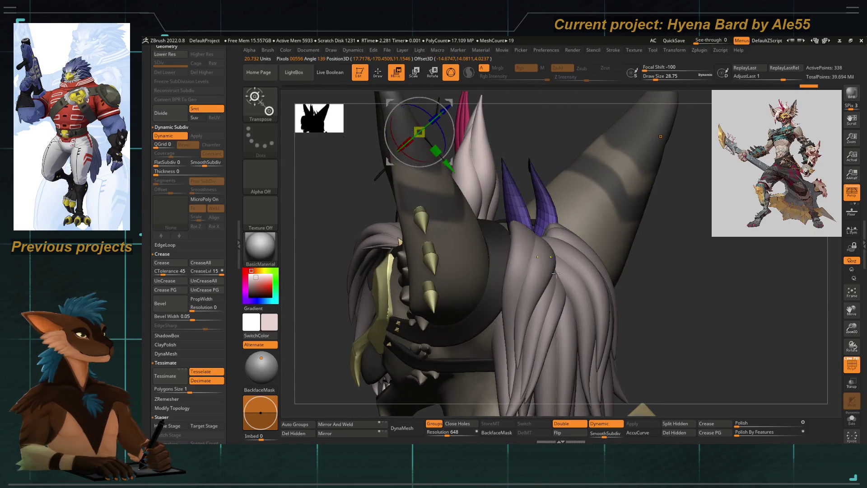
{"action": "key", "text": "ctrl"}
{"action": "key", "text": "ctrl+shift+n"}
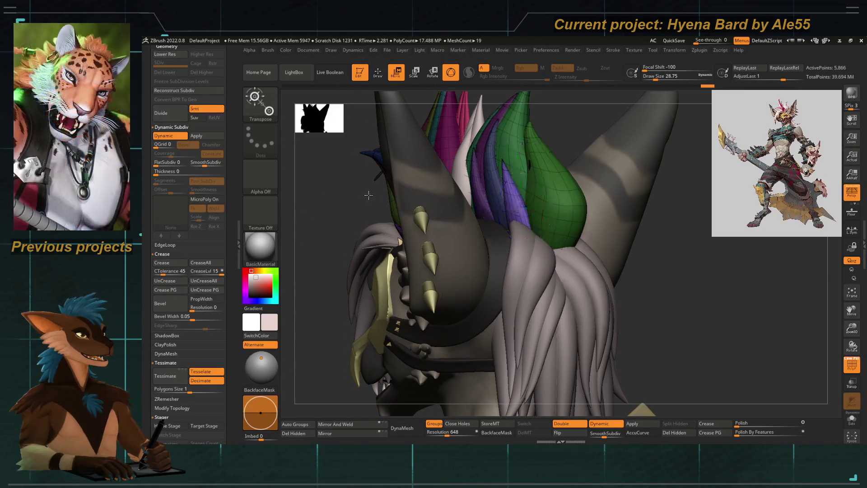
Nudge the selected hair piece behind the head and inspect the green horn up close
{"action": "right_click_drag", "start_coordinate": [497, 292], "coordinate": [512, 254]}
{"action": "left_click_drag", "start_coordinate": [512, 254], "coordinate": [557, 236]}
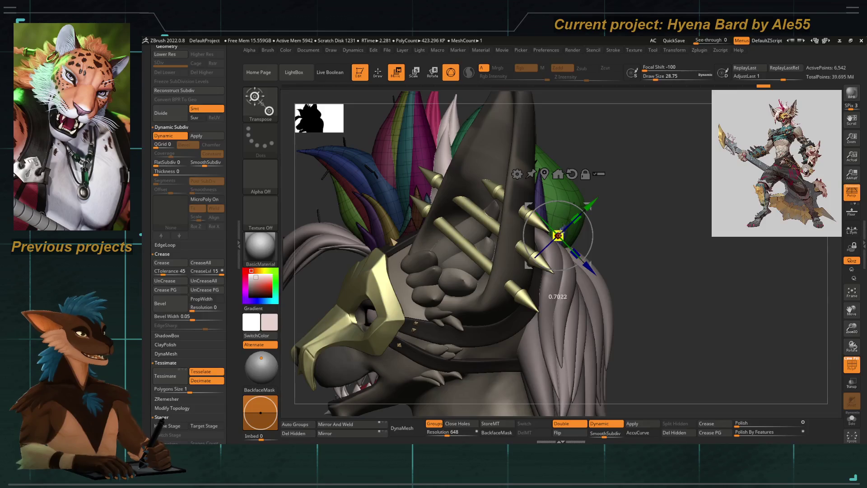
{"action": "right_click_drag", "start_coordinate": [609, 237], "coordinate": [353, 326]}
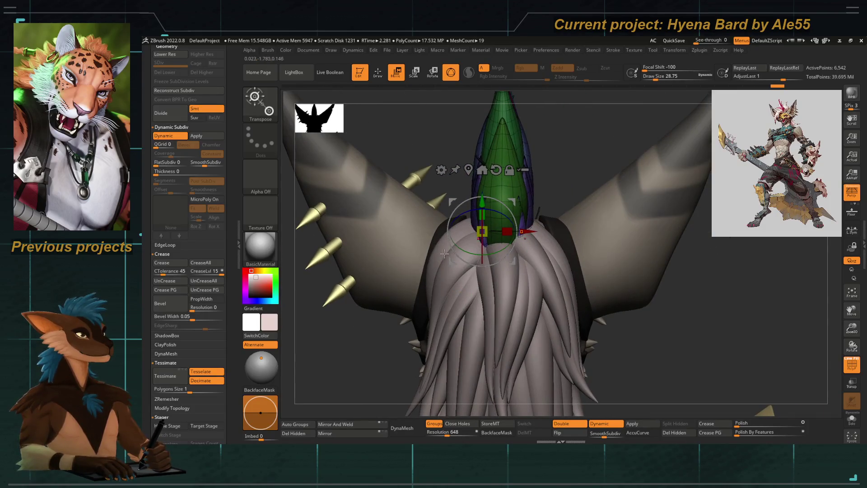
{"action": "right_click_drag", "start_coordinate": [443, 254], "coordinate": [425, 215]}
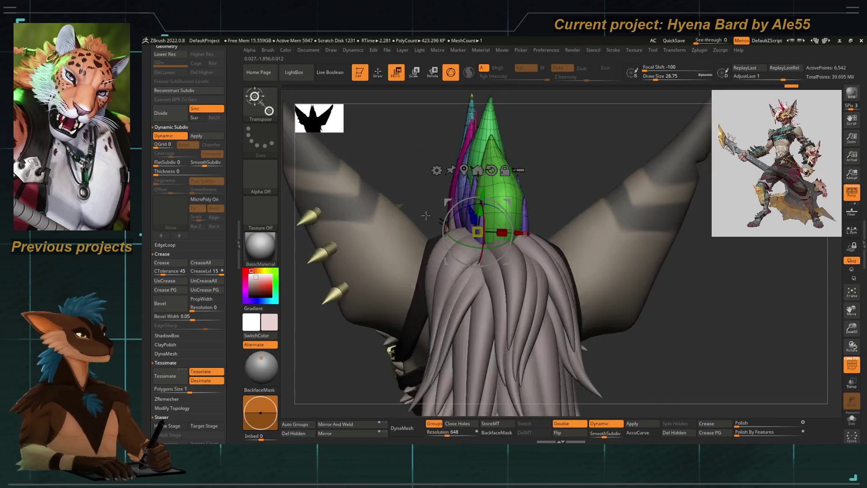
{"action": "key", "text": "w"}
{"action": "mouse_move", "coordinate": [420, 251]}
{"action": "right_mouse_down"}
{"action": "mouse_move", "coordinate": [474, 224]}
{"action": "mouse_move", "coordinate": [513, 242]}
{"action": "right_mouse_up"}
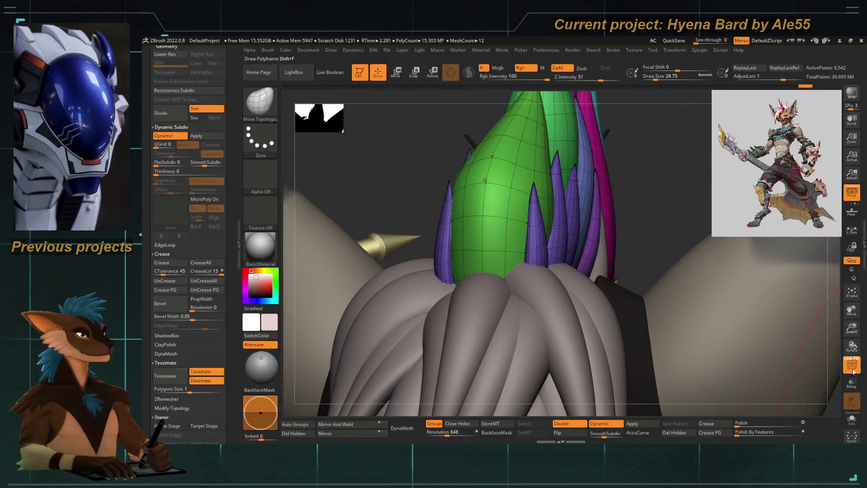
{"action": "key", "text": "shift+f"}
{"action": "mouse_move", "coordinate": [474, 270]}
{"action": "right_mouse_down"}
{"action": "mouse_move", "coordinate": [424, 322]}
{"action": "mouse_move", "coordinate": [475, 257]}
{"action": "mouse_move", "coordinate": [514, 244]}
{"action": "right_mouse_up"}
{"action": "key", "text": "bracketright"}
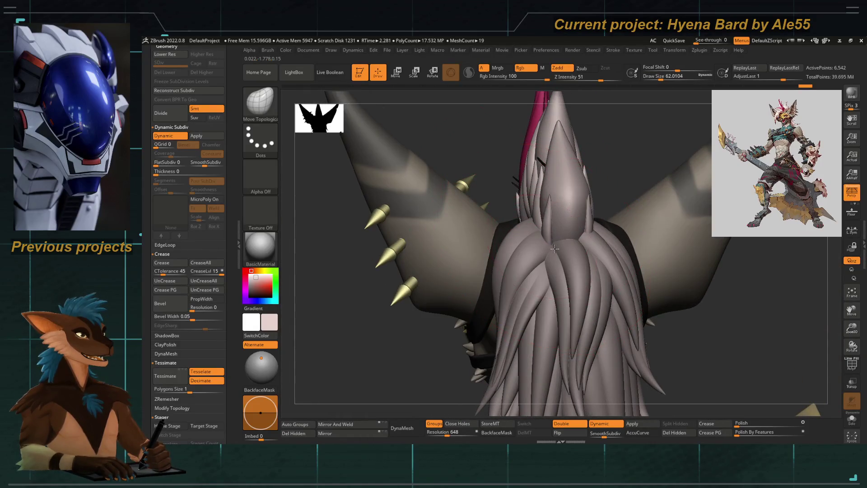
{"action": "key", "text": "space"}
{"action": "left_click_drag", "start_coordinate": [572, 248], "coordinate": [539, 242]}
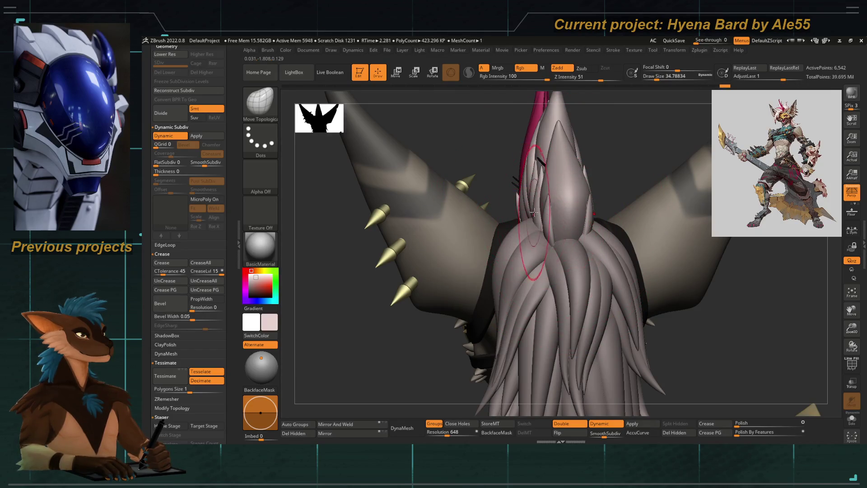
{"action": "right_click_drag", "start_coordinate": [529, 212], "coordinate": [538, 210]}
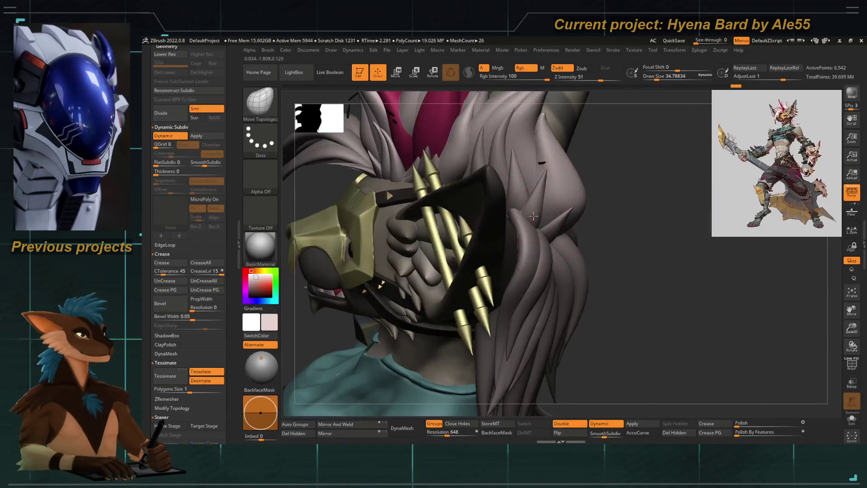
{"action": "key", "text": "space"}
{"action": "left_click_drag", "start_coordinate": [474, 231], "coordinate": [454, 231]}
{"action": "right_click_drag", "start_coordinate": [535, 203], "coordinate": [613, 198]}
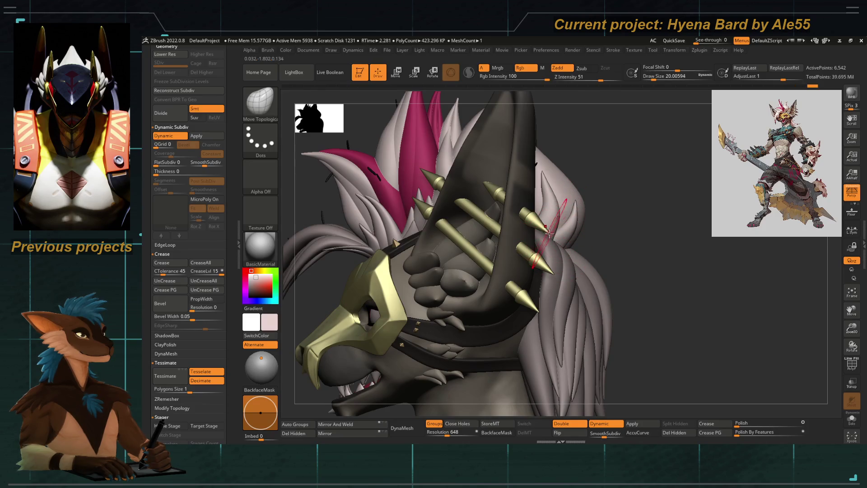
{"action": "left_click_drag", "start_coordinate": [603, 240], "coordinate": [550, 212]}
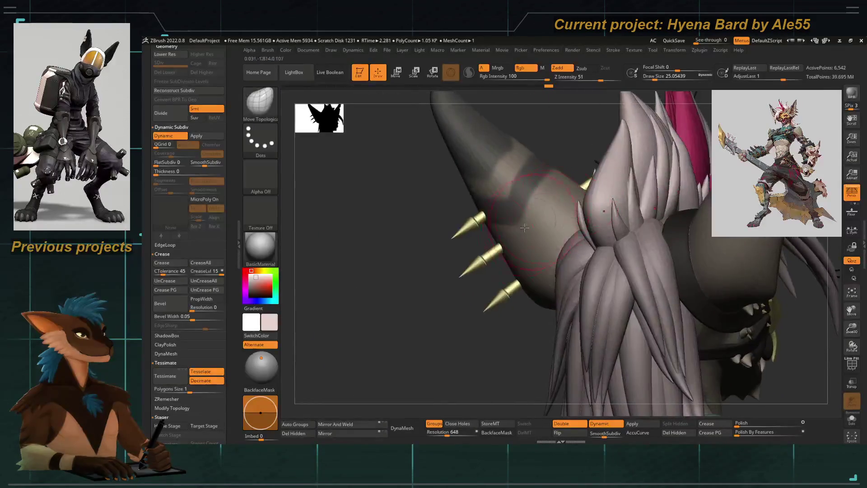
Enable Dynamic Subdiv preview on the hair and enlarge the brush Draw Size
{"action": "right_click_drag", "start_coordinate": [523, 228], "coordinate": [548, 218]}
{"action": "key", "text": "d"}
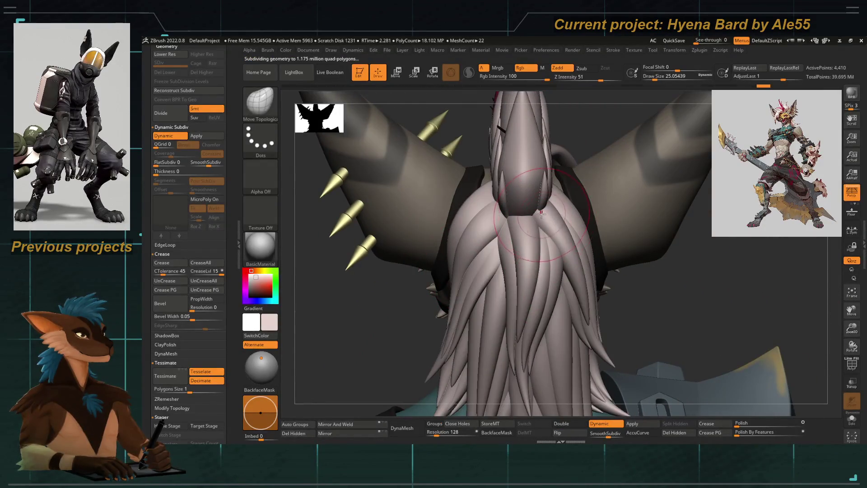
{"action": "key", "text": "b"}
{"action": "key", "text": "s"}
{"action": "left_click_drag", "start_coordinate": [540, 214], "coordinate": [557, 218]}
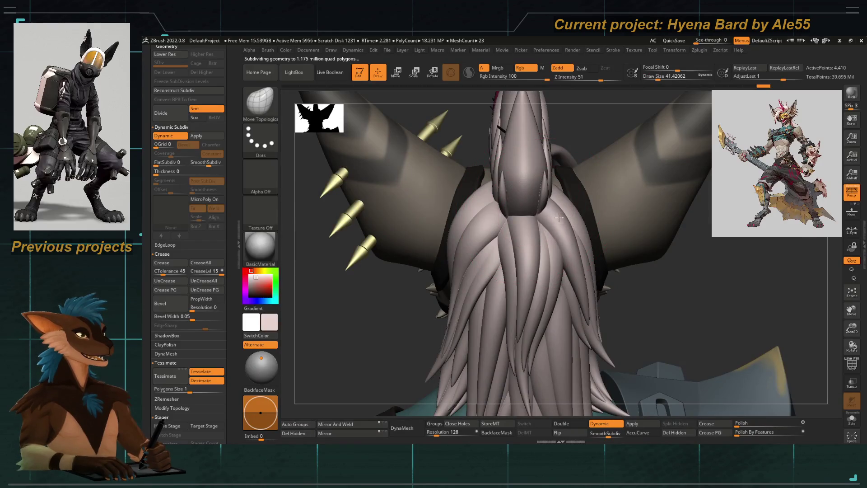
{"action": "key", "text": "space"}
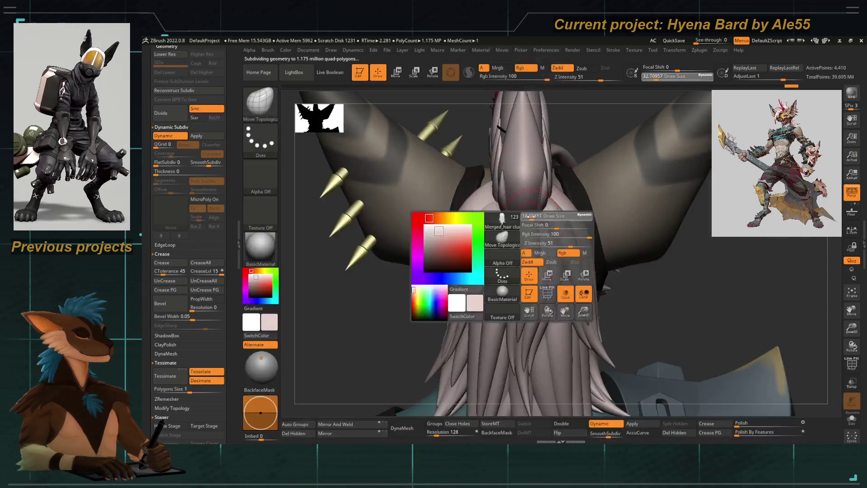
{"action": "key", "text": "space"}
{"action": "left_click_drag", "start_coordinate": [535, 224], "coordinate": [548, 224]}
Orbit to the pointed strand beside the spiked piece and smooth its tip with a small brush
{"action": "right_click_drag", "start_coordinate": [352, 303], "coordinate": [475, 237]}
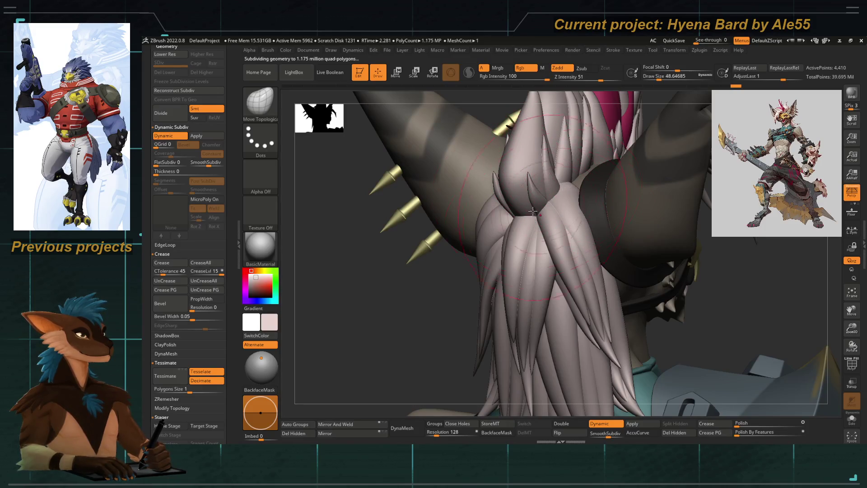
{"action": "right_click_drag", "start_coordinate": [532, 210], "coordinate": [544, 219], "text": "ctrl"}
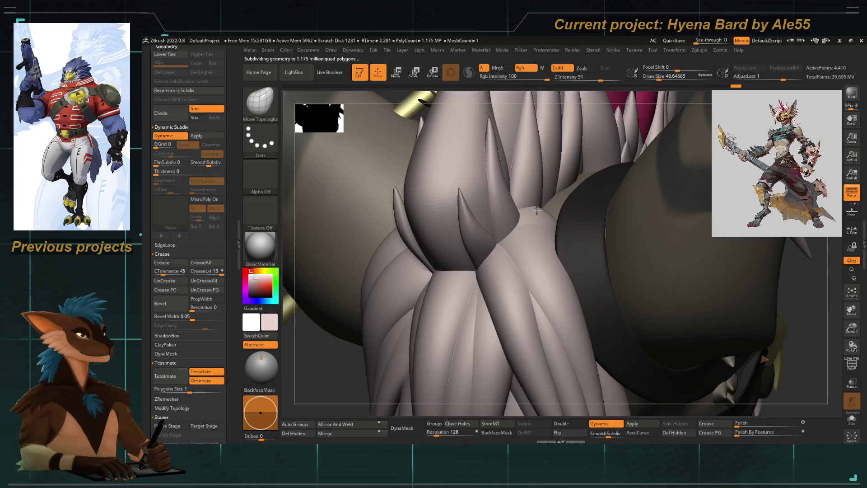
{"action": "left_click_drag", "start_coordinate": [540, 213], "coordinate": [515, 284]}
{"action": "key", "text": "ctrl+z"}
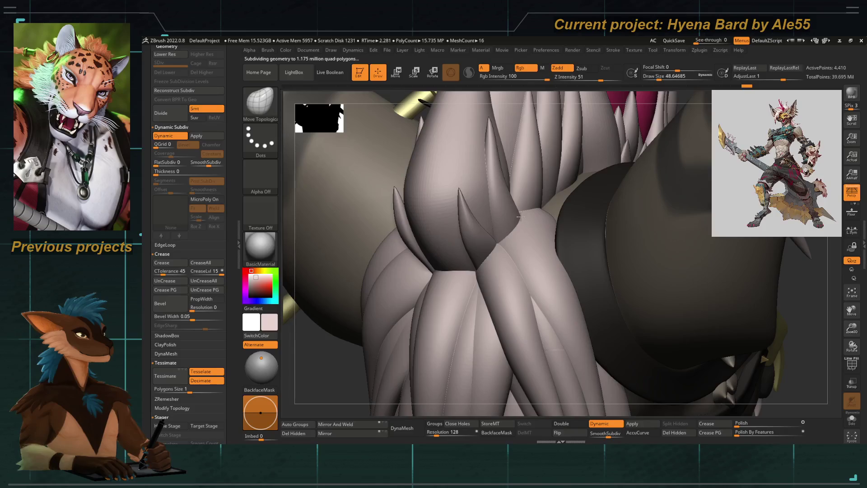
{"action": "right_click_drag", "start_coordinate": [535, 224], "coordinate": [538, 165]}
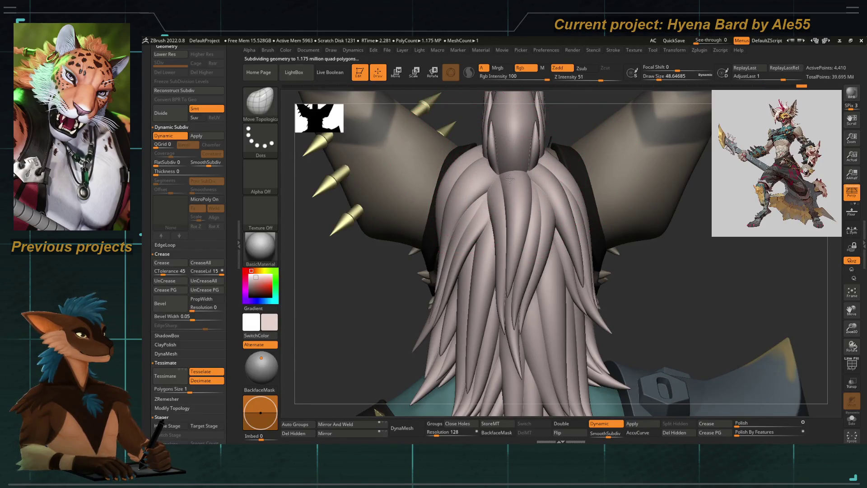
{"action": "mouse_move", "coordinate": [509, 179]}
{"action": "right_mouse_down"}
{"action": "mouse_move", "coordinate": [609, 241]}
{"action": "mouse_move", "coordinate": [528, 231]}
{"action": "mouse_move", "coordinate": [482, 194]}
{"action": "right_mouse_up"}
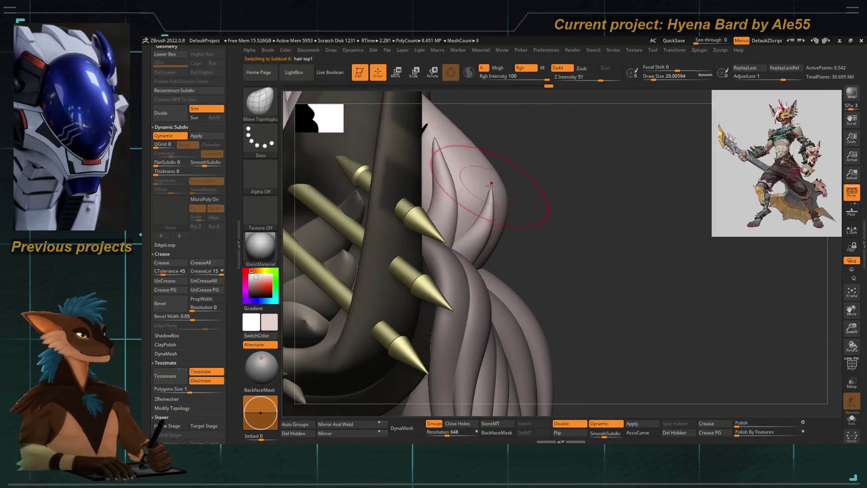
{"action": "key", "text": "bracketleft"}
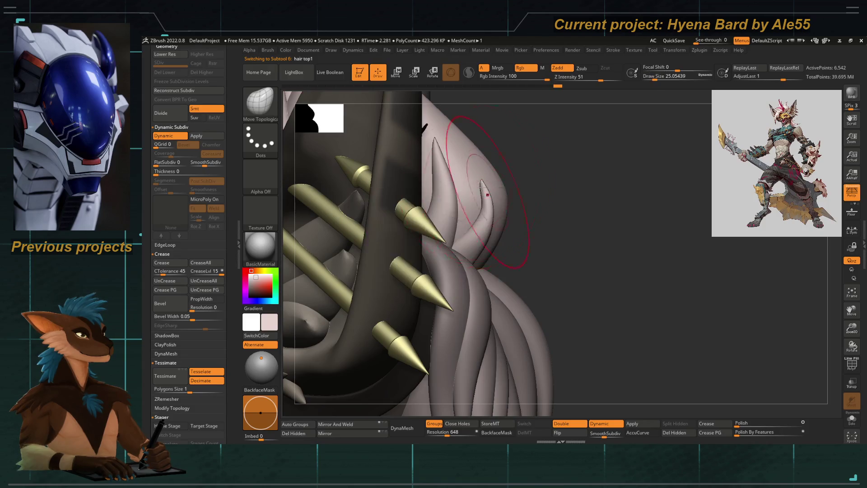
{"action": "left_click_drag", "start_coordinate": [485, 208], "coordinate": [461, 204], "text": "shift"}
{"action": "key", "text": "space"}
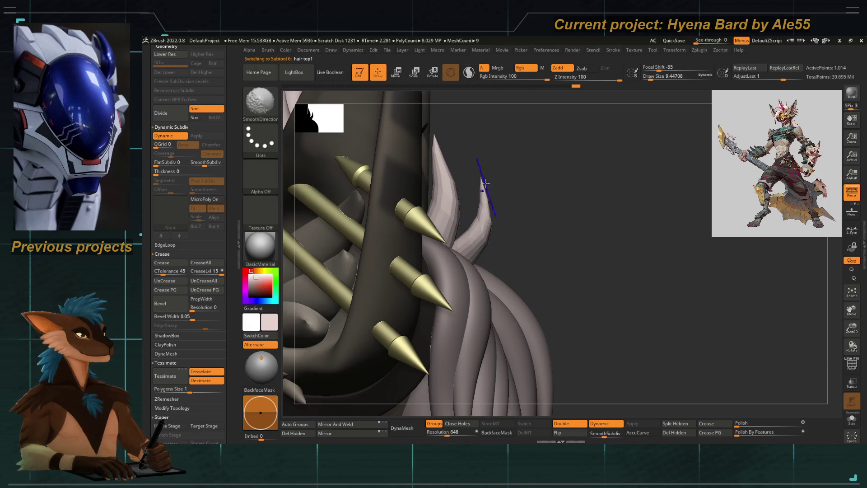
Review the head from several angles and set the brush Draw Size to 20
{"action": "right_click_drag", "start_coordinate": [583, 204], "coordinate": [490, 165]}
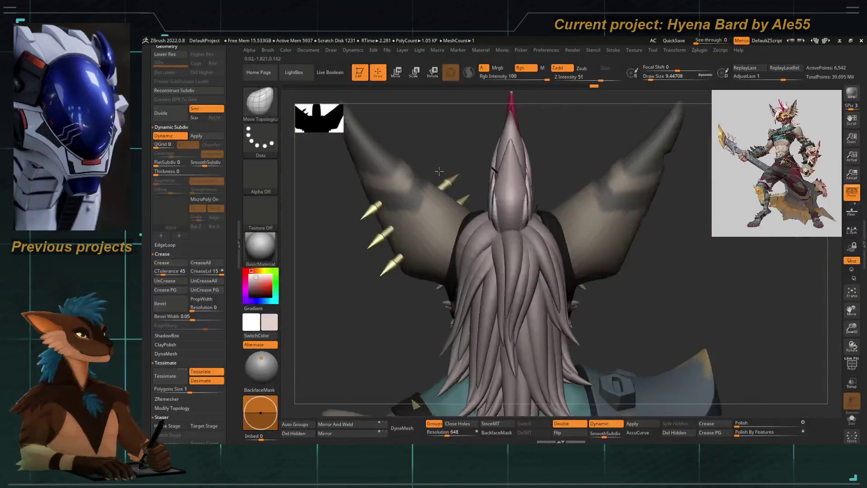
{"action": "key", "text": "bracketright"}
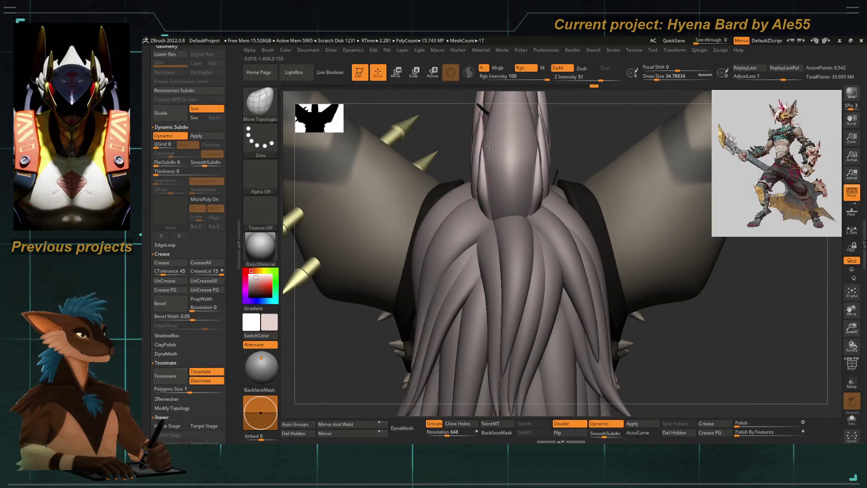
{"action": "mouse_move", "coordinate": [486, 149]}
{"action": "right_mouse_down"}
{"action": "mouse_move", "coordinate": [421, 241]}
{"action": "mouse_move", "coordinate": [474, 204]}
{"action": "right_mouse_up"}
{"action": "key", "text": "bracketright"}
{"action": "key", "text": "space"}
{"action": "left_click", "coordinate": [498, 171]}
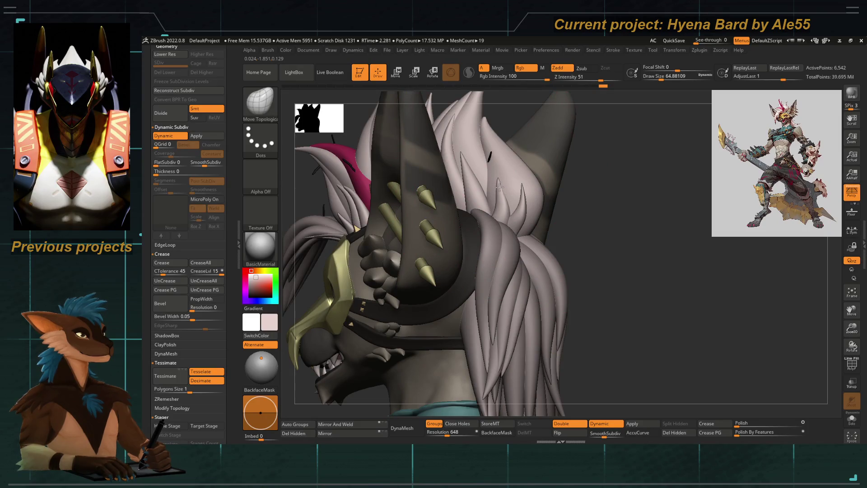
{"action": "mouse_move", "coordinate": [496, 177]}
{"action": "right_mouse_down"}
{"action": "mouse_move", "coordinate": [546, 231]}
{"action": "mouse_move", "coordinate": [515, 204]}
{"action": "mouse_move", "coordinate": [590, 231]}
{"action": "mouse_move", "coordinate": [421, 169]}
{"action": "right_mouse_up"}
{"action": "key", "text": "space"}
{"action": "left_click", "coordinate": [490, 206]}
{"action": "key", "text": "w"}
{"action": "right_click_drag", "start_coordinate": [472, 175], "coordinate": [434, 203], "text": "alt"}
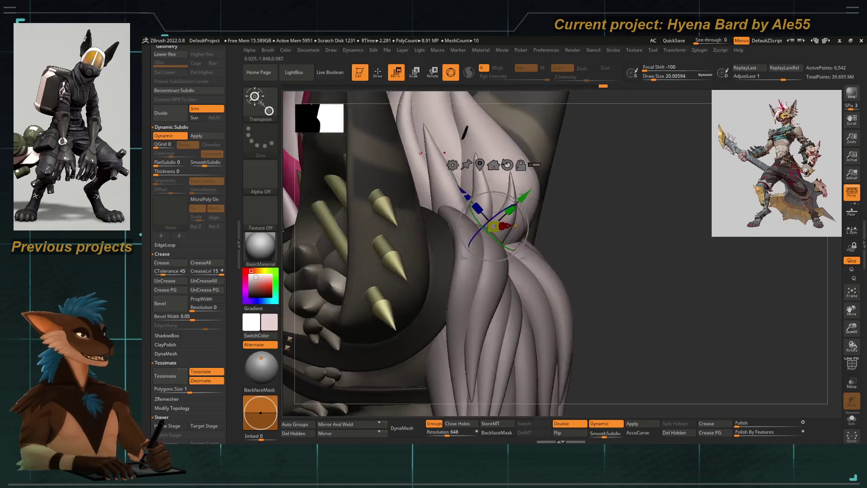
Rotate and reposition the pointed hair strand with the Gizmo beside the spikes
{"action": "key", "text": "w"}
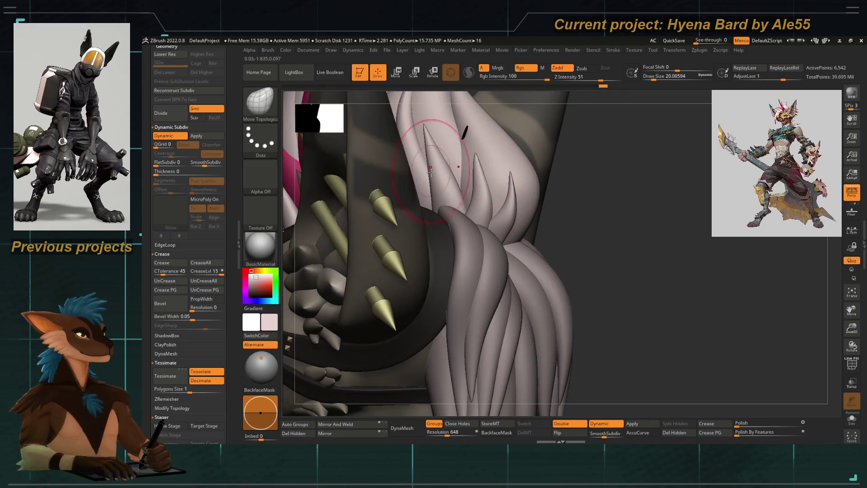
{"action": "mouse_move", "coordinate": [575, 247]}
{"action": "right_mouse_down"}
{"action": "mouse_move", "coordinate": [426, 168]}
{"action": "mouse_move", "coordinate": [568, 227]}
{"action": "right_mouse_up"}
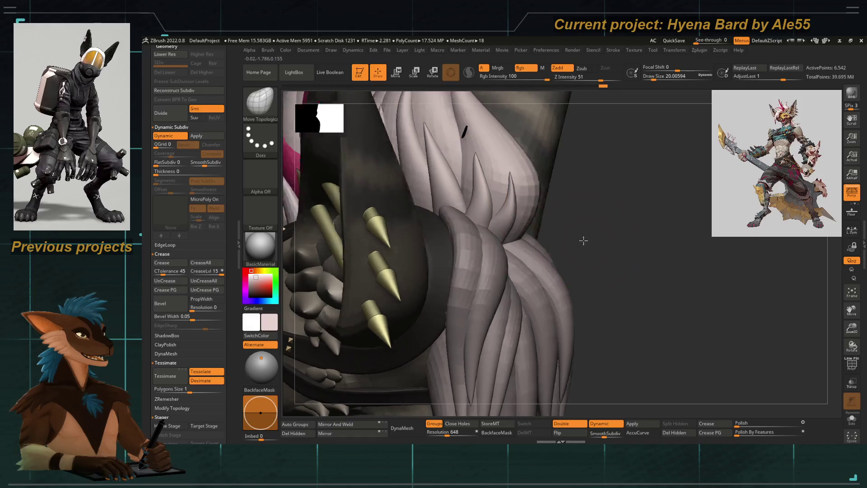
{"action": "key", "text": "w"}
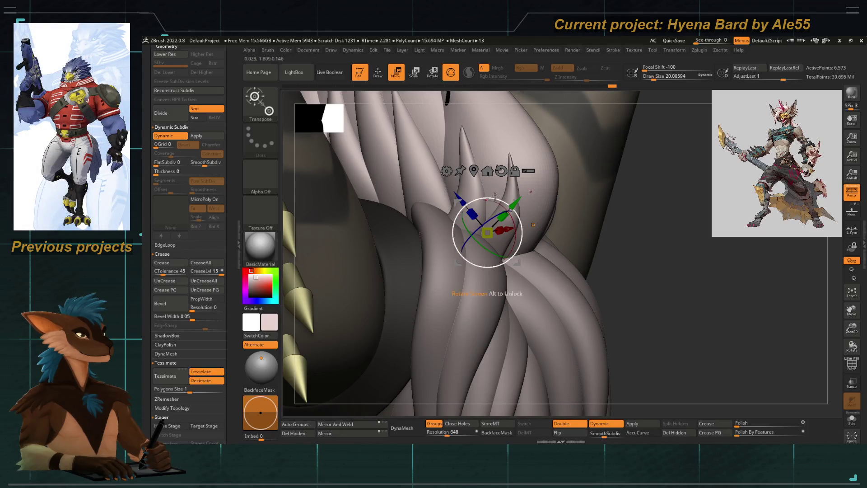
{"action": "left_click_drag", "start_coordinate": [507, 193], "coordinate": [515, 204]}
{"action": "right_click_drag", "start_coordinate": [529, 244], "coordinate": [458, 223]}
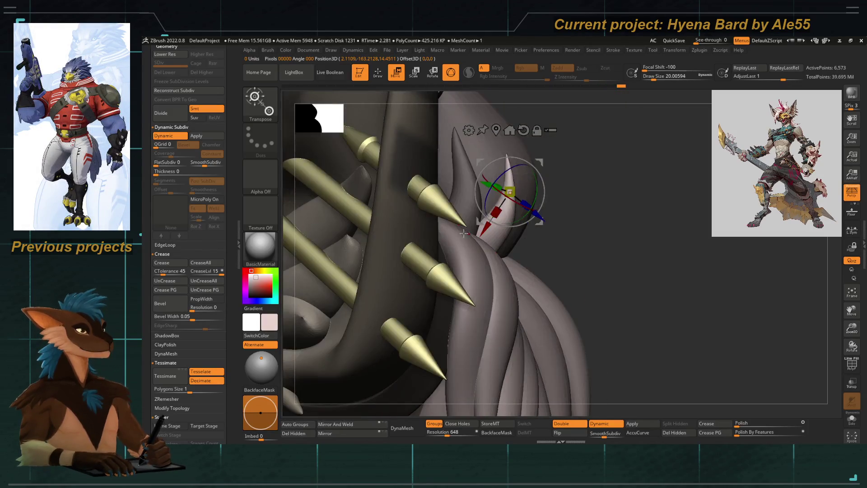
{"action": "left_click_drag", "start_coordinate": [507, 193], "coordinate": [495, 197]}
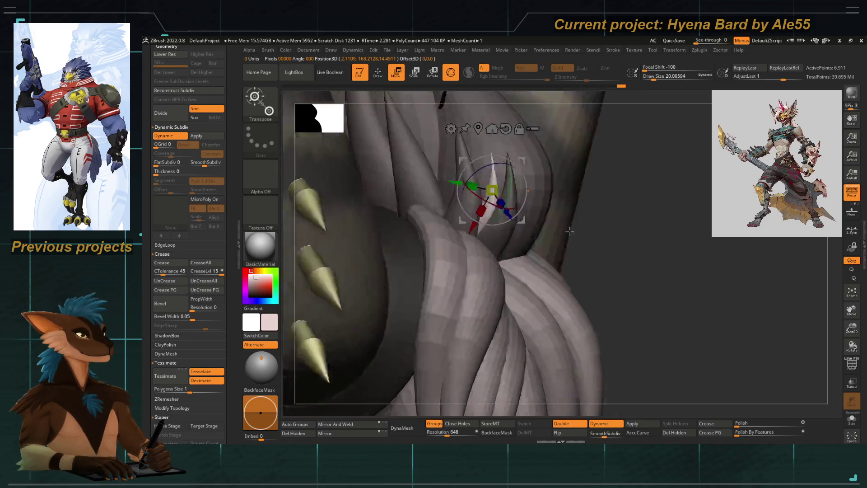
{"action": "right_click_drag", "start_coordinate": [583, 272], "coordinate": [550, 233]}
Select the Move brush (B, M, V) and pull a back hair strand downward
{"action": "key", "text": "b"}
{"action": "key", "text": "b"}
{"action": "key", "text": "m"}
{"action": "key", "text": "v"}
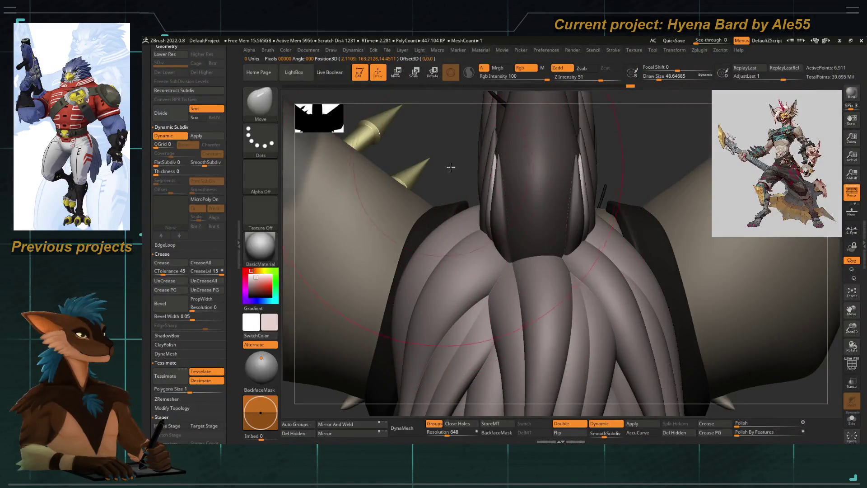
{"action": "right_click_drag", "start_coordinate": [450, 168], "coordinate": [504, 201]}
{"action": "left_click_drag", "start_coordinate": [493, 156], "coordinate": [520, 253]}
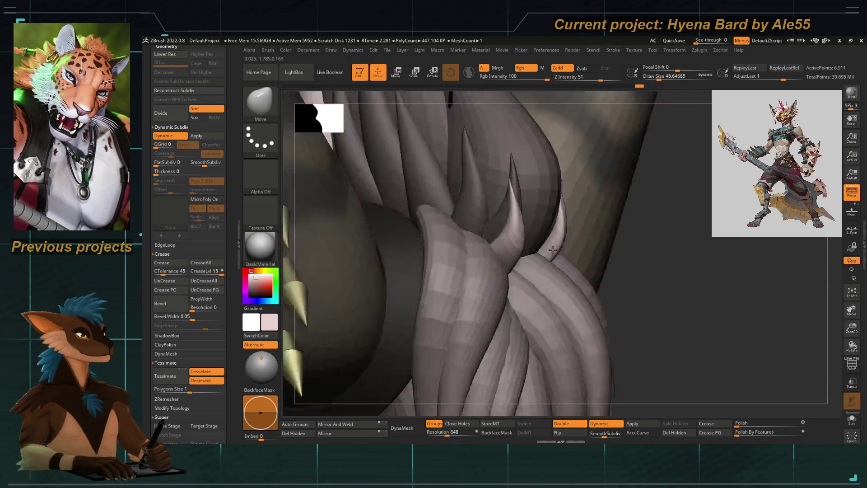
{"action": "right_click_drag", "start_coordinate": [576, 237], "coordinate": [514, 284]}
Pull two hair spikes upward and tweak a spike tip, adjusting brush size between strokes
{"action": "key", "text": "space"}
{"action": "left_click_drag", "start_coordinate": [504, 269], "coordinate": [497, 204]}
{"action": "key", "text": "space"}
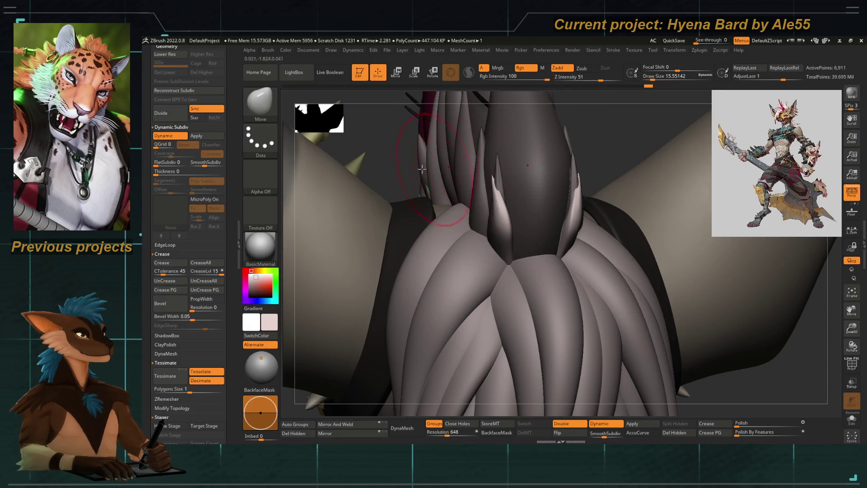
{"action": "right_click_drag", "start_coordinate": [610, 203], "coordinate": [529, 224]}
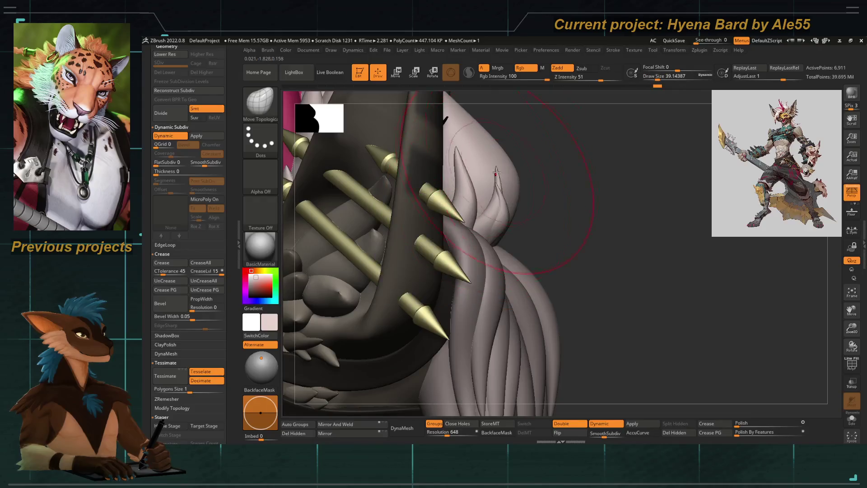
{"action": "left_click_drag", "start_coordinate": [474, 165], "coordinate": [483, 197]}
{"action": "right_click_drag", "start_coordinate": [576, 224], "coordinate": [515, 244]}
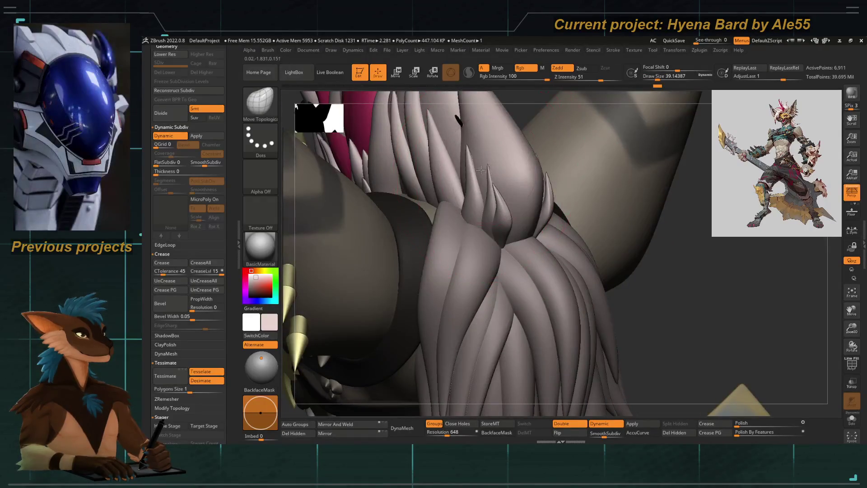
{"action": "key", "text": "bracketleft"}
{"action": "mouse_move", "coordinate": [568, 190]}
{"action": "right_mouse_down"}
{"action": "mouse_move", "coordinate": [515, 224]}
{"action": "mouse_move", "coordinate": [488, 258]}
{"action": "right_mouse_up"}
{"action": "key", "text": "bracketright"}
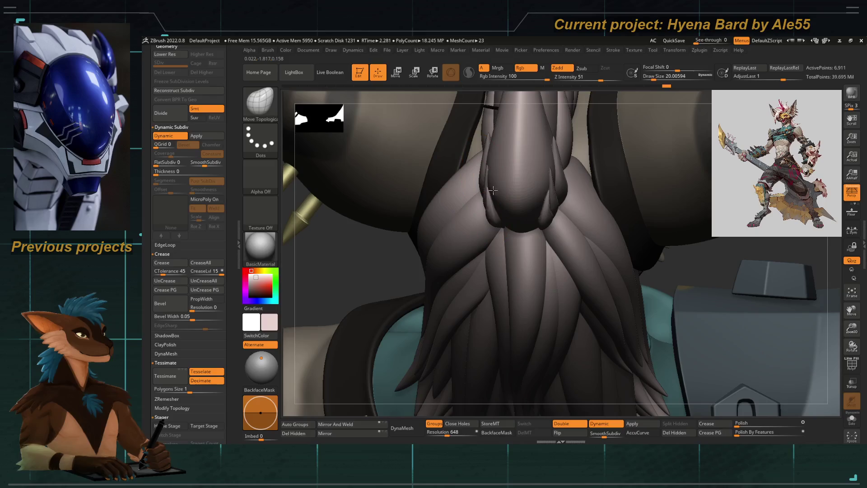
Isolate the grey spiky hair piece and swap between Smooth and low-intensity Inflat brushes
{"action": "right_click_drag", "start_coordinate": [433, 227], "coordinate": [474, 258], "text": "ctrl"}
{"action": "key", "text": "b"}
{"action": "key", "text": "bracketright"}
{"action": "key", "text": "shift+f"}
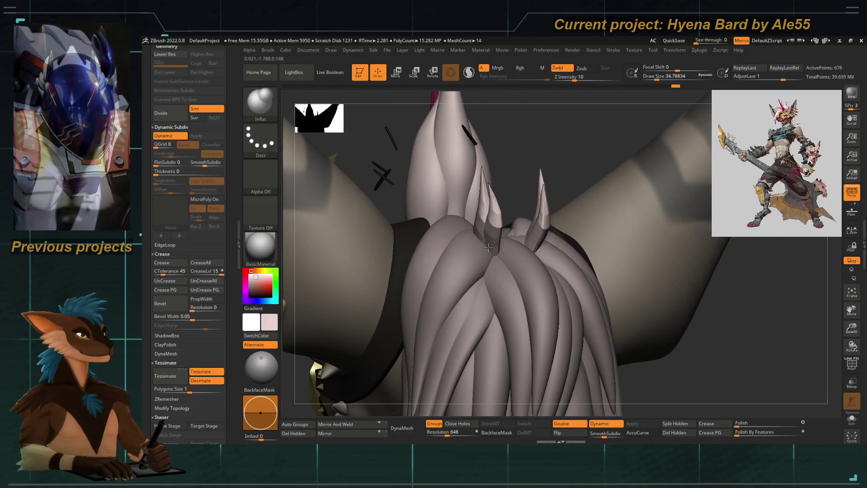
{"action": "key", "text": "shift"}
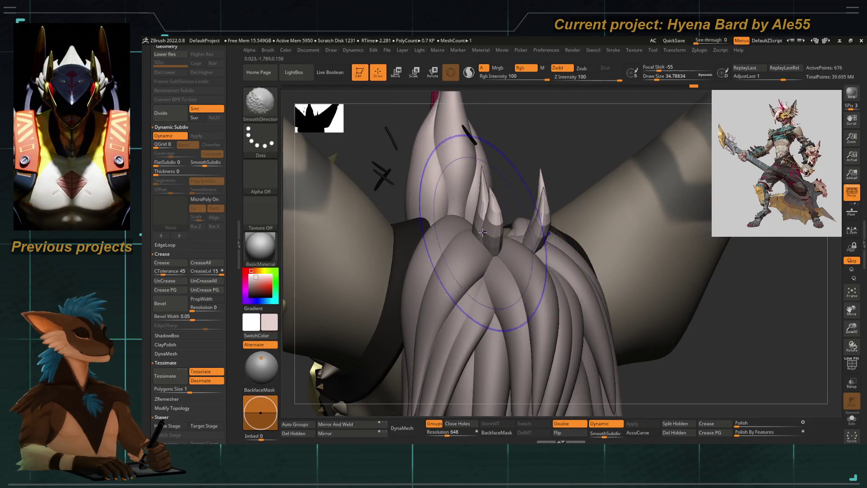
{"action": "key", "text": "b"}
{"action": "key", "text": "i"}
{"action": "key", "text": "n"}
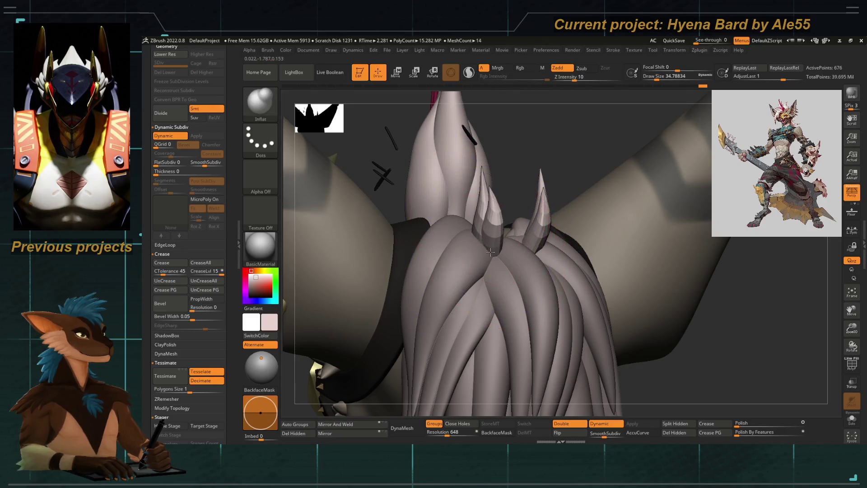
Switch to the Move Topological brush (B, M, T) at about half size
{"action": "mouse_move", "coordinate": [521, 178]}
{"action": "right_mouse_down"}
{"action": "mouse_move", "coordinate": [392, 193]}
{"action": "mouse_move", "coordinate": [433, 203]}
{"action": "right_mouse_up"}
{"action": "key", "text": "b"}
{"action": "key", "text": "m"}
{"action": "key", "text": "t"}
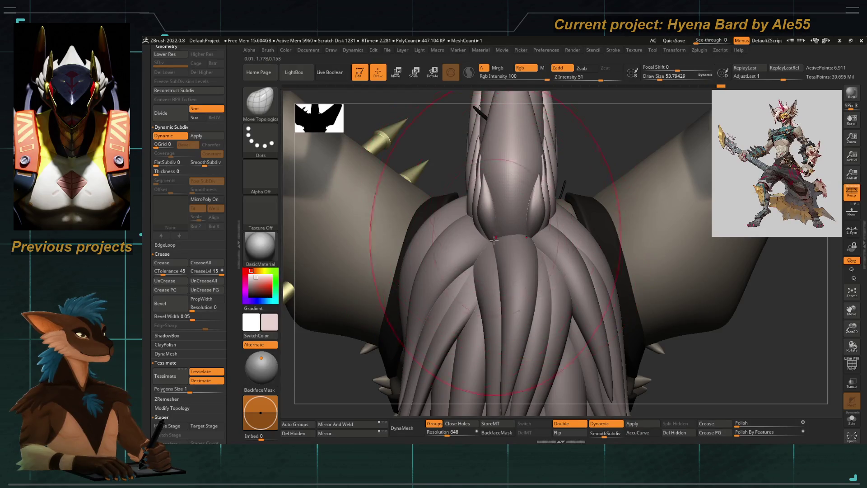
{"action": "key", "text": "bracketleft"}
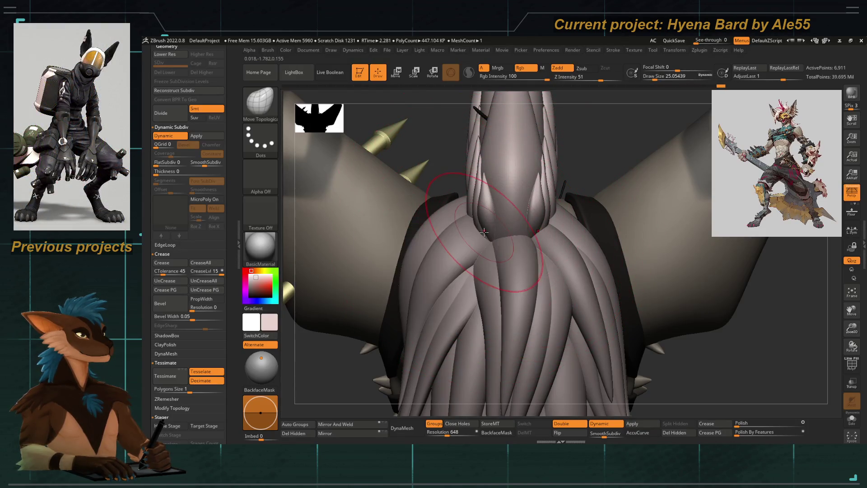
Orbit around the hair spikes and step back to the full textured hyena bard body
{"action": "mouse_move", "coordinate": [432, 168]}
{"action": "right_mouse_down"}
{"action": "mouse_move", "coordinate": [470, 234]}
{"action": "mouse_move", "coordinate": [433, 224]}
{"action": "mouse_move", "coordinate": [378, 260]}
{"action": "mouse_move", "coordinate": [420, 245]}
{"action": "mouse_move", "coordinate": [474, 183]}
{"action": "right_mouse_up"}
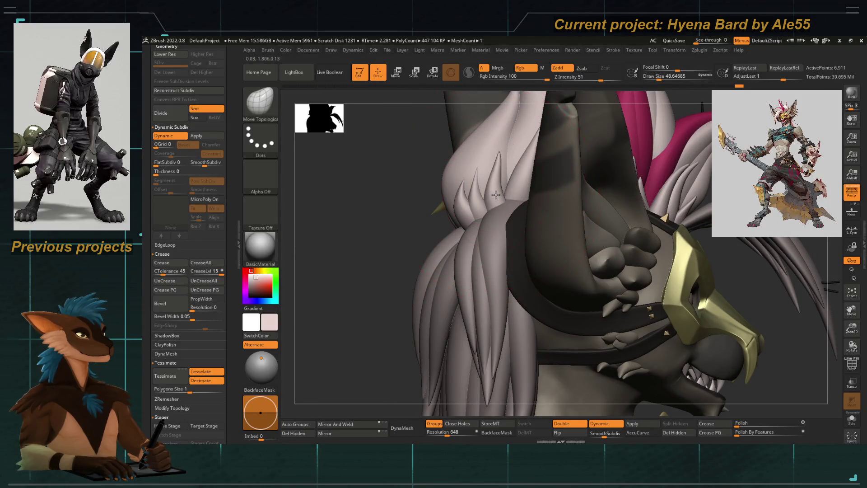
{"action": "right_click_drag", "start_coordinate": [398, 252], "coordinate": [475, 231]}
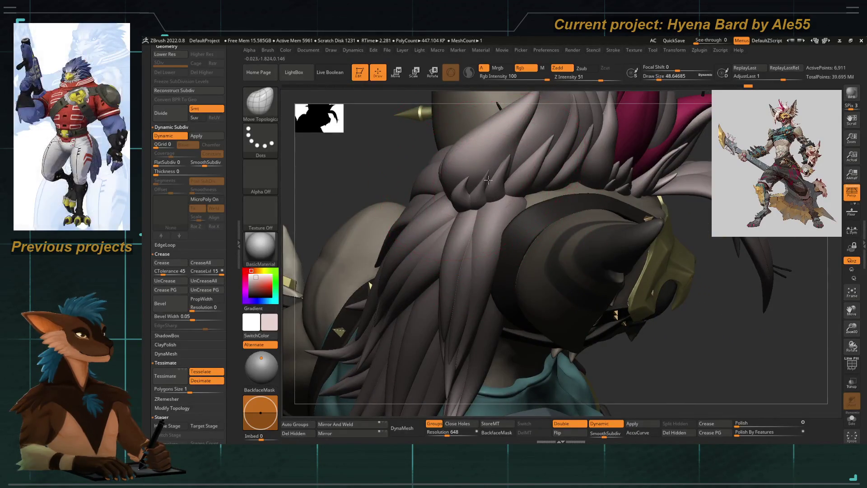
{"action": "right_click_drag", "start_coordinate": [384, 193], "coordinate": [485, 178]}
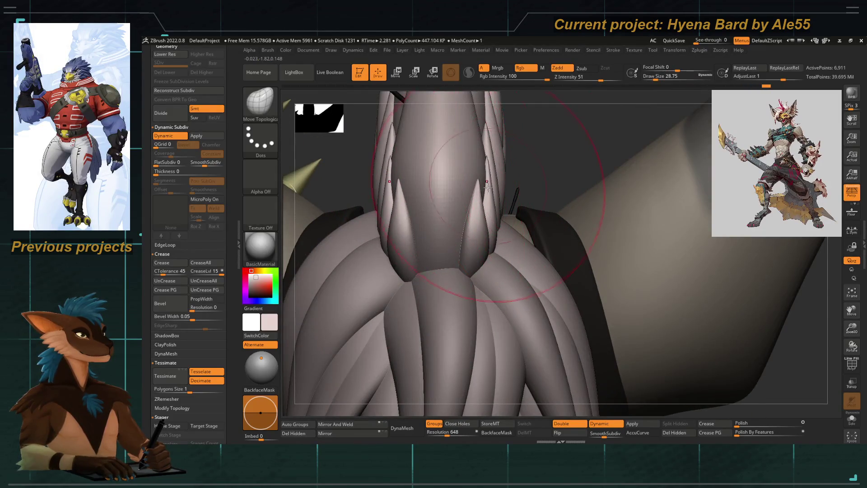
{"action": "mouse_move", "coordinate": [486, 217]}
{"action": "right_mouse_down", "text": "ctrl"}
{"action": "mouse_move", "coordinate": [411, 232]}
{"action": "mouse_move", "coordinate": [422, 222]}
{"action": "mouse_move", "coordinate": [406, 241]}
{"action": "mouse_move", "coordinate": [439, 225]}
{"action": "mouse_move", "coordinate": [423, 277]}
{"action": "right_mouse_up", "text": "ctrl"}
{"action": "right_click_drag", "start_coordinate": [423, 278], "coordinate": [416, 298]}
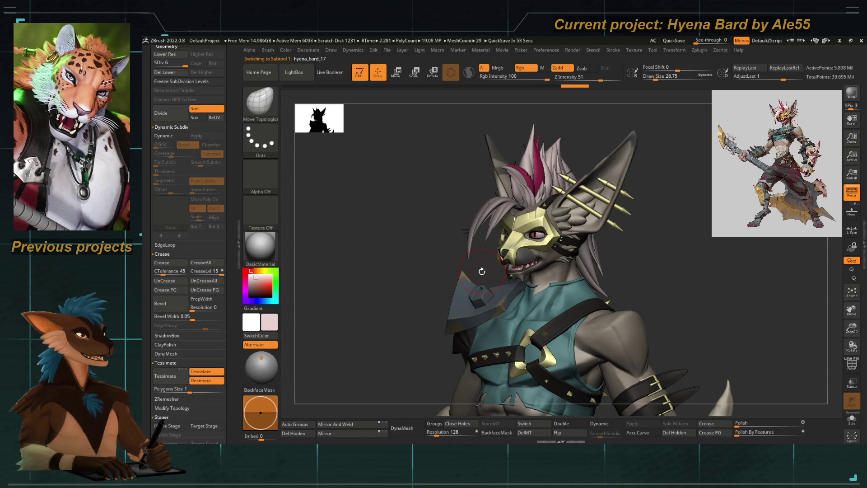
{"action": "mouse_move", "coordinate": [482, 272]}
{"action": "right_mouse_down", "text": "ctrl"}
{"action": "mouse_move", "coordinate": [434, 243]}
{"action": "mouse_move", "coordinate": [411, 247]}
{"action": "mouse_move", "coordinate": [434, 224]}
{"action": "mouse_move", "coordinate": [437, 204]}
{"action": "mouse_move", "coordinate": [431, 210]}
{"action": "right_mouse_up", "text": "ctrl"}
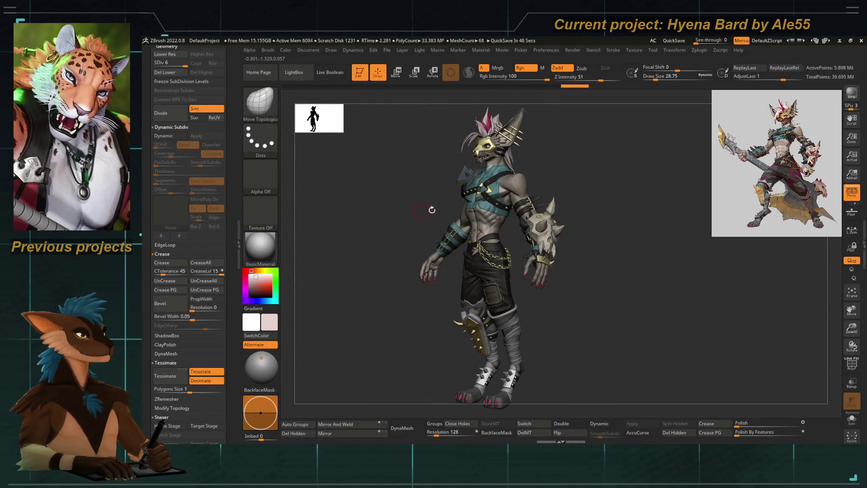
{"action": "mouse_move", "coordinate": [549, 234]}
{"action": "right_mouse_down", "text": "ctrl"}
{"action": "mouse_move", "coordinate": [536, 217]}
{"action": "mouse_move", "coordinate": [522, 232]}
{"action": "right_mouse_up", "text": "ctrl"}
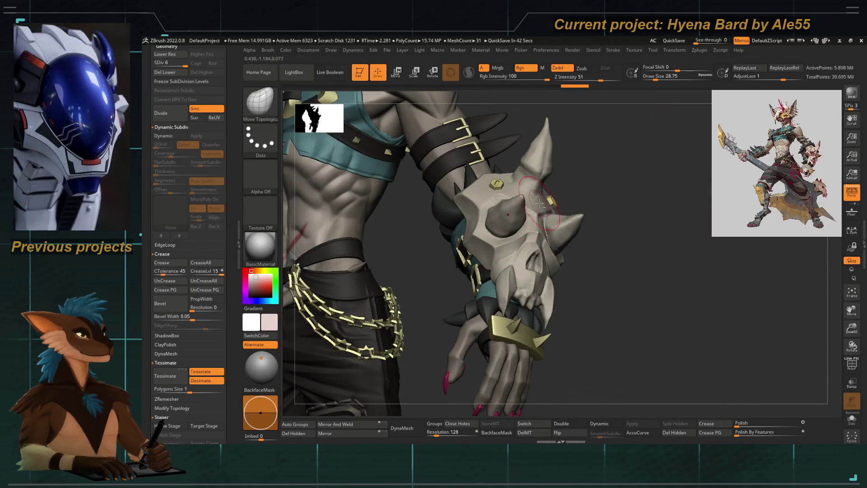
{"action": "mouse_move", "coordinate": [536, 209]}
{"action": "right_mouse_down", "text": "ctrl"}
{"action": "mouse_move", "coordinate": [415, 211]}
{"action": "mouse_move", "coordinate": [515, 136]}
{"action": "right_mouse_up", "text": "ctrl"}
{"action": "right_click_drag", "start_coordinate": [515, 190], "coordinate": [540, 217], "text": "ctrl"}
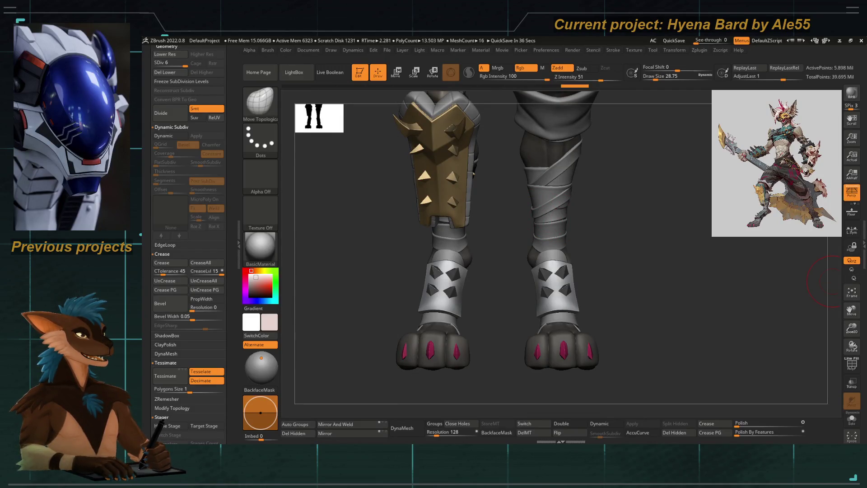
{"action": "right_click_drag", "start_coordinate": [369, 260], "coordinate": [523, 256]}
{"action": "right_click_drag", "start_coordinate": [379, 271], "coordinate": [343, 277]}
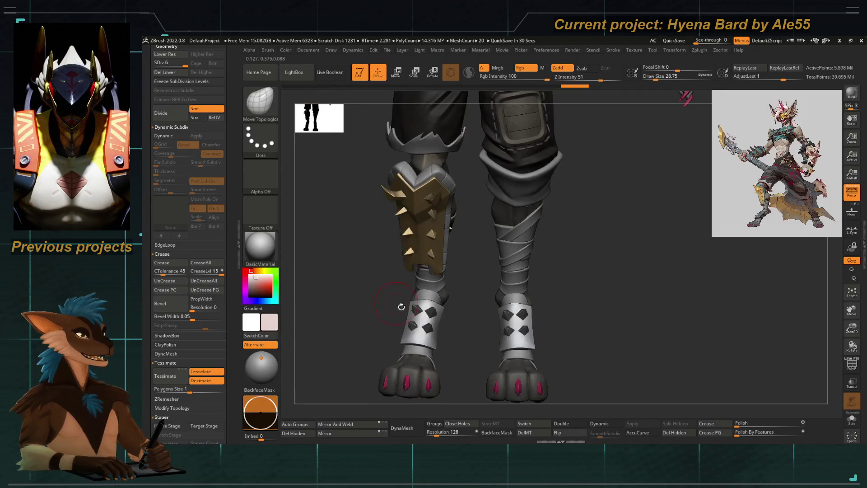
{"action": "mouse_move", "coordinate": [352, 330]}
{"action": "right_mouse_down", "text": "alt"}
{"action": "mouse_move", "coordinate": [352, 291]}
{"action": "mouse_move", "coordinate": [460, 280]}
{"action": "right_mouse_up", "text": "alt"}
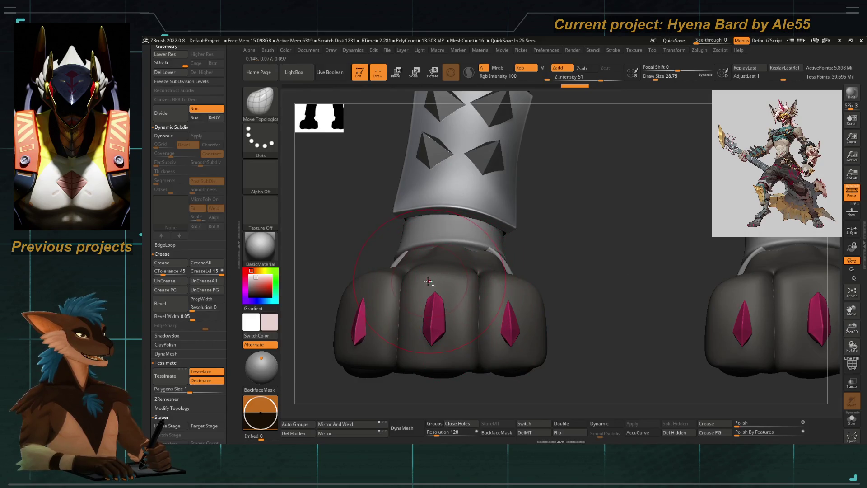
{"action": "key", "text": "shift+d"}
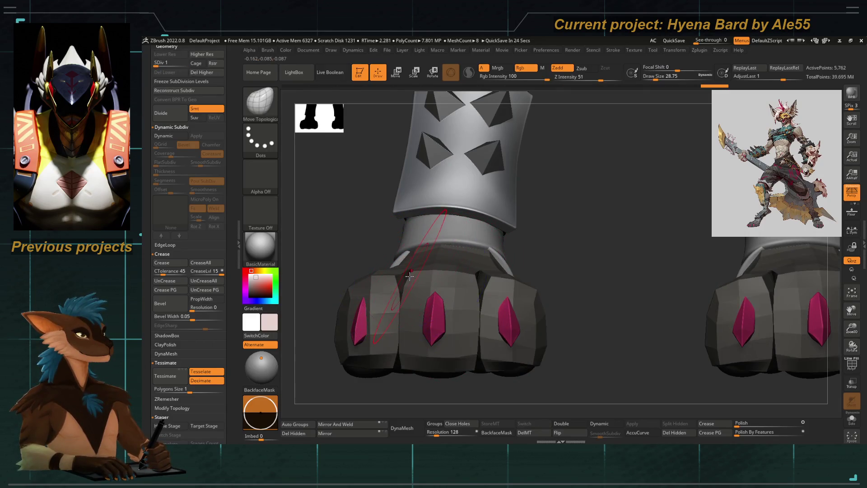
{"action": "key", "text": "d"}
{"action": "key", "text": "d"}
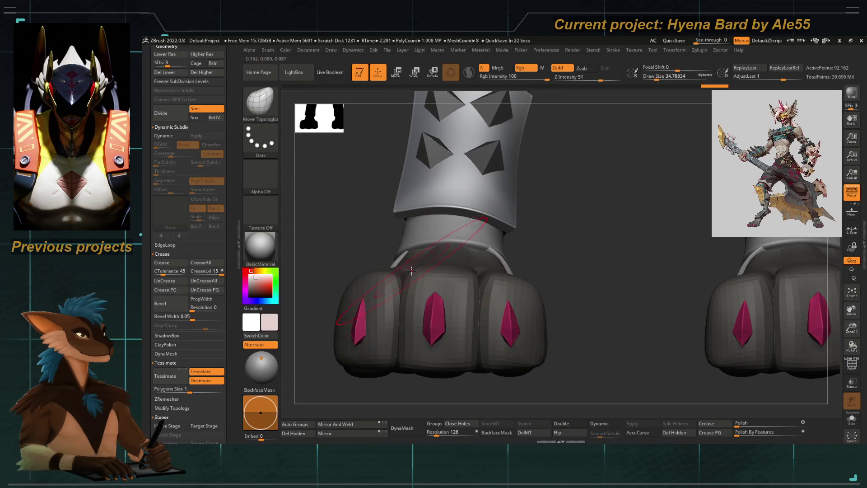
{"action": "key", "text": "space"}
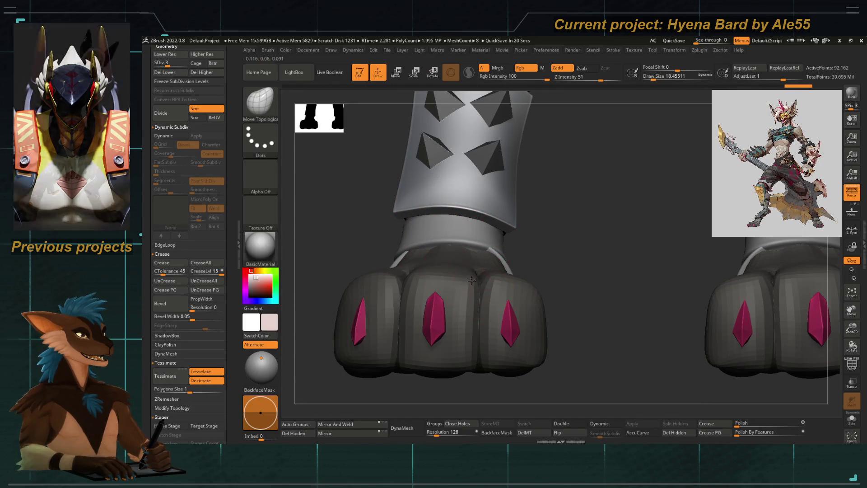
{"action": "key", "text": "bracketright"}
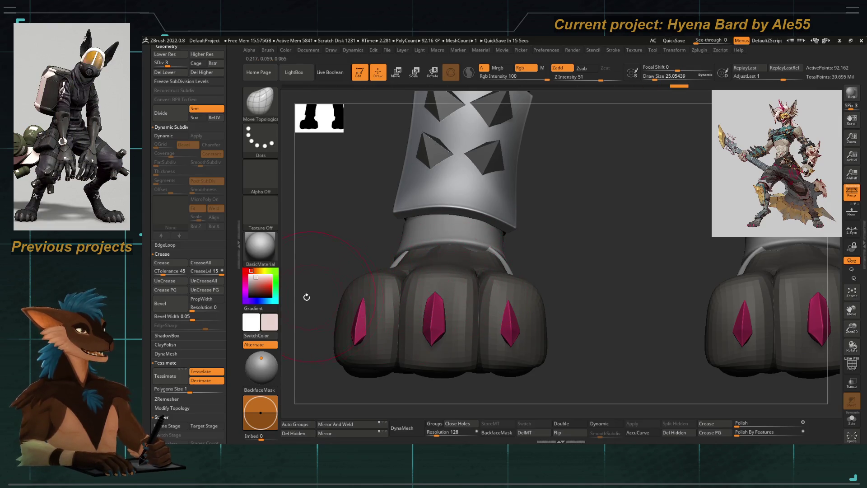
{"action": "left_click_drag", "start_coordinate": [304, 296], "coordinate": [307, 371]}
{"action": "left_click_drag", "start_coordinate": [373, 271], "coordinate": [380, 298]}
{"action": "mouse_move", "coordinate": [446, 271]}
{"action": "left_mouse_down", "text": "ctrl+alt"}
{"action": "mouse_move", "coordinate": [440, 285]}
{"action": "mouse_move", "coordinate": [415, 268]}
{"action": "left_mouse_up", "text": "ctrl+alt"}
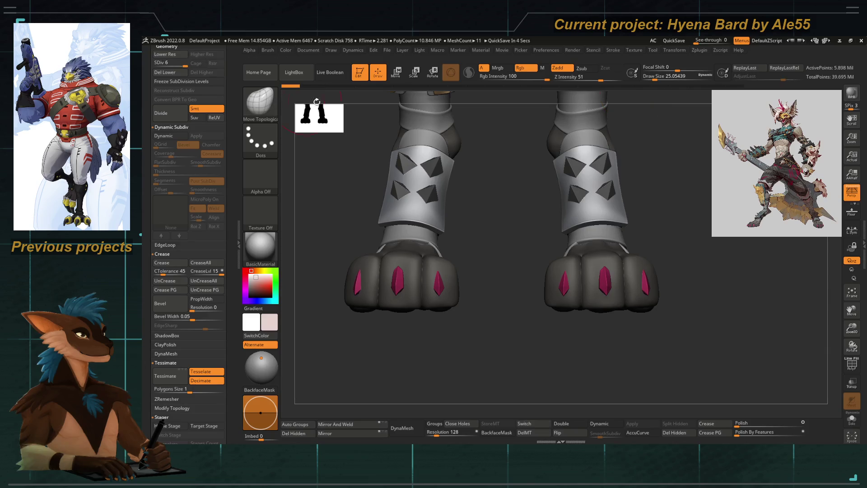
{"action": "left_click_drag", "start_coordinate": [408, 269], "coordinate": [399, 305], "text": "ctrl+alt"}
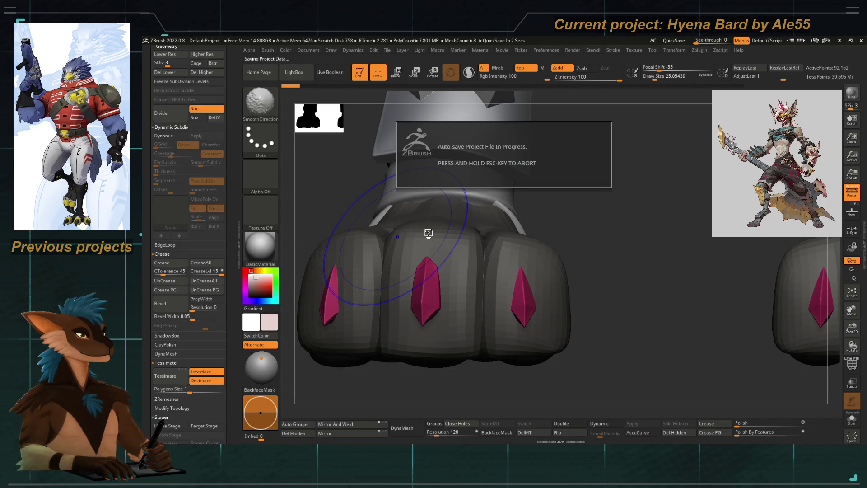
{"action": "key", "text": "space"}
{"action": "left_click_drag", "start_coordinate": [415, 234], "coordinate": [398, 232]}
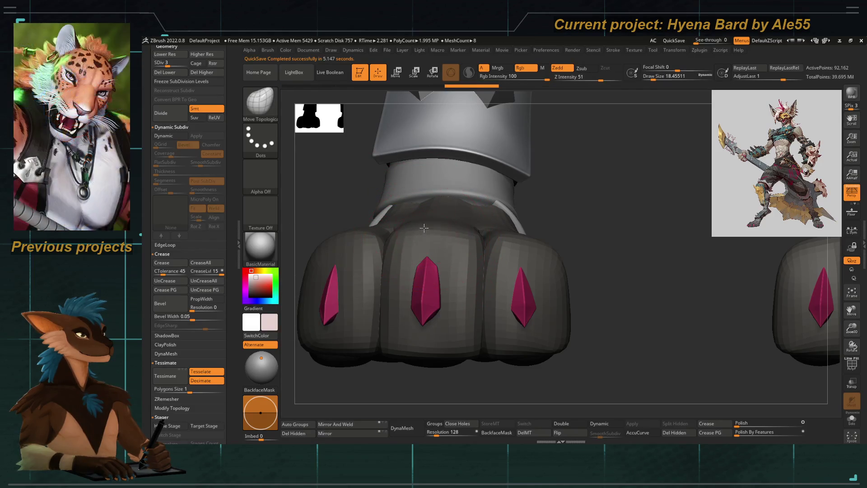
{"action": "scroll", "coordinate": [406, 224], "scroll_direction": "down", "scroll_amount": 5}
{"action": "scroll", "coordinate": [415, 218], "scroll_direction": "up", "scroll_amount": 3}
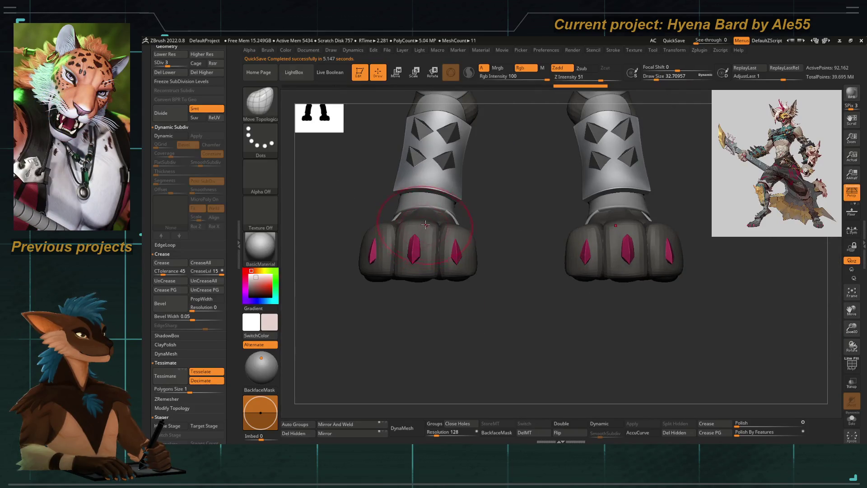
{"action": "key", "text": "space"}
{"action": "left_click_drag", "start_coordinate": [442, 224], "coordinate": [446, 226]}
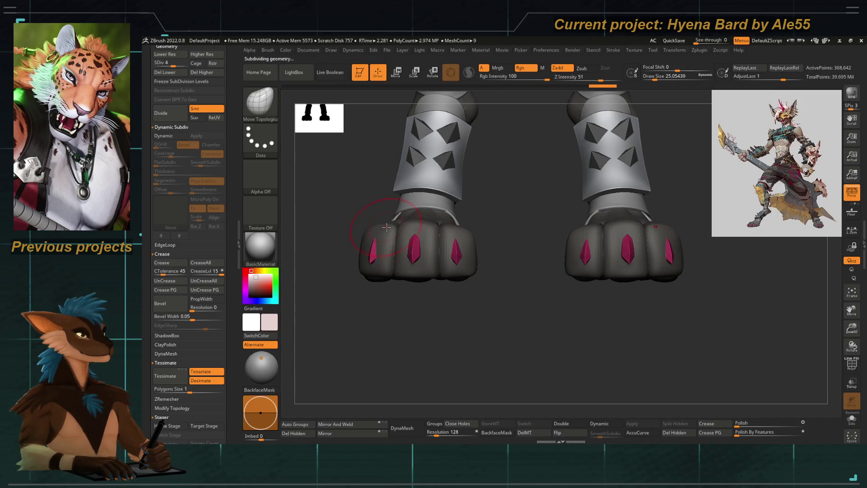
{"action": "scroll", "coordinate": [405, 223], "scroll_direction": "up", "scroll_amount": 5}
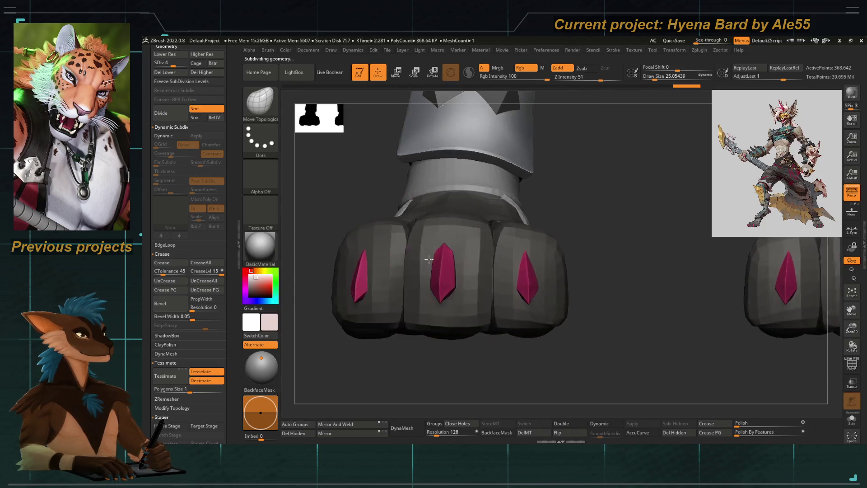
{"action": "scroll", "coordinate": [426, 203], "scroll_direction": "up", "scroll_amount": 3}
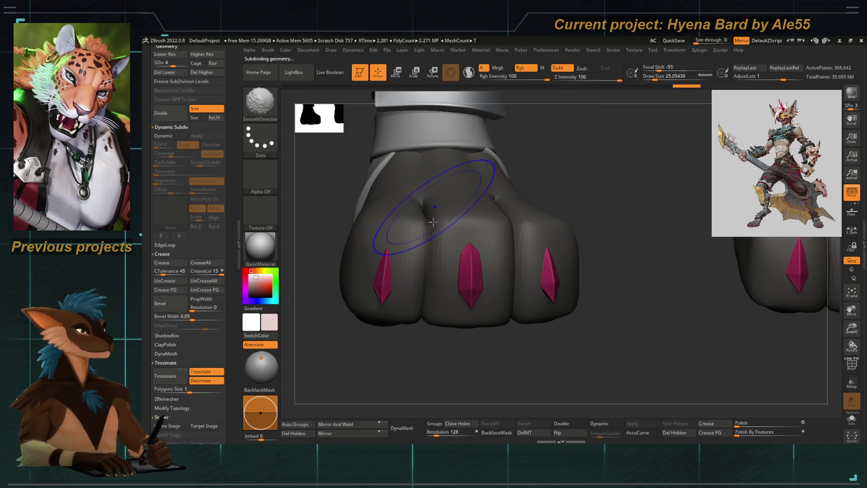
{"action": "key", "text": "shift+d"}
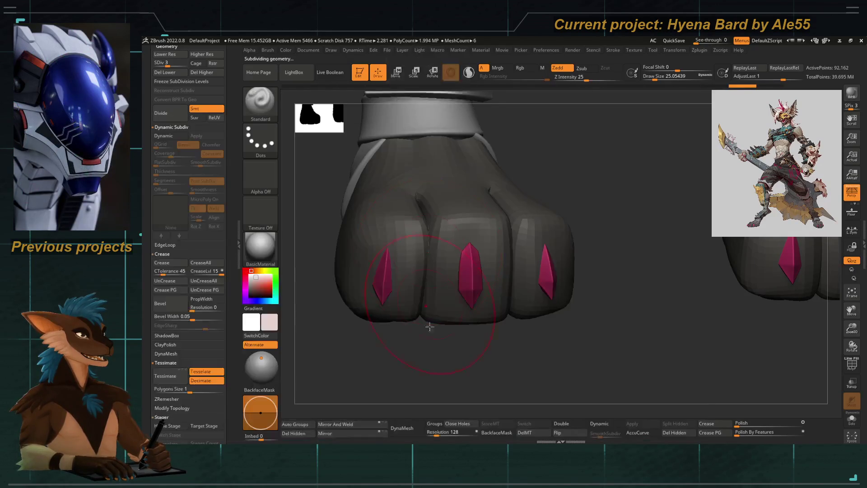
{"action": "left_click_drag", "start_coordinate": [429, 327], "coordinate": [453, 207]}
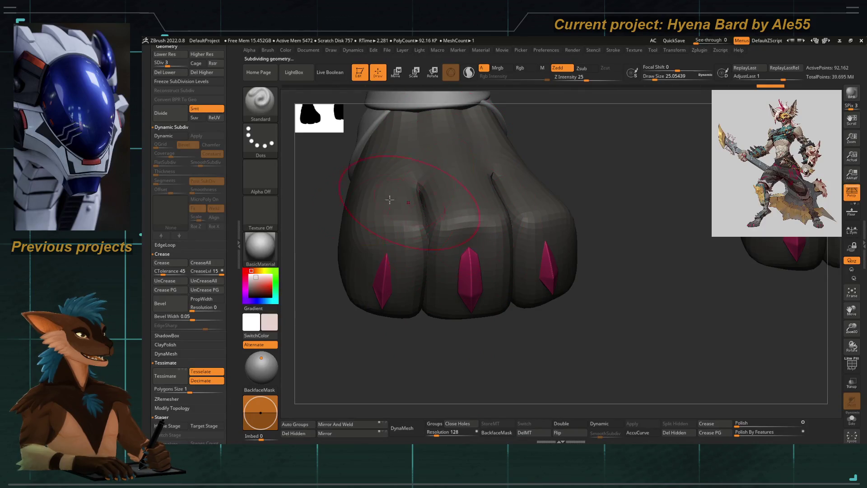
{"action": "left_click_drag", "start_coordinate": [396, 255], "coordinate": [475, 247]}
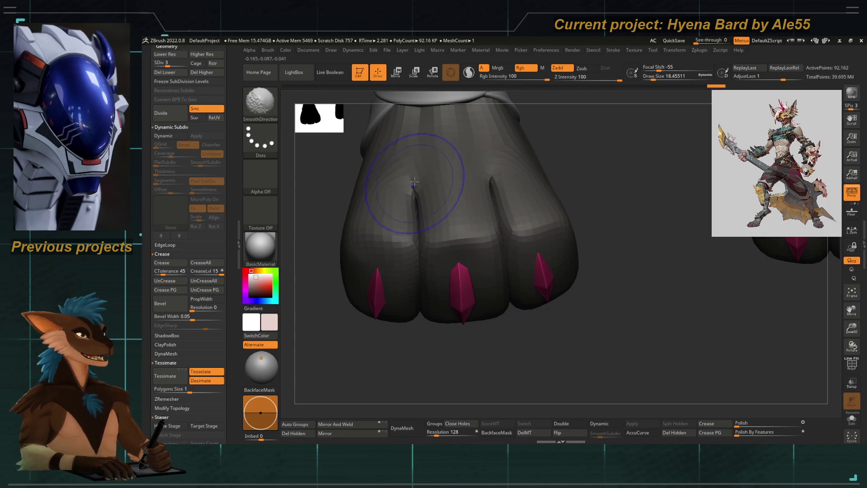
{"action": "left_click_drag", "start_coordinate": [416, 325], "coordinate": [416, 363]}
{"action": "key", "text": "f"}
{"action": "left_click_drag", "start_coordinate": [432, 272], "coordinate": [432, 251], "text": "ctrl+alt"}
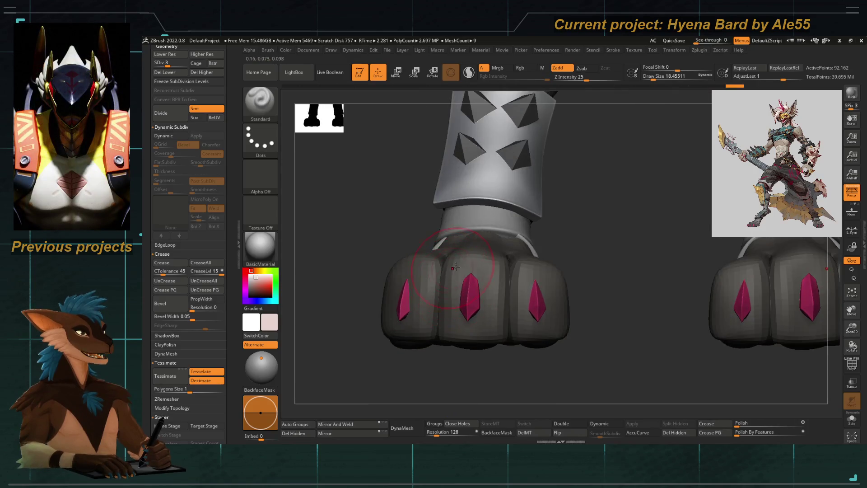
{"action": "left_click_drag", "start_coordinate": [373, 170], "coordinate": [373, 196]}
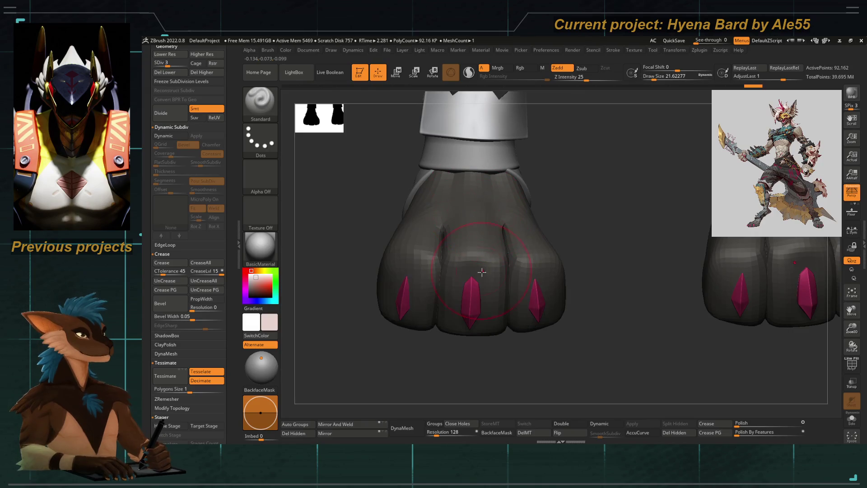
{"action": "left_click_drag", "start_coordinate": [380, 230], "coordinate": [397, 320]}
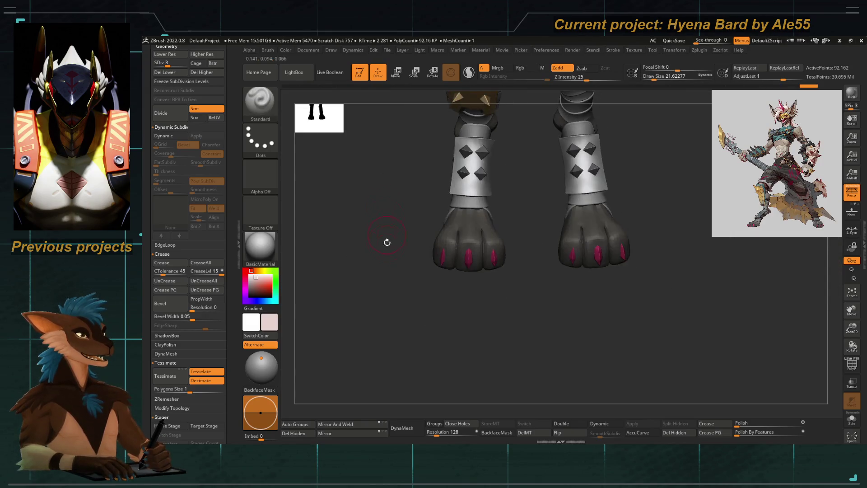
{"action": "mouse_move", "coordinate": [502, 274]}
{"action": "right_mouse_down"}
{"action": "mouse_move", "coordinate": [436, 270]}
{"action": "mouse_move", "coordinate": [436, 328]}
{"action": "mouse_move", "coordinate": [475, 326]}
{"action": "right_mouse_up"}
Make the hexabolt wristskull1 shell the active subtool from the upper-body view
{"action": "right_click_drag", "start_coordinate": [498, 263], "coordinate": [491, 226], "text": "ctrl"}
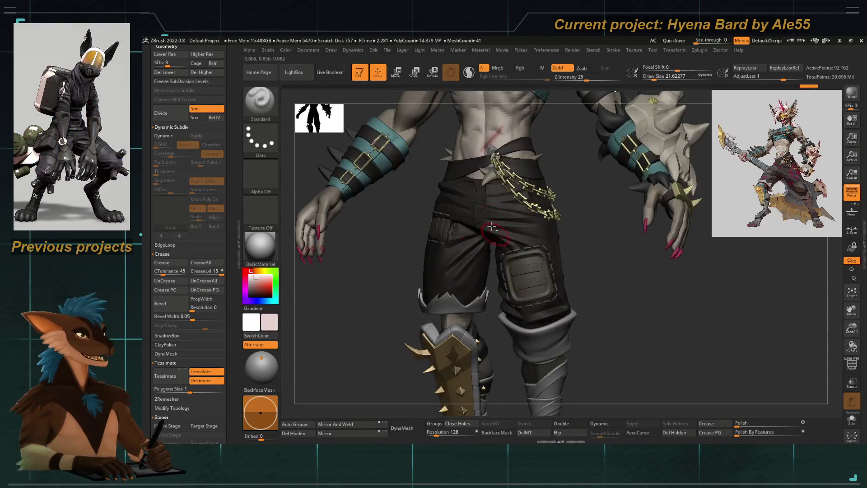
{"action": "mouse_move", "coordinate": [413, 311]}
{"action": "right_mouse_down", "text": "ctrl"}
{"action": "mouse_move", "coordinate": [434, 271]}
{"action": "mouse_move", "coordinate": [484, 217]}
{"action": "mouse_move", "coordinate": [488, 190]}
{"action": "mouse_move", "coordinate": [488, 266]}
{"action": "mouse_move", "coordinate": [474, 299]}
{"action": "mouse_move", "coordinate": [441, 271]}
{"action": "mouse_move", "coordinate": [414, 301]}
{"action": "mouse_move", "coordinate": [433, 285]}
{"action": "mouse_move", "coordinate": [526, 276]}
{"action": "mouse_move", "coordinate": [501, 271]}
{"action": "mouse_move", "coordinate": [495, 231]}
{"action": "mouse_move", "coordinate": [486, 263]}
{"action": "right_mouse_up", "text": "ctrl"}
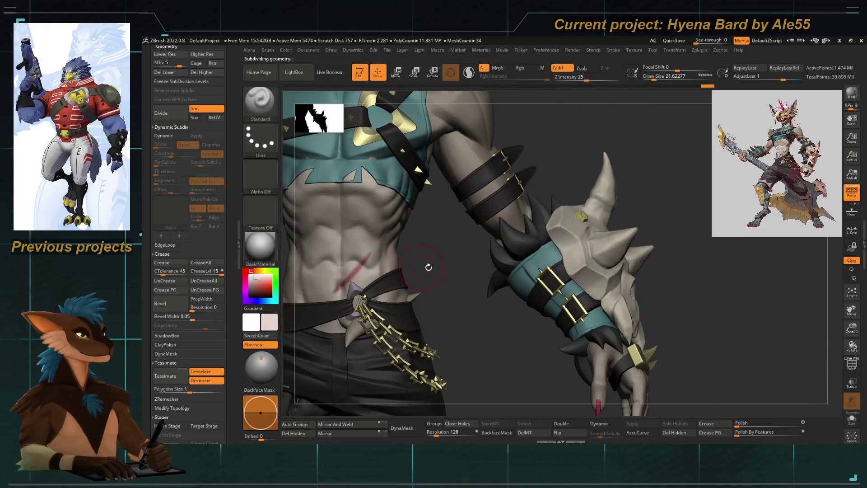
{"action": "left_click", "coordinate": [599, 189], "text": "alt"}
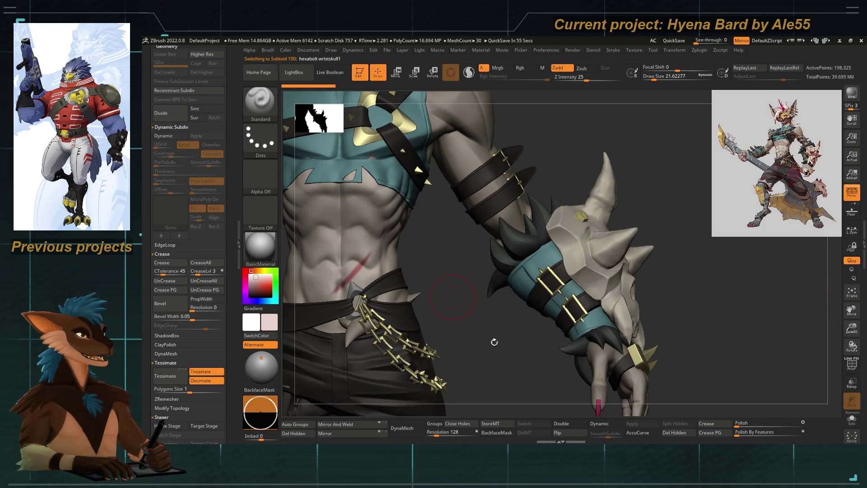
Orbit the full character and frame the head with the floating skull above it
{"action": "right_click_drag", "start_coordinate": [494, 342], "coordinate": [444, 269]}
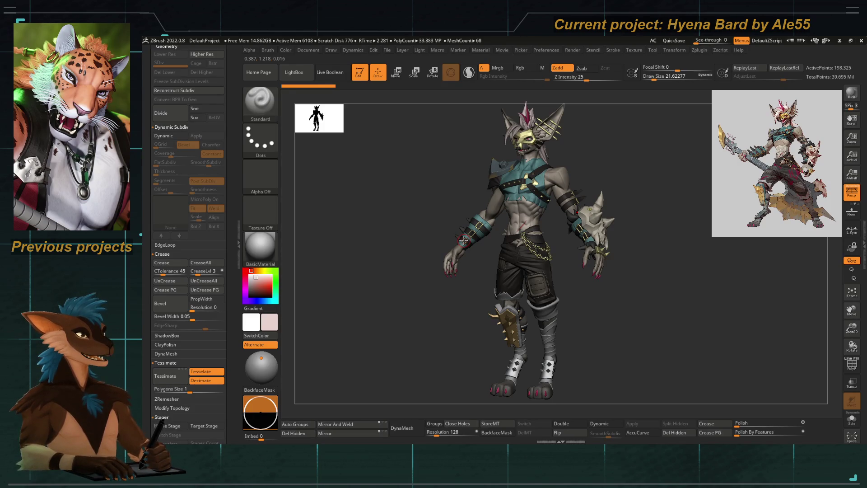
{"action": "left_click_drag", "start_coordinate": [386, 326], "coordinate": [402, 328]}
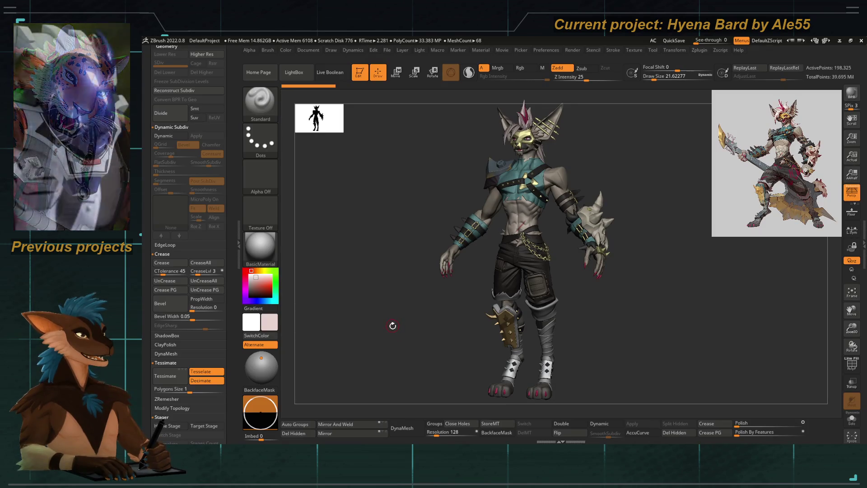
{"action": "left_click_drag", "start_coordinate": [402, 328], "coordinate": [453, 295]}
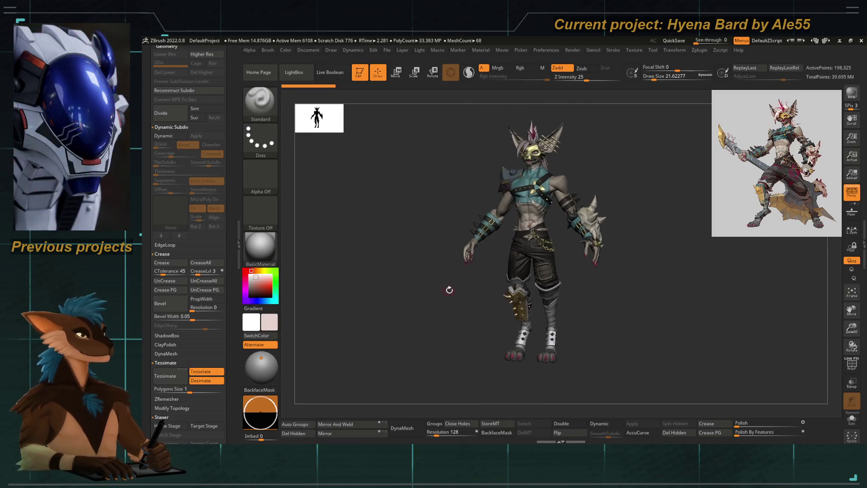
{"action": "mouse_move", "coordinate": [544, 235]}
{"action": "left_mouse_down", "text": "alt"}
{"action": "mouse_move", "coordinate": [468, 308]}
{"action": "mouse_move", "coordinate": [455, 289]}
{"action": "left_mouse_up", "text": "alt"}
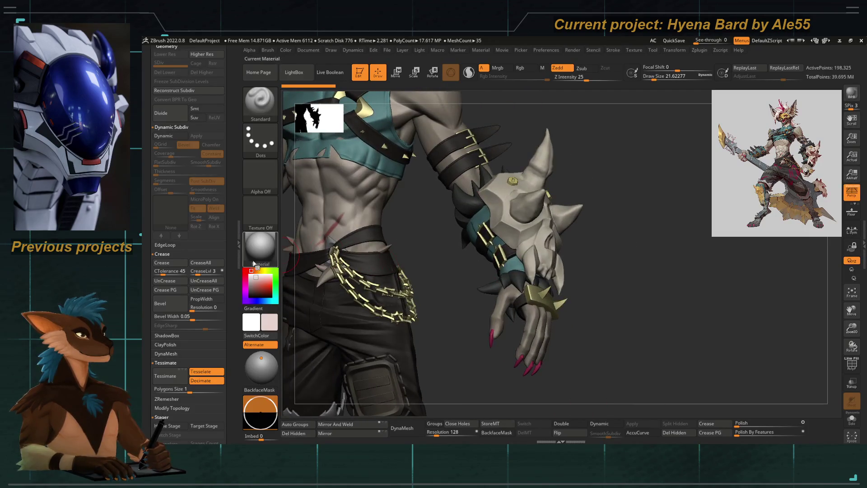
{"action": "scroll", "coordinate": [190, 237], "scroll_direction": "up", "scroll_amount": 3}
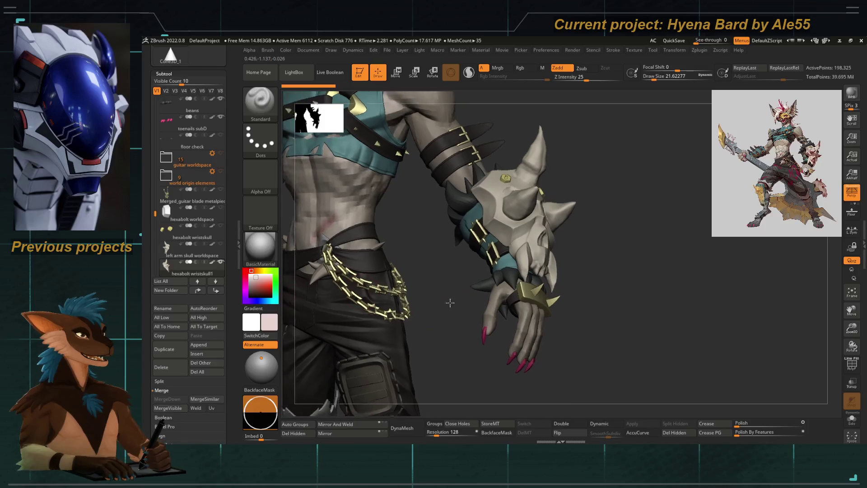
{"action": "left_click_drag", "start_coordinate": [449, 303], "coordinate": [434, 284], "text": "alt"}
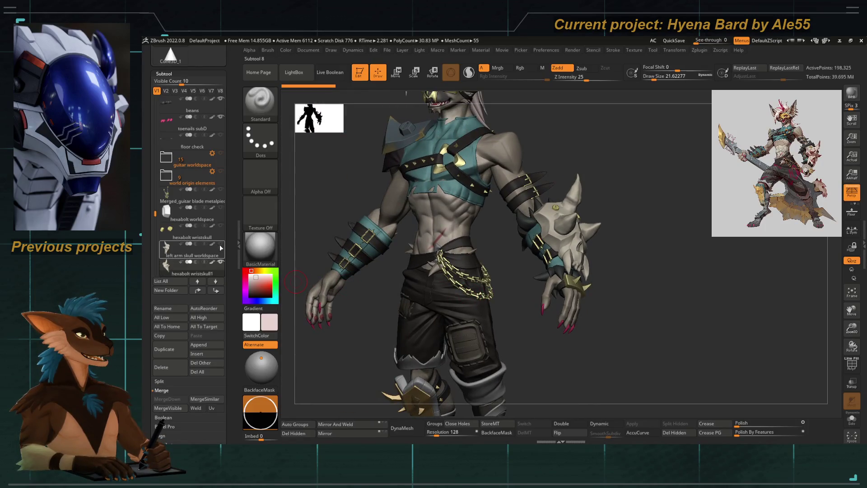
{"action": "mouse_move", "coordinate": [420, 169]}
{"action": "left_mouse_down", "text": "alt"}
{"action": "mouse_move", "coordinate": [398, 223]}
{"action": "mouse_move", "coordinate": [442, 199]}
{"action": "mouse_move", "coordinate": [471, 306]}
{"action": "mouse_move", "coordinate": [379, 244]}
{"action": "mouse_move", "coordinate": [437, 290]}
{"action": "mouse_move", "coordinate": [420, 224]}
{"action": "left_mouse_up", "text": "alt"}
{"action": "mouse_move", "coordinate": [359, 267]}
{"action": "left_mouse_down"}
{"action": "mouse_move", "coordinate": [406, 257]}
{"action": "mouse_move", "coordinate": [389, 286]}
{"action": "mouse_move", "coordinate": [477, 337]}
{"action": "left_mouse_up"}
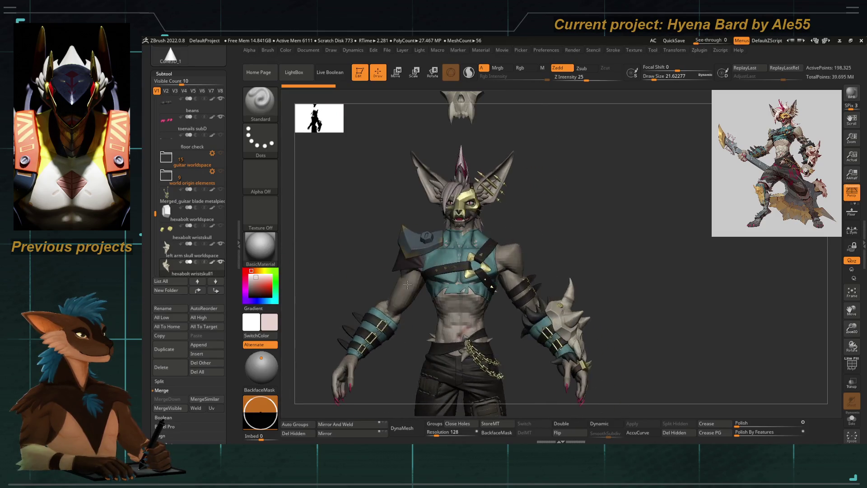
With Gizmo 3D active, make the floating skull hexabolt wristskull2 the active subtool
{"action": "key", "text": "w"}
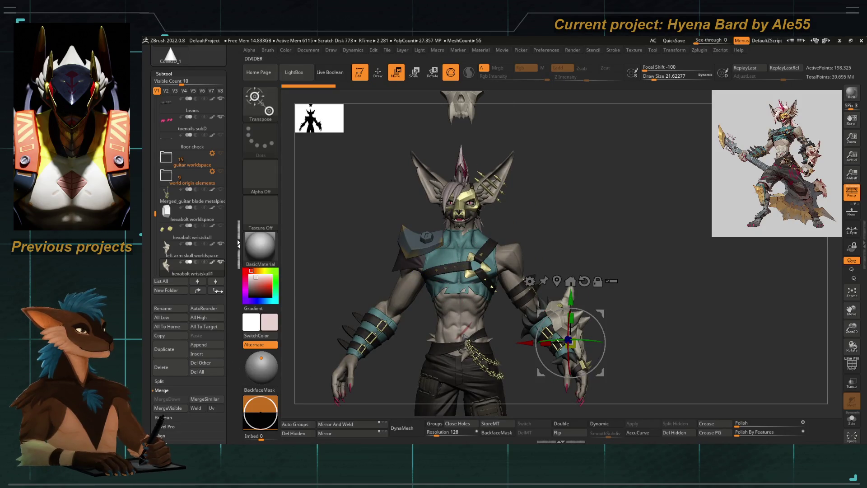
{"action": "left_click_drag", "start_coordinate": [240, 364], "coordinate": [231, 231]}
{"action": "left_click_drag", "start_coordinate": [234, 353], "coordinate": [234, 88]}
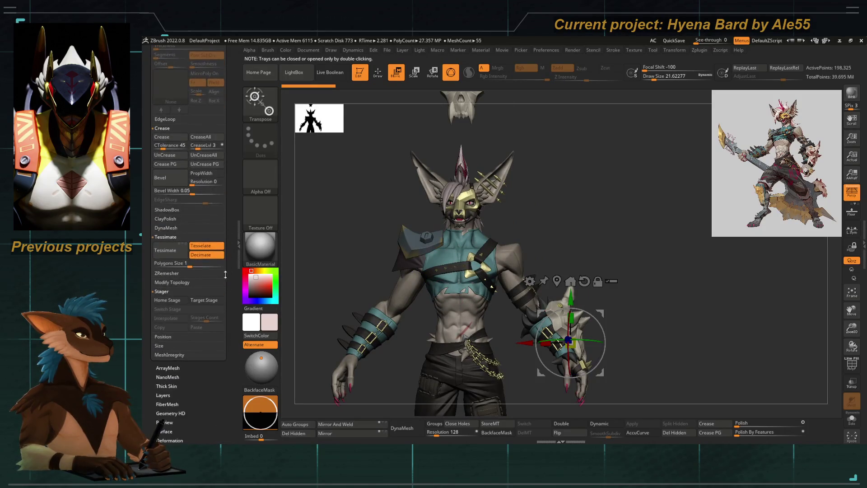
{"action": "right_click_drag", "start_coordinate": [373, 273], "coordinate": [443, 252], "text": "ctrl"}
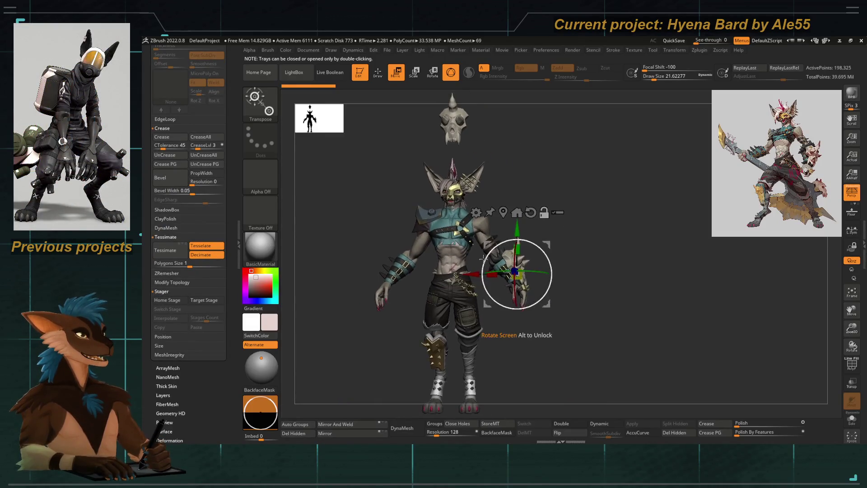
{"action": "right_click_drag", "start_coordinate": [534, 279], "coordinate": [515, 292]}
{"action": "left_click_drag", "start_coordinate": [229, 169], "coordinate": [229, 401]}
{"action": "left_click", "coordinate": [163, 96]}
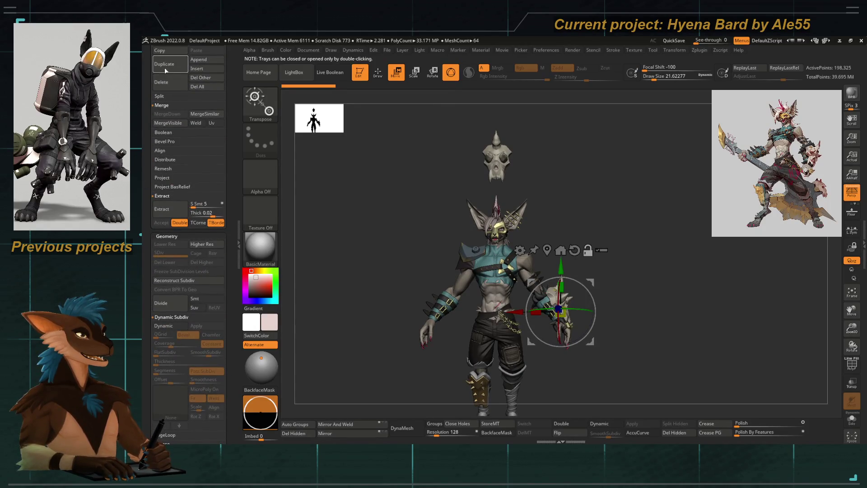
{"action": "left_click", "coordinate": [494, 163], "text": "alt"}
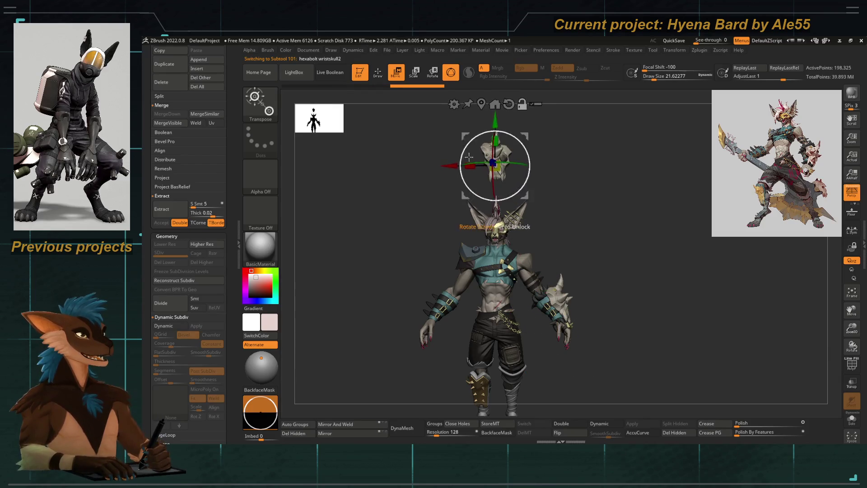
Solo the skull, reset the gizmo orientation and flip it 180° so the hex bolts sit on top
{"action": "key", "text": "f"}
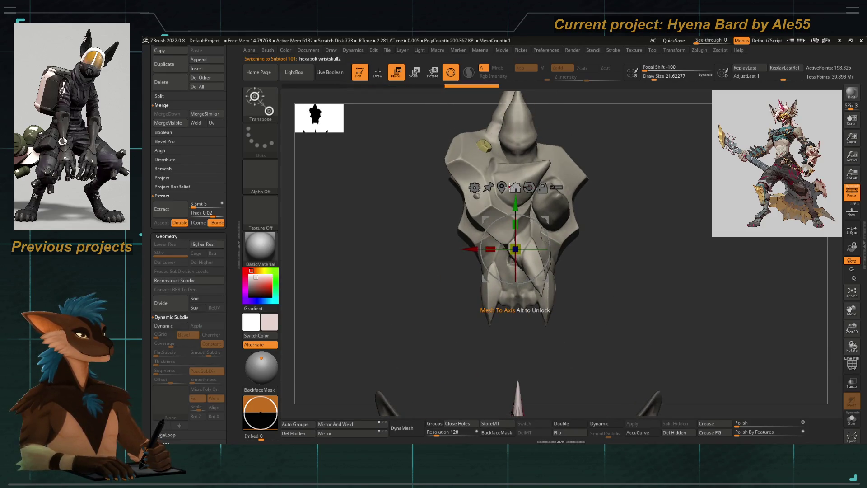
{"action": "left_click_drag", "start_coordinate": [532, 252], "coordinate": [474, 250]}
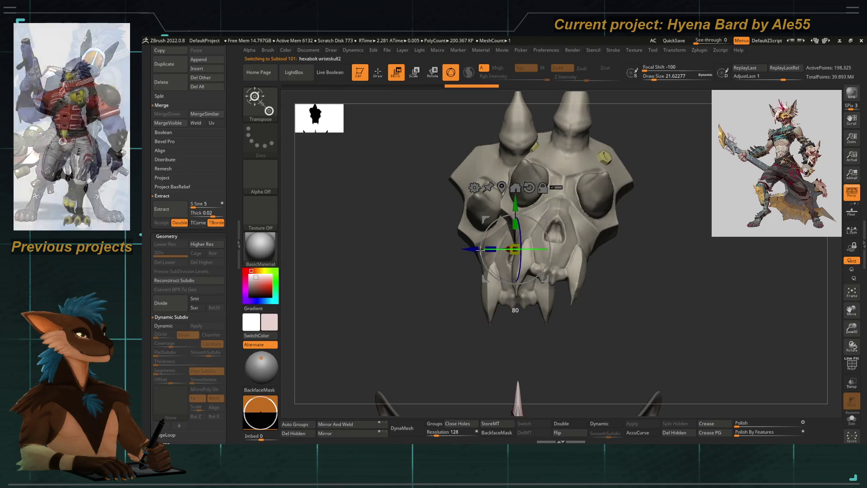
{"action": "right_click_drag", "start_coordinate": [379, 325], "coordinate": [406, 284]}
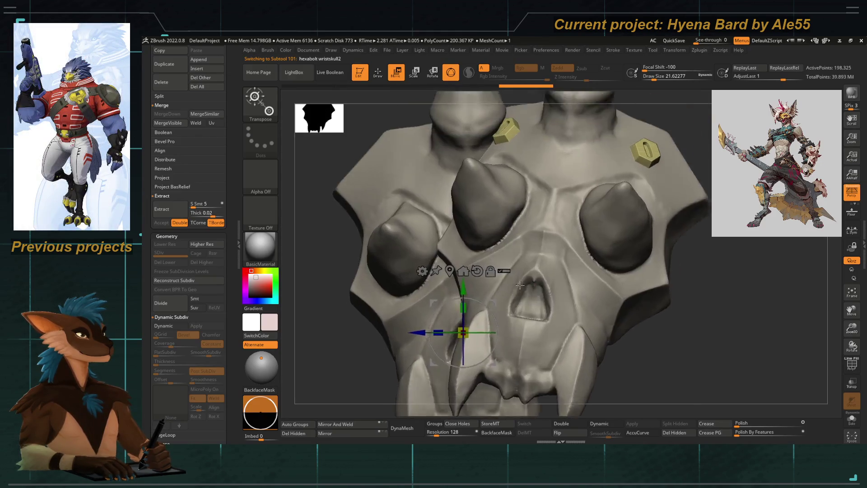
{"action": "key", "text": "alt"}
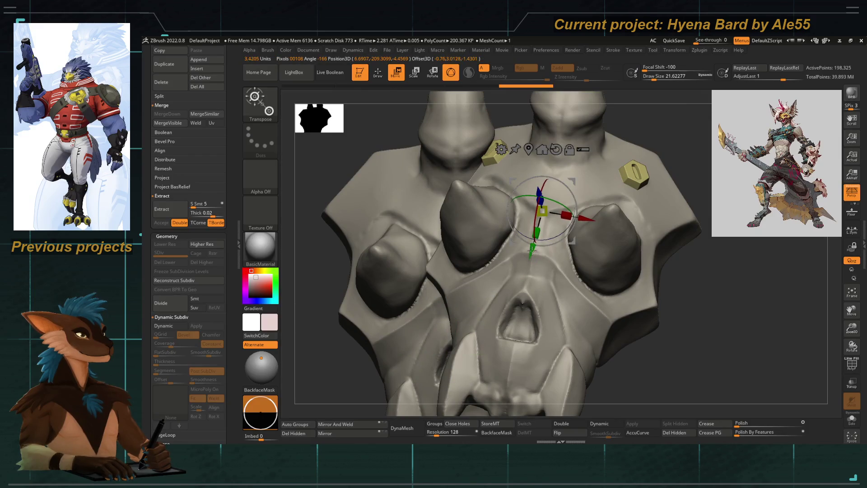
{"action": "left_click", "coordinate": [556, 149]}
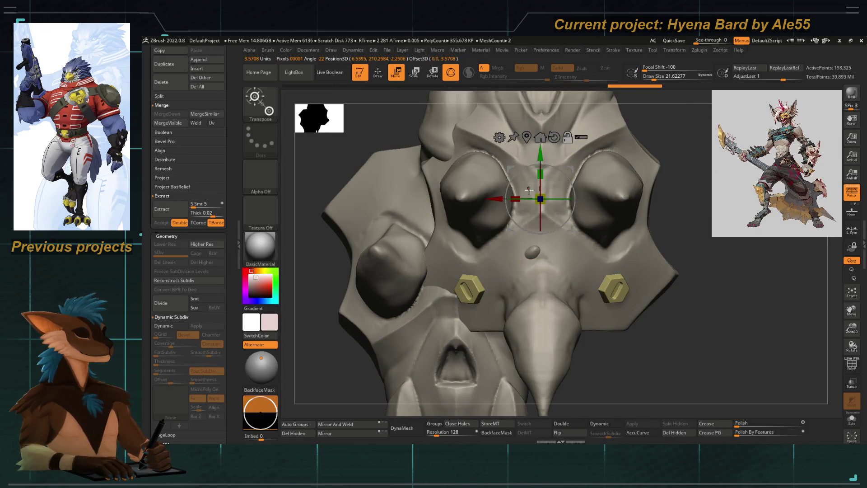
{"action": "right_click_drag", "start_coordinate": [528, 190], "coordinate": [472, 199], "text": "ctrl"}
{"action": "left_click_drag", "start_coordinate": [544, 170], "coordinate": [437, 333]}
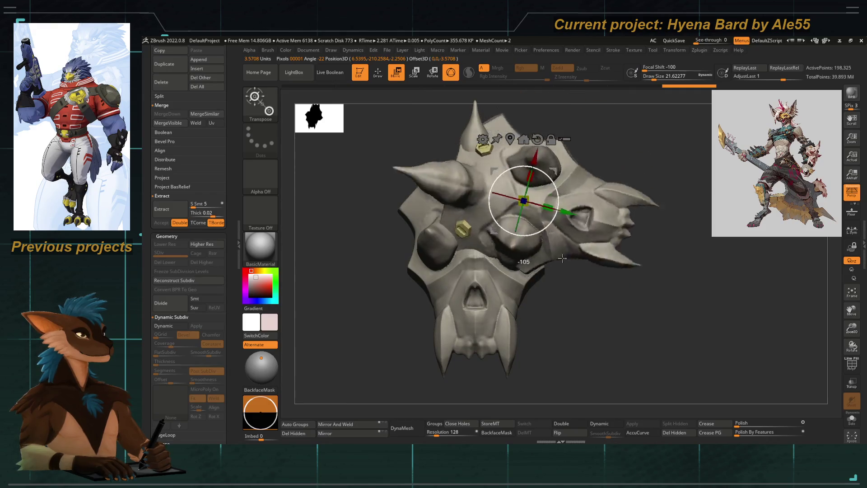
Tilt the skull about its side axis and nudge it into its final upright position
{"action": "right_click_drag", "start_coordinate": [489, 230], "coordinate": [343, 268]}
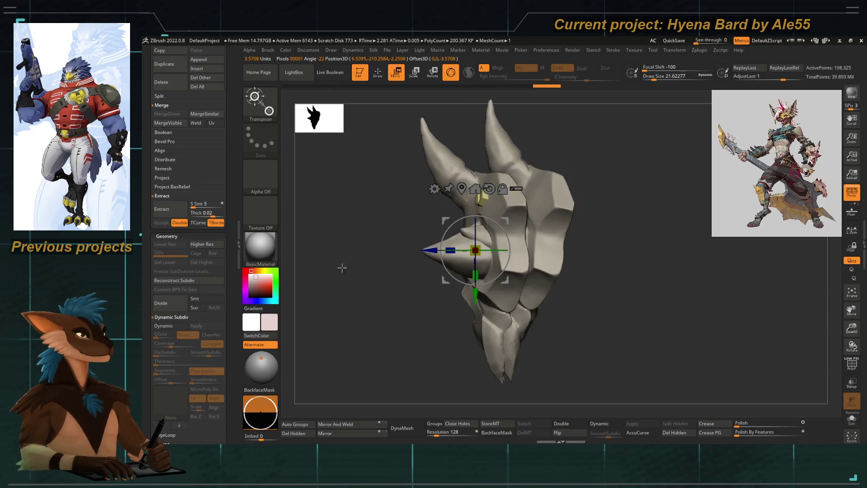
{"action": "left_click_drag", "start_coordinate": [431, 251], "coordinate": [474, 248]}
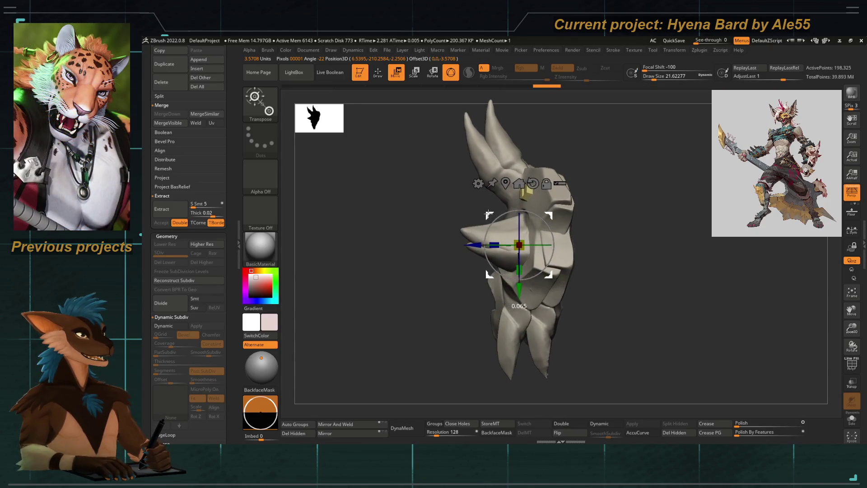
{"action": "left_click_drag", "start_coordinate": [549, 244], "coordinate": [489, 215]}
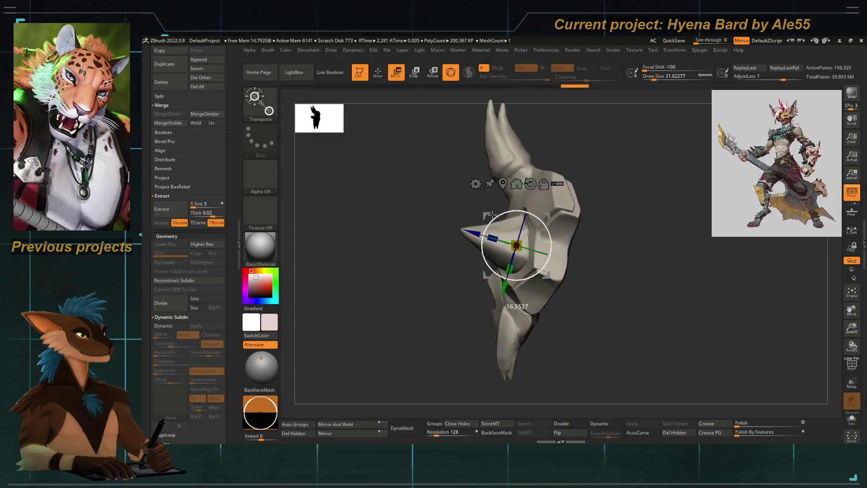
{"action": "right_click_drag", "start_coordinate": [515, 244], "coordinate": [474, 257]}
{"action": "right_click_drag", "start_coordinate": [407, 285], "coordinate": [325, 323]}
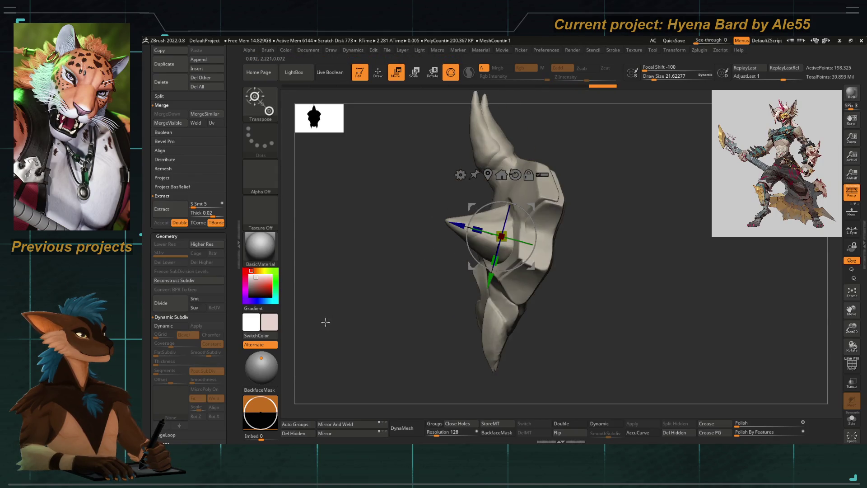
{"action": "left_click_drag", "start_coordinate": [473, 279], "coordinate": [463, 262]}
{"action": "mouse_move", "coordinate": [431, 310]}
{"action": "right_mouse_down"}
{"action": "mouse_move", "coordinate": [393, 281]}
{"action": "mouse_move", "coordinate": [488, 279]}
{"action": "right_mouse_up"}
{"action": "left_click_drag", "start_coordinate": [485, 271], "coordinate": [484, 269]}
{"action": "left_click_drag", "start_coordinate": [520, 185], "coordinate": [527, 218]}
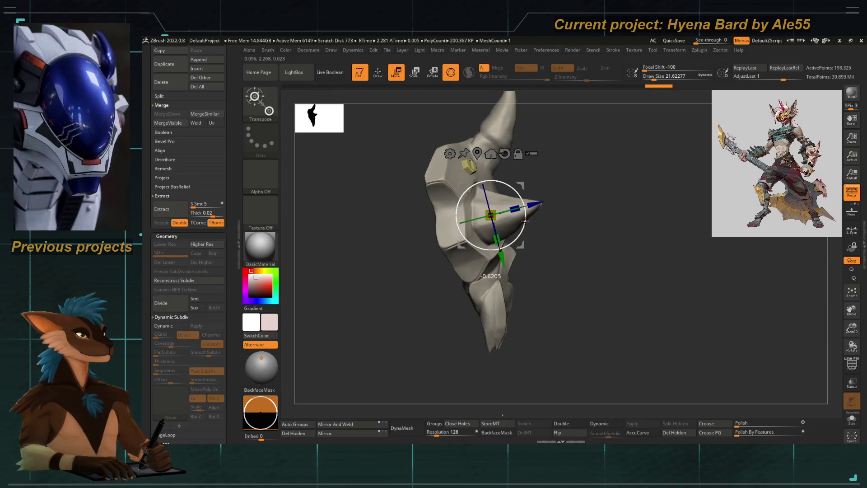
{"action": "left_click_drag", "start_coordinate": [485, 276], "coordinate": [490, 275]}
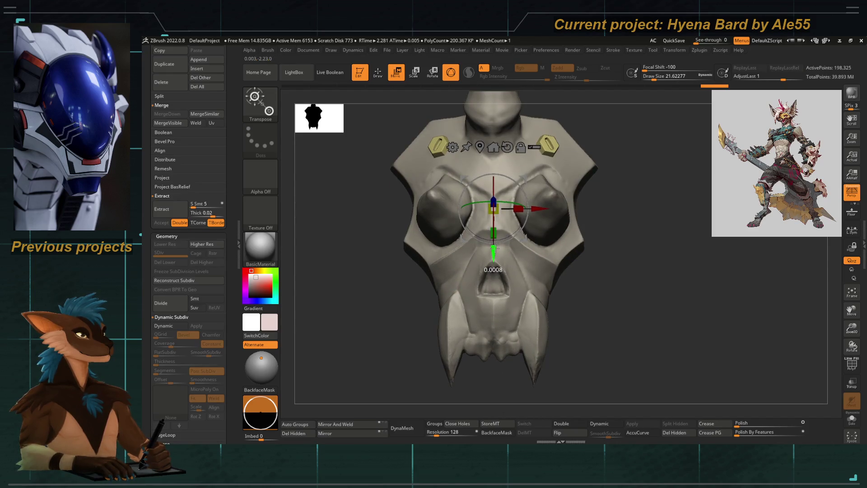
{"action": "scroll", "coordinate": [498, 304], "scroll_direction": "up", "scroll_amount": 5}
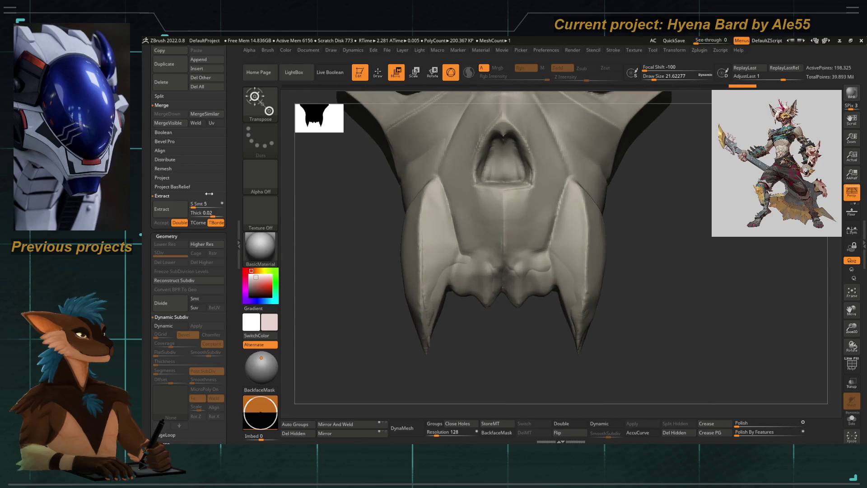
{"action": "left_click_drag", "start_coordinate": [209, 194], "coordinate": [239, 284]}
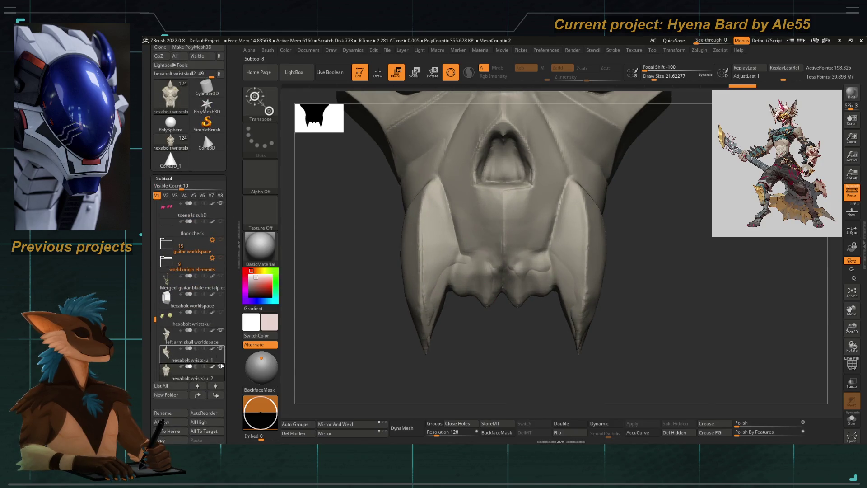
Toggle between hexabolt wristskull2 and left arm skull workspace to compare the two skull meshes
{"action": "left_click", "coordinate": [191, 370]}
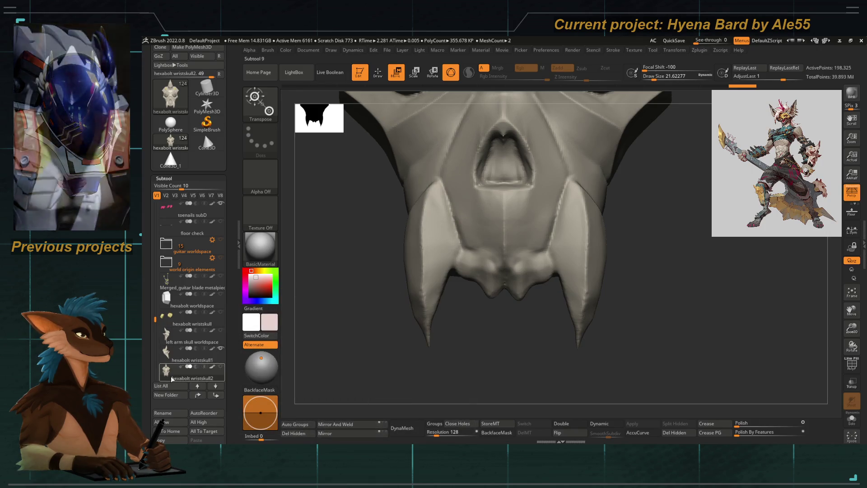
{"action": "left_click", "coordinate": [192, 342]}
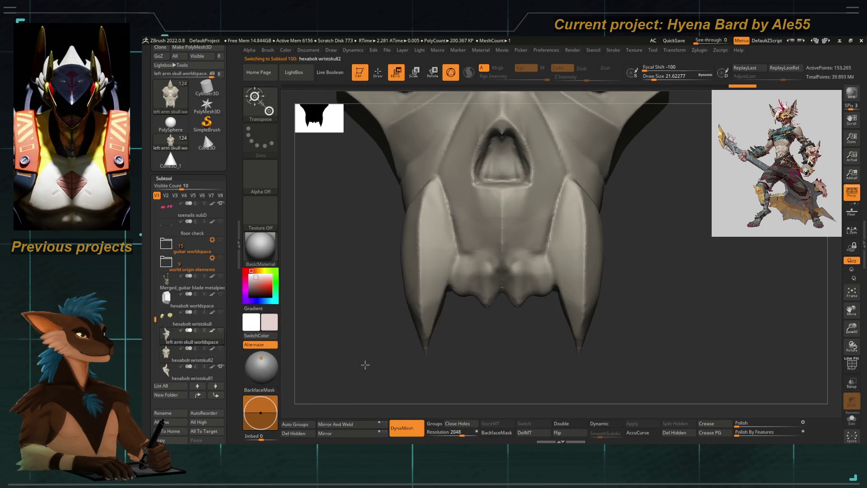
{"action": "left_click", "coordinate": [192, 324]}
{"action": "key", "text": "f"}
{"action": "left_click", "coordinate": [447, 319], "text": "alt"}
{"action": "left_click", "coordinate": [441, 320], "text": "alt"}
{"action": "left_click", "coordinate": [436, 325], "text": "alt"}
{"action": "left_click", "coordinate": [440, 318], "text": "alt"}
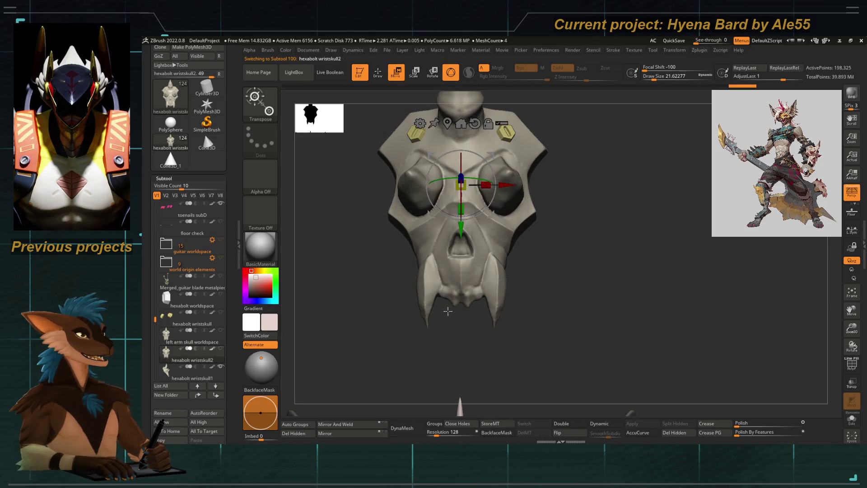
{"action": "left_click", "coordinate": [448, 311], "text": "alt"}
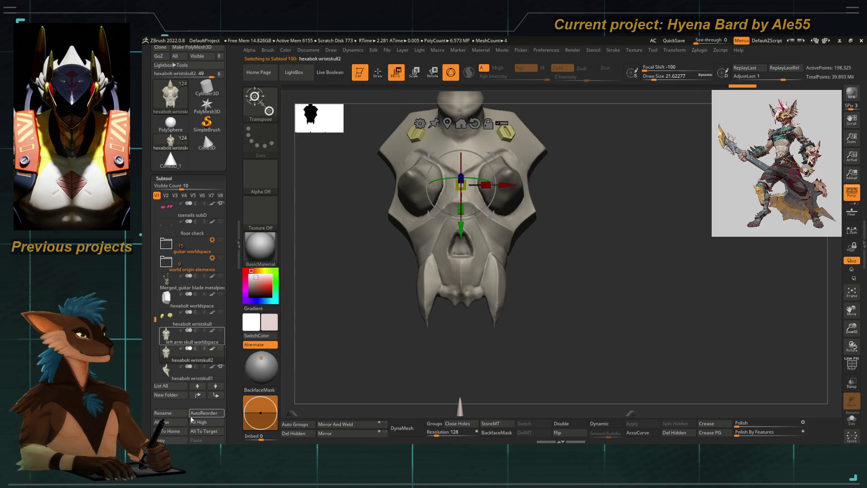
{"action": "scroll", "coordinate": [203, 413], "scroll_direction": "down", "scroll_amount": 3}
Delete the hexabolt wristskull2 subtool and select left arm skull workspace for sculpting
{"action": "left_click", "coordinate": [201, 412]}
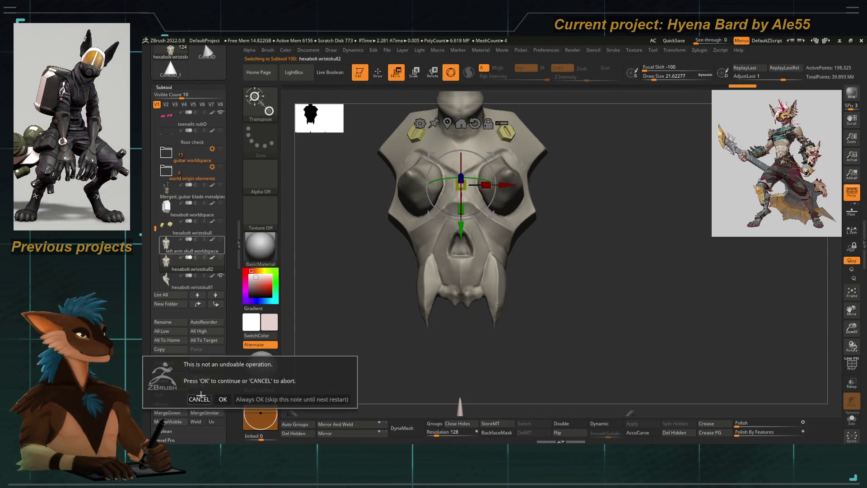
{"action": "left_click", "coordinate": [222, 399]}
{"action": "left_click", "coordinate": [219, 251]}
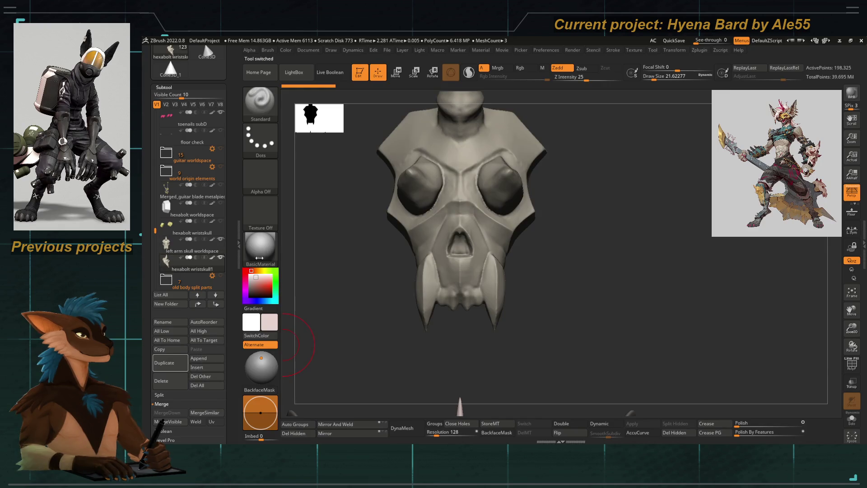
{"action": "left_click", "coordinate": [443, 315], "text": "alt"}
{"action": "scroll", "coordinate": [454, 308], "scroll_direction": "up", "scroll_amount": 5}
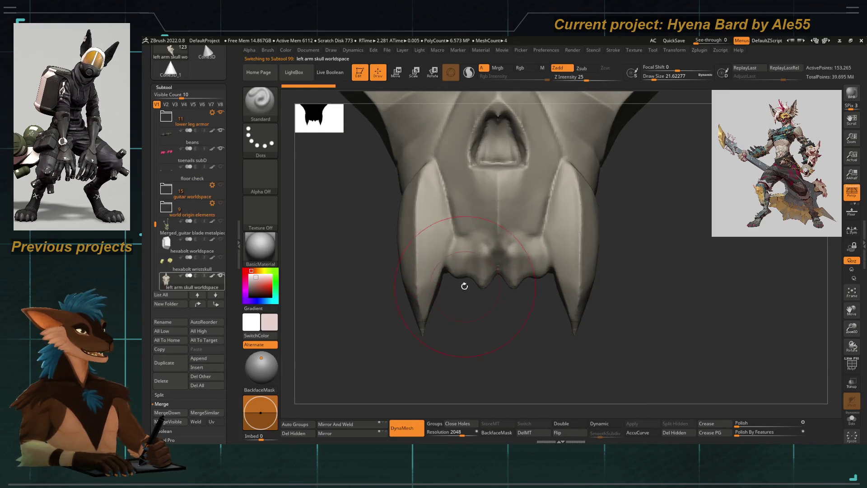
Nudge the surface between the fangs with Move Topological and carve a crease into the front teeth with DamStandard
{"action": "key", "text": "b"}
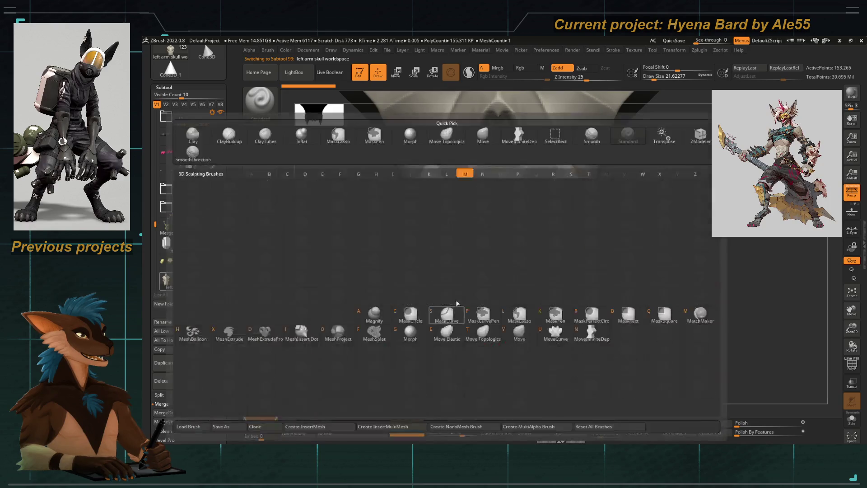
{"action": "left_click", "coordinate": [483, 277]}
{"action": "key", "text": "bracketright"}
{"action": "left_click_drag", "start_coordinate": [483, 276], "coordinate": [486, 268]}
{"action": "key", "text": "b"}
{"action": "key", "text": "d"}
{"action": "key", "text": "s"}
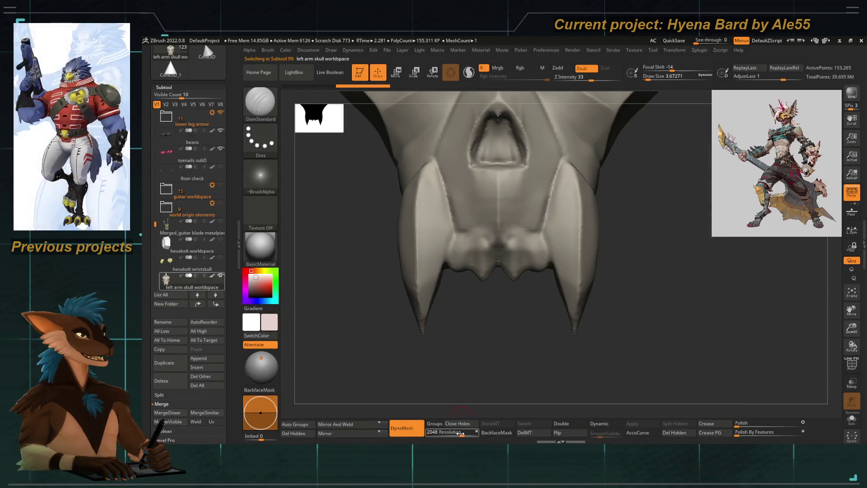
{"action": "key", "text": "b"}
{"action": "key", "text": "d"}
{"action": "key", "text": "s"}
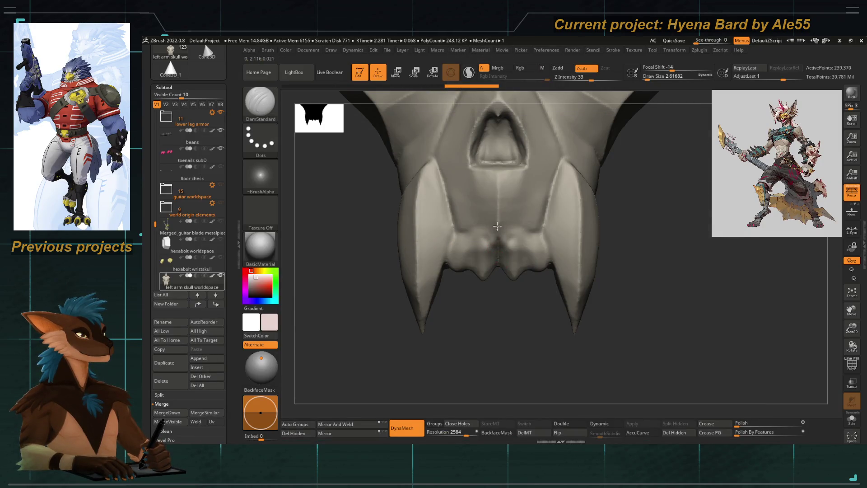
{"action": "left_click_drag", "start_coordinate": [498, 234], "coordinate": [478, 227]}
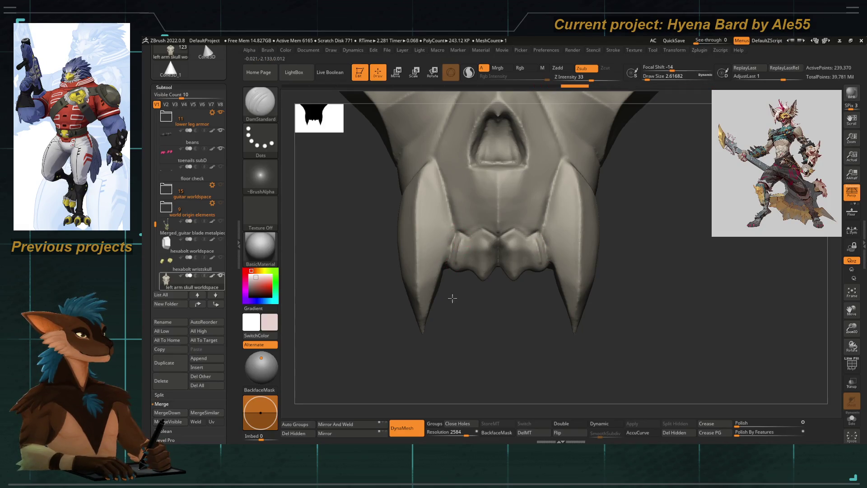
{"action": "right_click_drag", "start_coordinate": [479, 259], "coordinate": [477, 330], "text": "ctrl"}
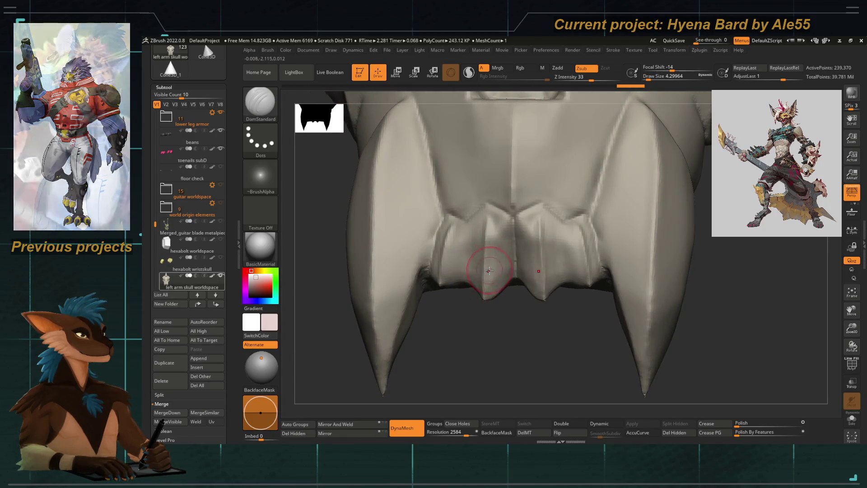
Rough up the small teeth with ClayTubes, then carve a centre crease splitting them
{"action": "key", "text": "b"}
{"action": "left_click", "coordinate": [501, 230]}
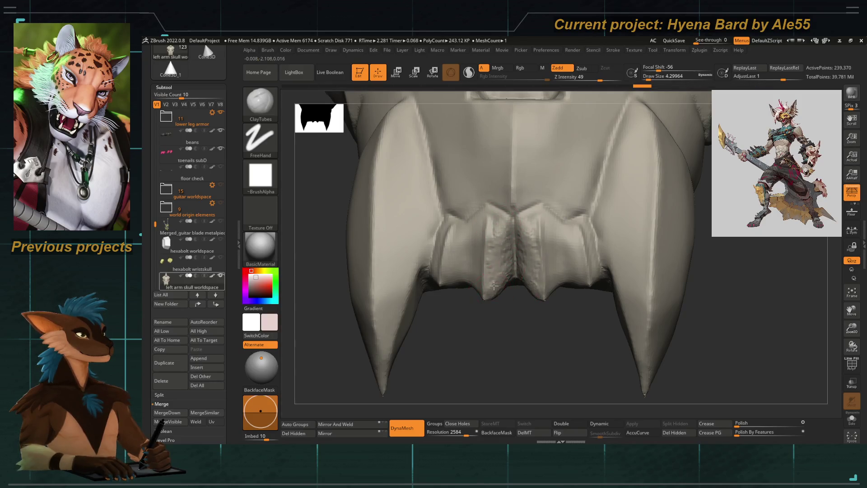
{"action": "left_click_drag", "start_coordinate": [470, 332], "coordinate": [504, 227]}
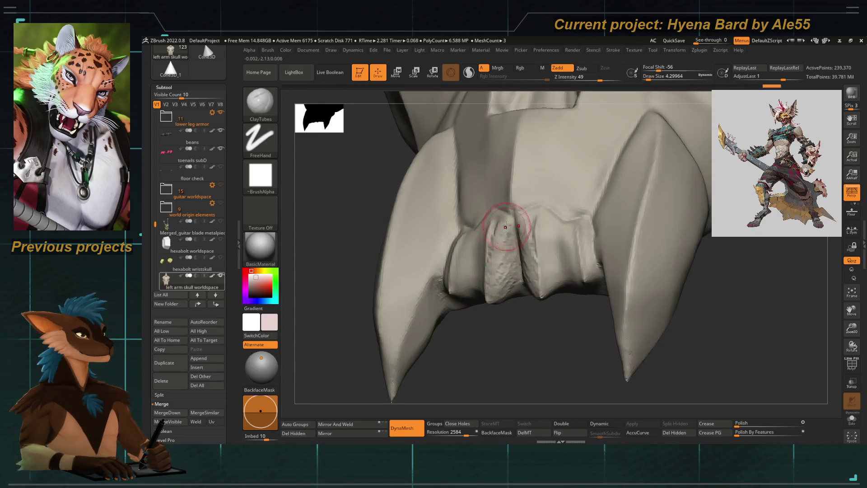
{"action": "right_click_drag", "start_coordinate": [508, 275], "coordinate": [494, 277]}
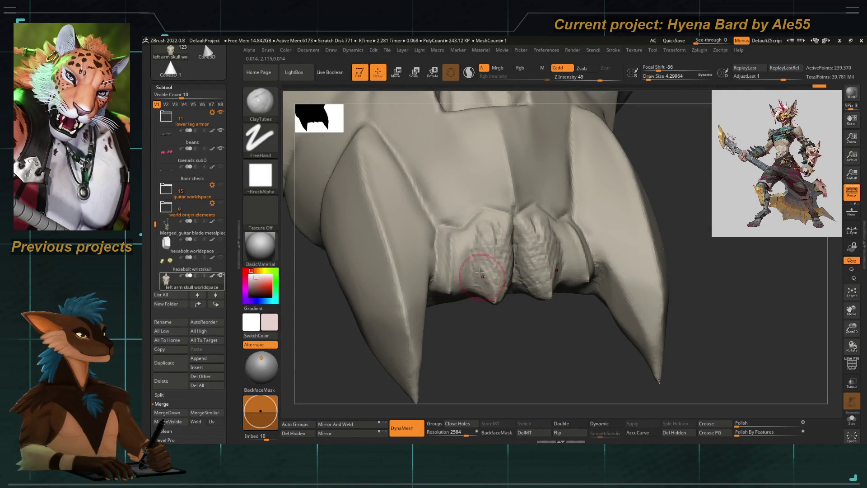
{"action": "right_click_drag", "start_coordinate": [478, 247], "coordinate": [479, 319]}
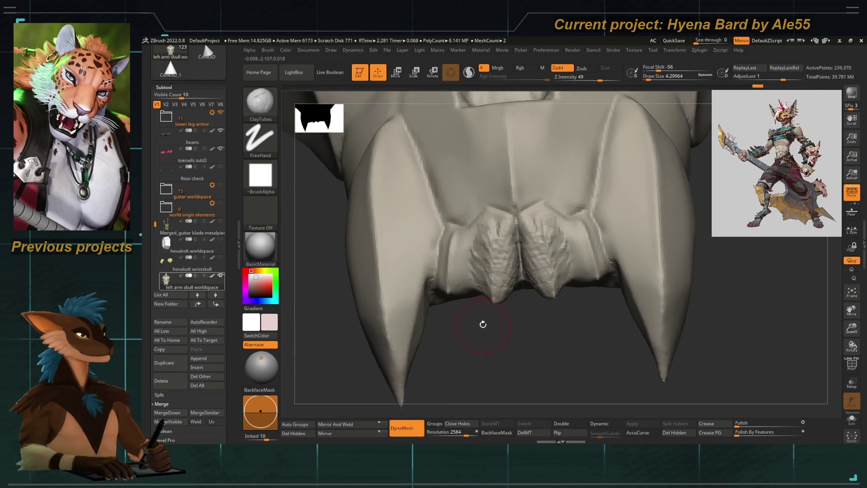
{"action": "key", "text": "b"}
{"action": "key", "text": "space"}
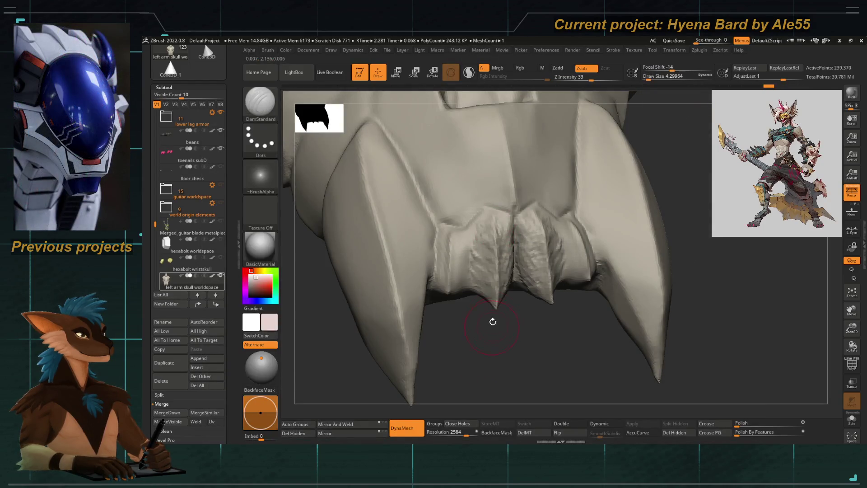
{"action": "right_click_drag", "start_coordinate": [478, 356], "coordinate": [489, 318]}
{"action": "left_click_drag", "start_coordinate": [489, 304], "coordinate": [495, 231]}
{"action": "right_click_drag", "start_coordinate": [497, 311], "coordinate": [481, 336]}
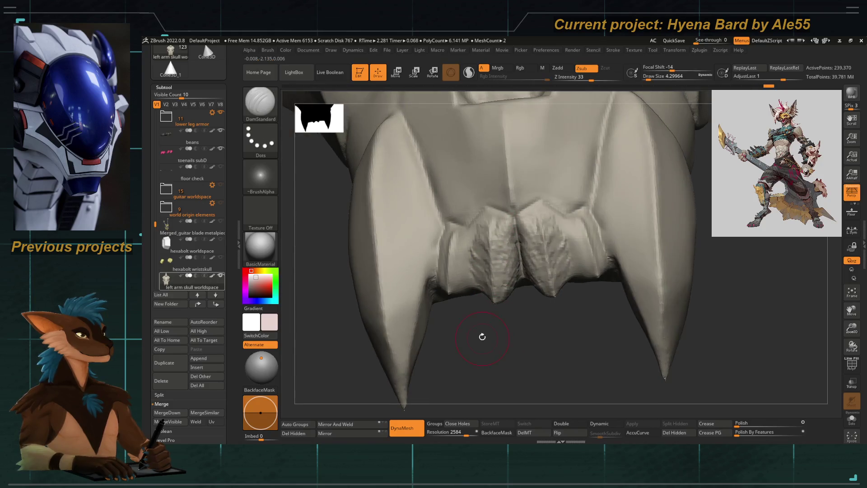
{"action": "key", "text": "b"}
{"action": "left_click", "coordinate": [494, 304]}
Inflate the folds of the front teeth with a smaller Inflat brush
{"action": "left_click_drag", "start_coordinate": [516, 243], "coordinate": [521, 257]}
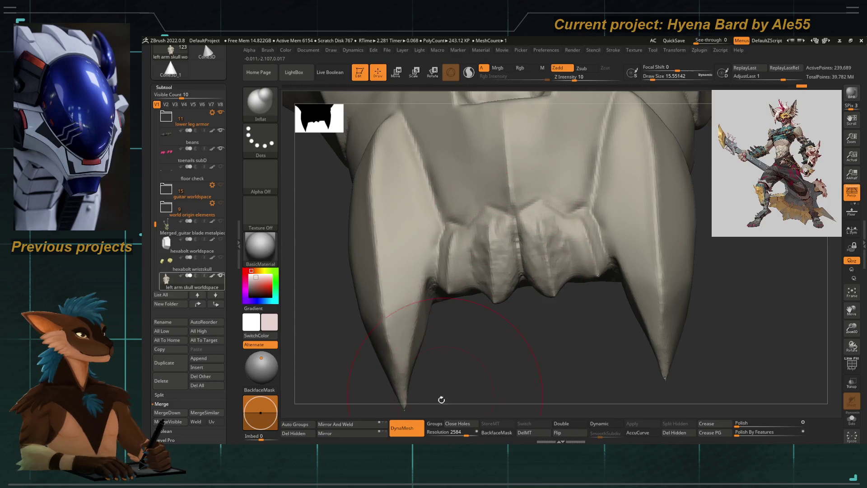
{"action": "key", "text": "space"}
{"action": "left_click_drag", "start_coordinate": [474, 319], "coordinate": [485, 356]}
{"action": "mouse_move", "coordinate": [484, 355]}
{"action": "right_mouse_down"}
{"action": "mouse_move", "coordinate": [474, 318]}
{"action": "mouse_move", "coordinate": [493, 234]}
{"action": "right_mouse_up"}
{"action": "key", "text": "b"}
{"action": "left_click", "coordinate": [474, 318]}
Polish the front teeth surfaces with hPolish and check them from front and side
{"action": "left_click_drag", "start_coordinate": [493, 234], "coordinate": [491, 203]}
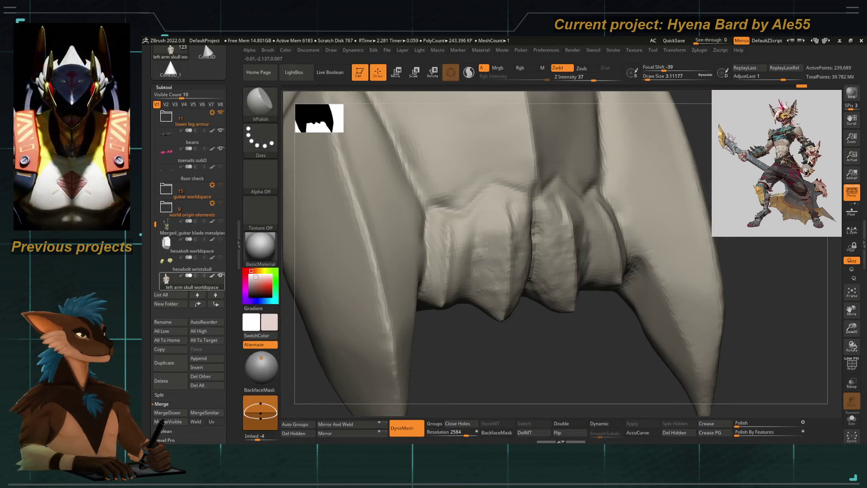
{"action": "key", "text": "space"}
{"action": "right_click_drag", "start_coordinate": [489, 288], "coordinate": [522, 247]}
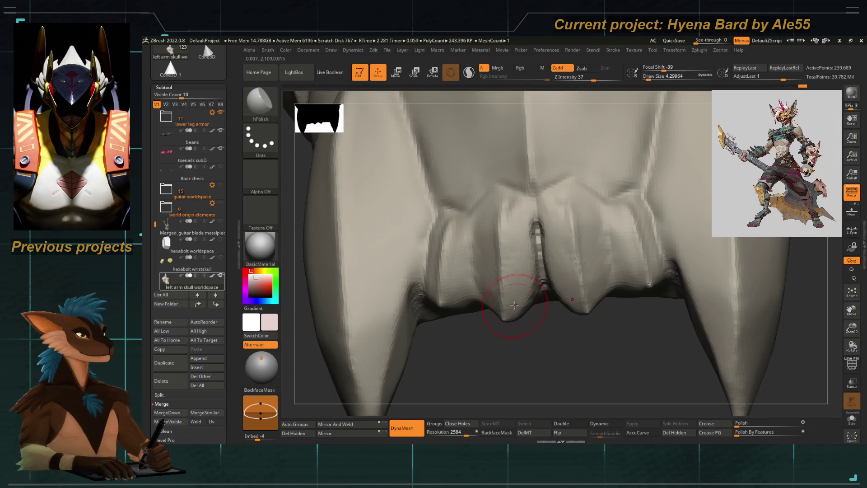
{"action": "right_click_drag", "start_coordinate": [509, 231], "coordinate": [474, 257]}
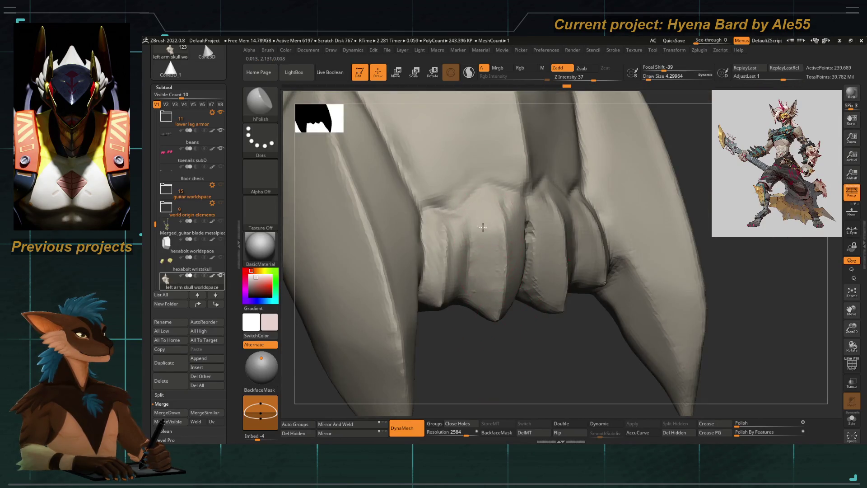
{"action": "mouse_move", "coordinate": [467, 204]}
{"action": "right_mouse_down"}
{"action": "mouse_move", "coordinate": [454, 294]}
{"action": "mouse_move", "coordinate": [428, 367]}
{"action": "mouse_move", "coordinate": [379, 305]}
{"action": "mouse_move", "coordinate": [407, 284]}
{"action": "mouse_move", "coordinate": [434, 299]}
{"action": "mouse_move", "coordinate": [474, 285]}
{"action": "mouse_move", "coordinate": [415, 297]}
{"action": "right_mouse_up"}
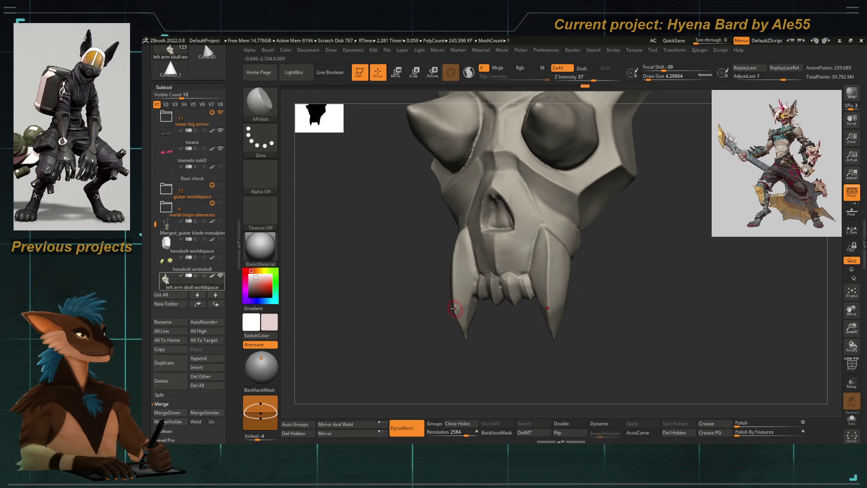
{"action": "mouse_move", "coordinate": [424, 329]}
{"action": "right_mouse_down"}
{"action": "mouse_move", "coordinate": [406, 271]}
{"action": "mouse_move", "coordinate": [407, 311]}
{"action": "mouse_move", "coordinate": [467, 251]}
{"action": "mouse_move", "coordinate": [407, 204]}
{"action": "mouse_move", "coordinate": [371, 252]}
{"action": "mouse_move", "coordinate": [419, 319]}
{"action": "mouse_move", "coordinate": [445, 377]}
{"action": "right_mouse_up"}
{"action": "key", "text": "space"}
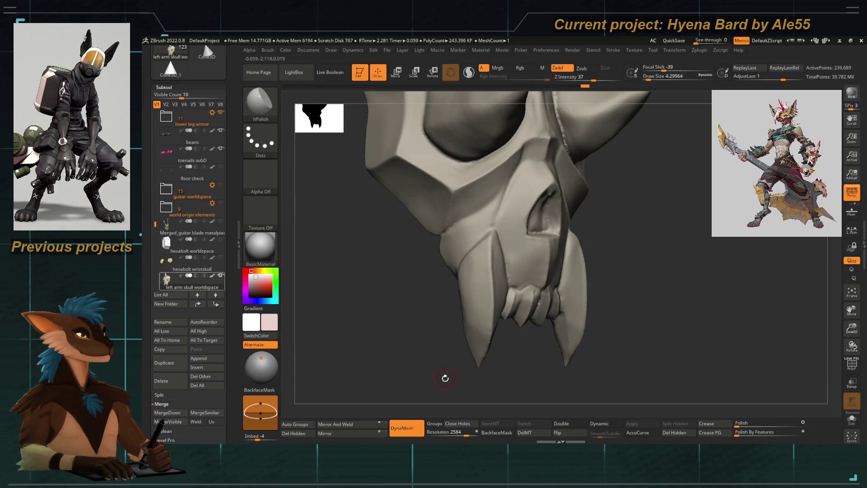
{"action": "mouse_move", "coordinate": [444, 378]}
{"action": "right_mouse_down"}
{"action": "mouse_move", "coordinate": [433, 257]}
{"action": "mouse_move", "coordinate": [386, 296]}
{"action": "mouse_move", "coordinate": [474, 346]}
{"action": "mouse_move", "coordinate": [476, 375]}
{"action": "mouse_move", "coordinate": [475, 298]}
{"action": "mouse_move", "coordinate": [479, 337]}
{"action": "mouse_move", "coordinate": [434, 258]}
{"action": "right_mouse_up"}
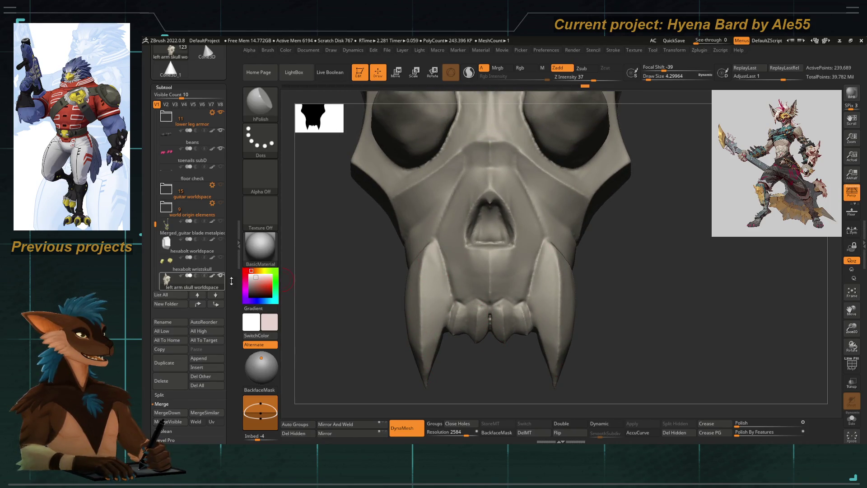
{"action": "scroll", "coordinate": [232, 227], "scroll_direction": "down", "scroll_amount": 5}
{"action": "scroll", "coordinate": [232, 227], "scroll_direction": "down", "scroll_amount": 5}
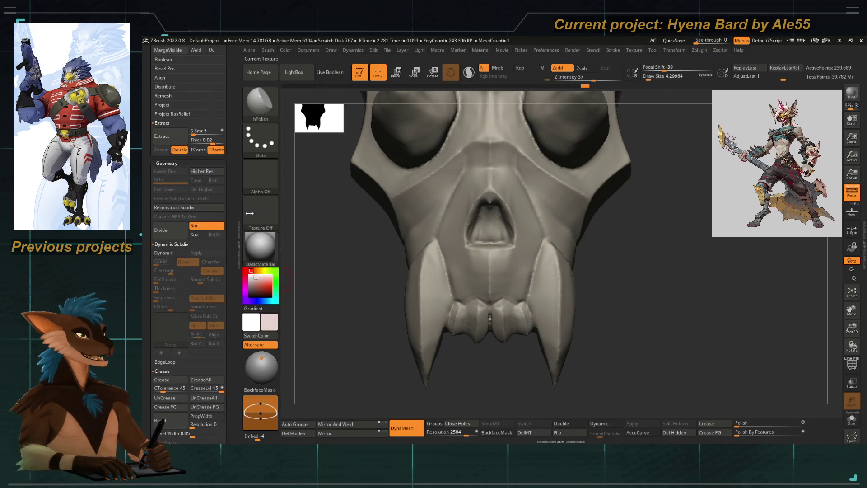
Reframe the skull and bring the Subtool Append, Duplicate and Merge options into view
{"action": "right_click_drag", "start_coordinate": [379, 270], "coordinate": [420, 203]}
{"action": "mouse_move", "coordinate": [447, 237]}
{"action": "right_mouse_down"}
{"action": "mouse_move", "coordinate": [475, 192]}
{"action": "mouse_move", "coordinate": [467, 183]}
{"action": "right_mouse_up"}
{"action": "scroll", "coordinate": [232, 248], "scroll_direction": "down", "scroll_amount": 5}
{"action": "scroll", "coordinate": [231, 248], "scroll_direction": "down", "scroll_amount": 2}
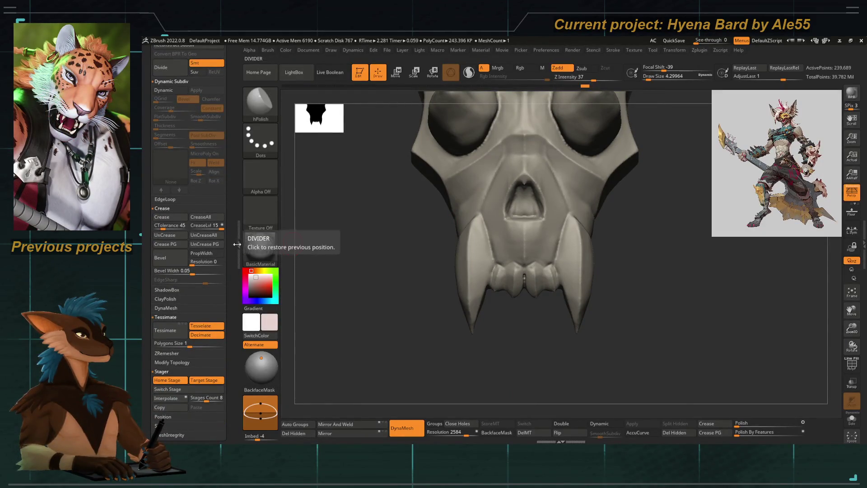
{"action": "scroll", "coordinate": [231, 237], "scroll_direction": "down", "scroll_amount": 3}
{"action": "scroll", "coordinate": [230, 238], "scroll_direction": "down", "scroll_amount": 2}
{"action": "scroll", "coordinate": [230, 271], "scroll_direction": "up", "scroll_amount": 5}
{"action": "scroll", "coordinate": [232, 291], "scroll_direction": "up", "scroll_amount": 4}
{"action": "scroll", "coordinate": [233, 305], "scroll_direction": "up", "scroll_amount": 2}
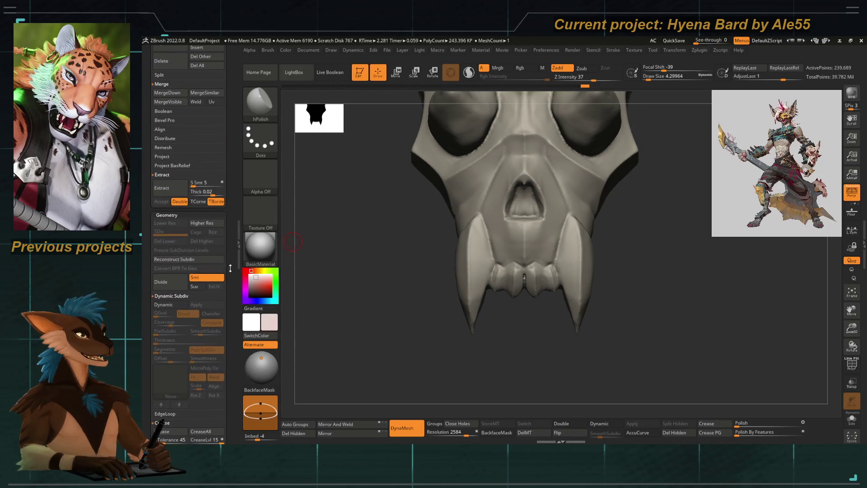
{"action": "scroll", "coordinate": [230, 308], "scroll_direction": "up", "scroll_amount": 4}
{"action": "scroll", "coordinate": [230, 308], "scroll_direction": "up", "scroll_amount": 4}
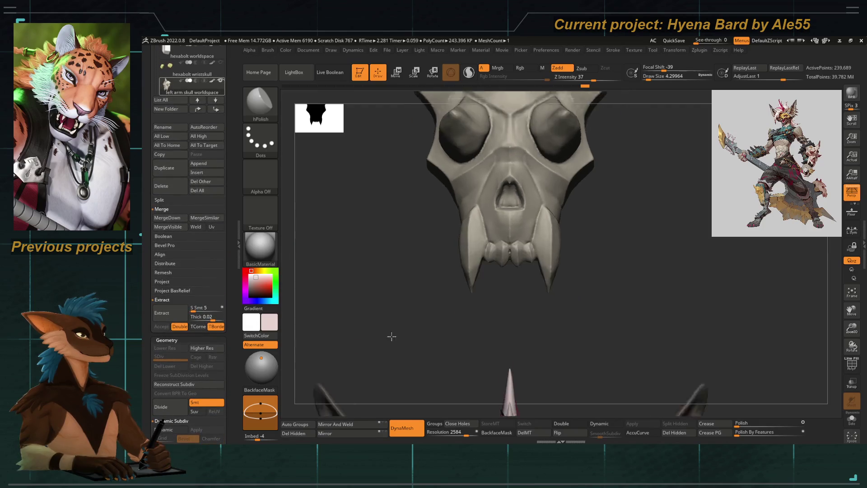
{"action": "scroll", "coordinate": [226, 220], "scroll_direction": "up", "scroll_amount": 4}
{"action": "scroll", "coordinate": [229, 257], "scroll_direction": "up", "scroll_amount": 4}
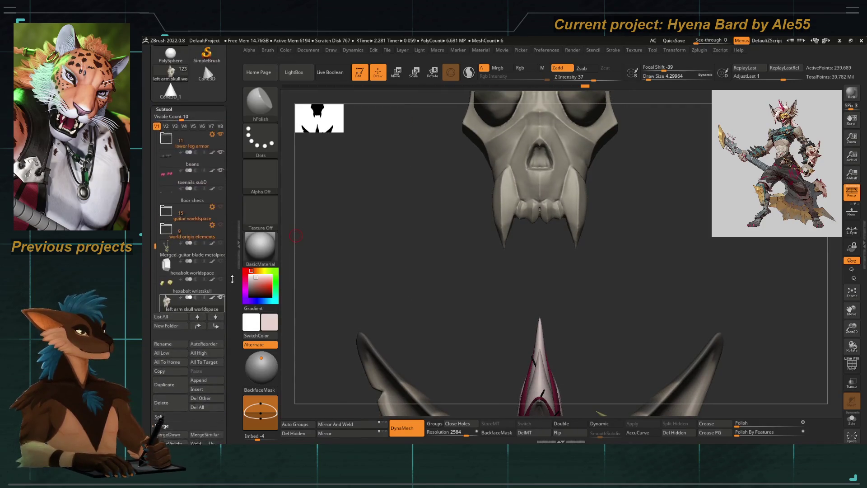
{"action": "scroll", "coordinate": [230, 286], "scroll_direction": "up", "scroll_amount": 4}
{"action": "scroll", "coordinate": [231, 286], "scroll_direction": "up", "scroll_amount": 2}
{"action": "scroll", "coordinate": [230, 286], "scroll_direction": "up", "scroll_amount": 4}
{"action": "scroll", "coordinate": [231, 285], "scroll_direction": "up", "scroll_amount": 4}
{"action": "scroll", "coordinate": [231, 286], "scroll_direction": "up", "scroll_amount": 3}
{"action": "scroll", "coordinate": [230, 285], "scroll_direction": "up", "scroll_amount": 2}
{"action": "left_click", "coordinate": [190, 392]}
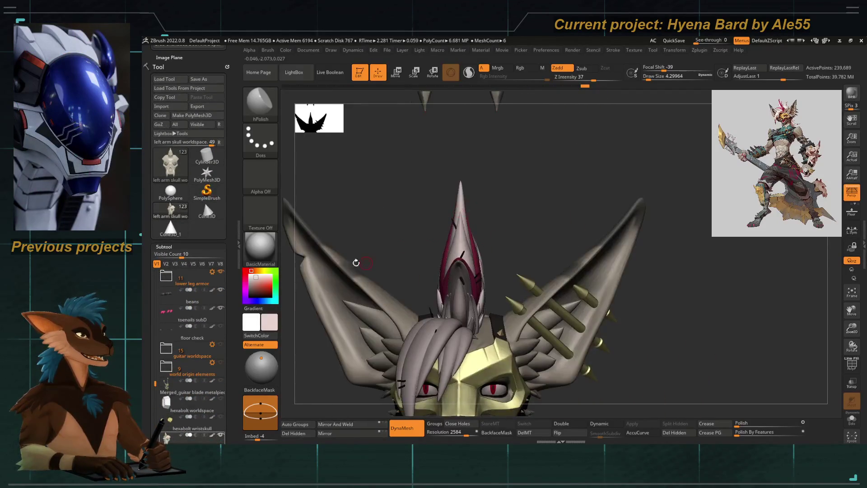
{"action": "scroll", "coordinate": [230, 203], "scroll_direction": "down", "scroll_amount": 5}
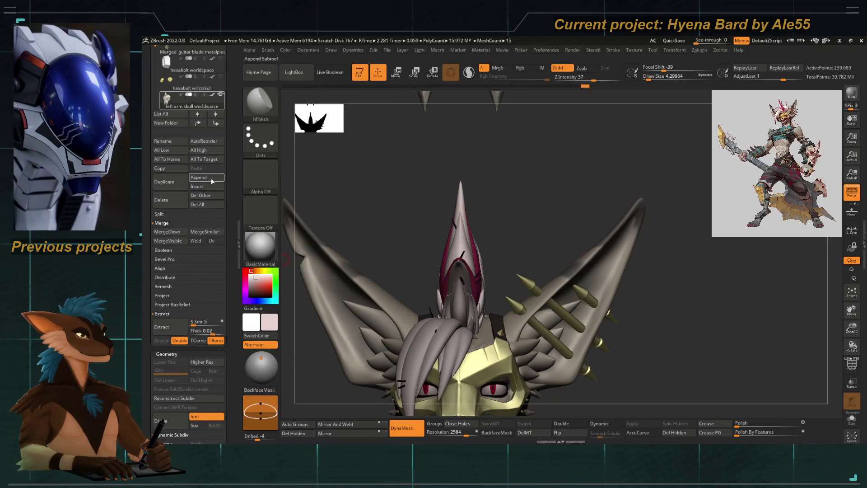
Append a Cube3D subtool and show its polygon grid beside the framed character
{"action": "left_click", "coordinate": [207, 177]}
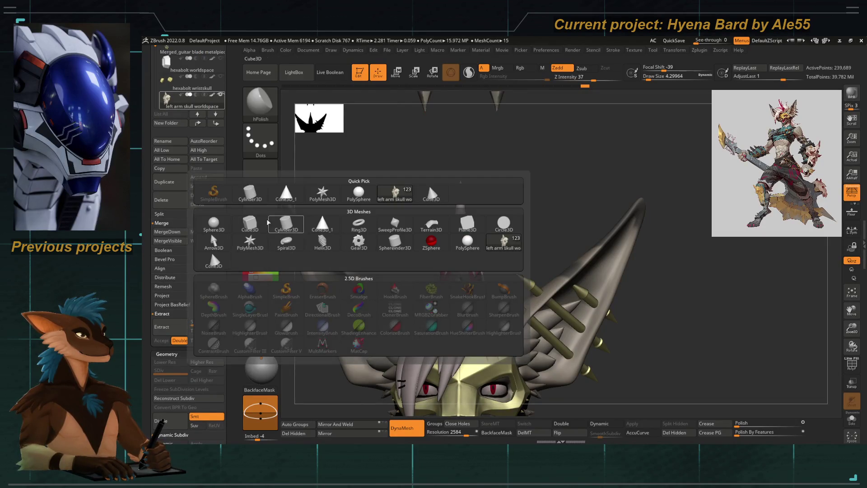
{"action": "left_click", "coordinate": [249, 225]}
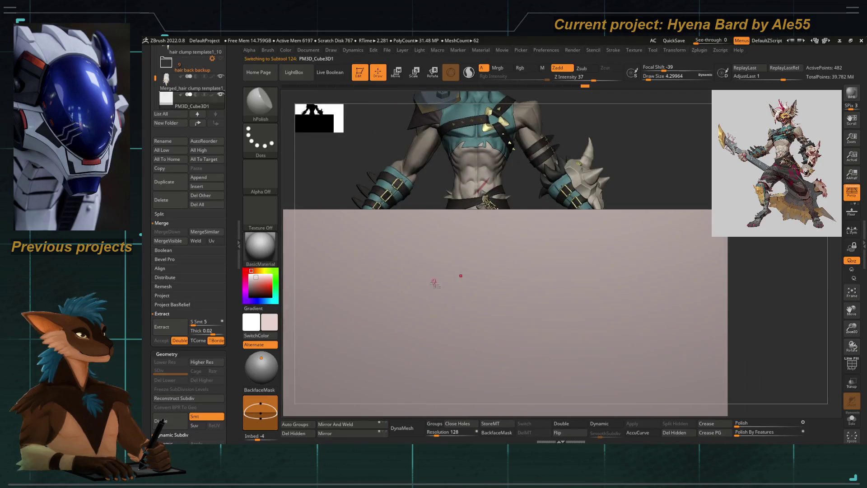
{"action": "key", "text": "f"}
{"action": "left_click", "coordinate": [850, 366]}
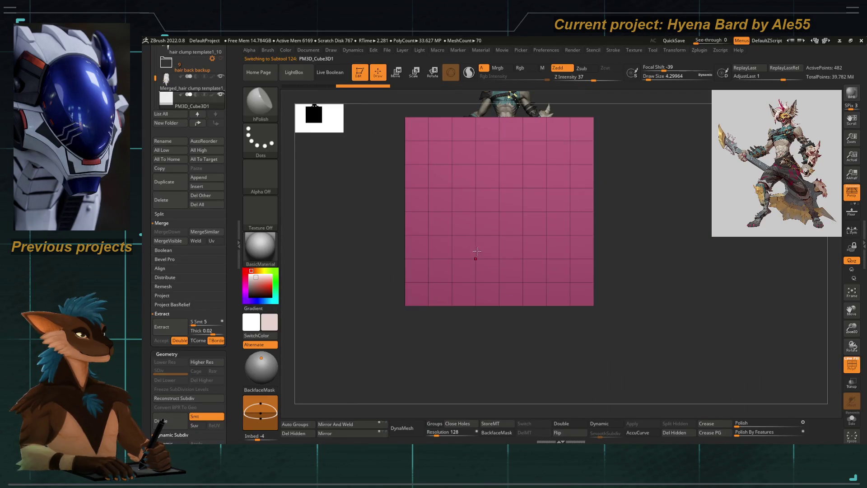
Mask the cube's centre columns, hide and delete the rest, leaving a six-face strip
{"action": "key", "text": "b"}
{"action": "key", "text": "m"}
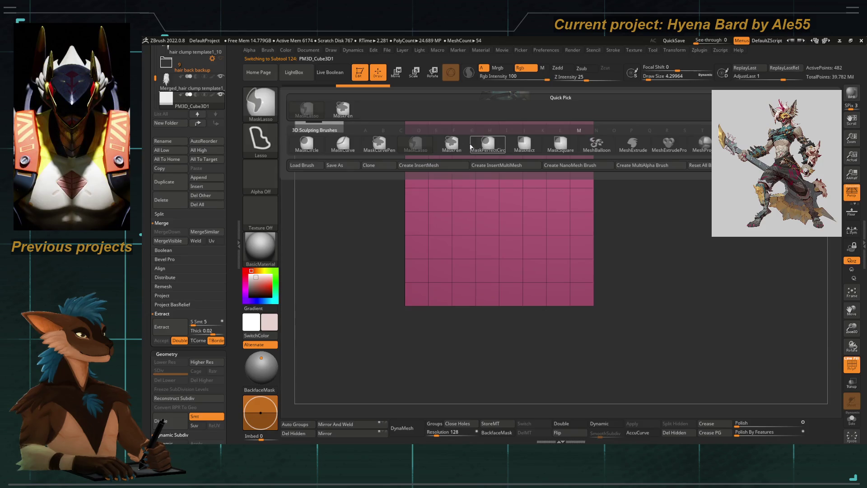
{"action": "left_click", "coordinate": [471, 147]}
{"action": "key", "text": "space"}
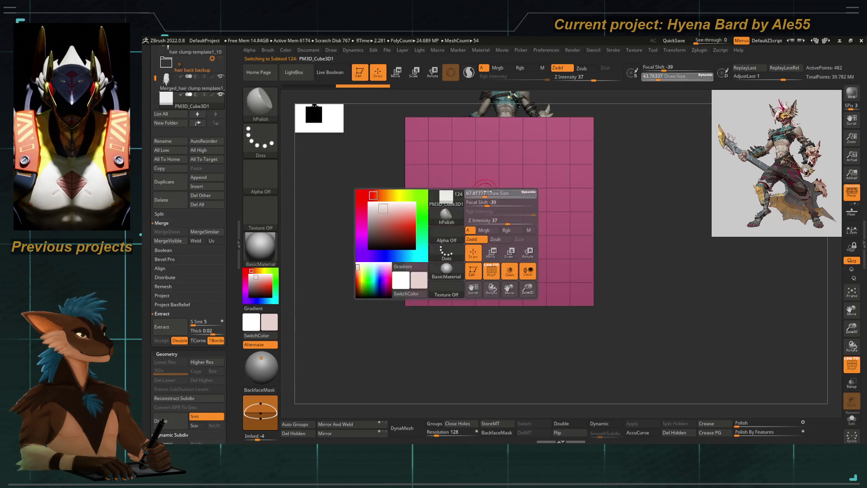
{"action": "left_click_drag", "start_coordinate": [499, 177], "coordinate": [481, 264], "text": "ctrl"}
{"action": "key", "text": "ctrl+w"}
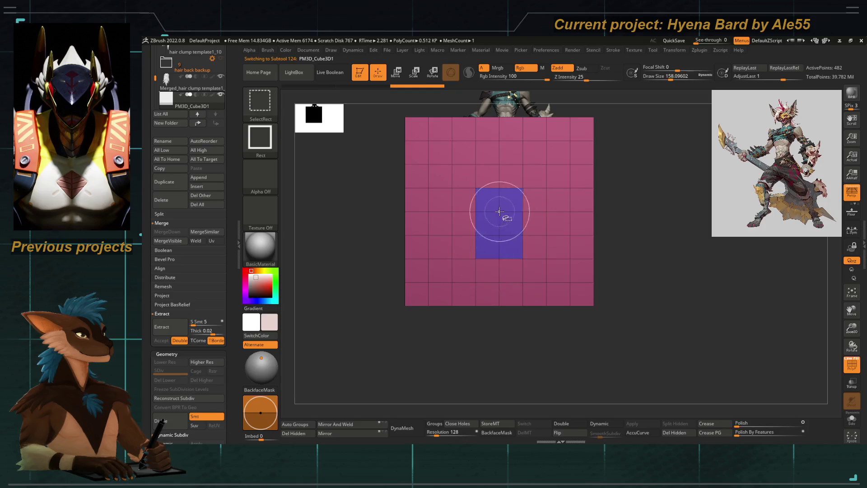
{"action": "key", "text": "ctrl+shift+h"}
{"action": "left_click", "coordinate": [669, 434]}
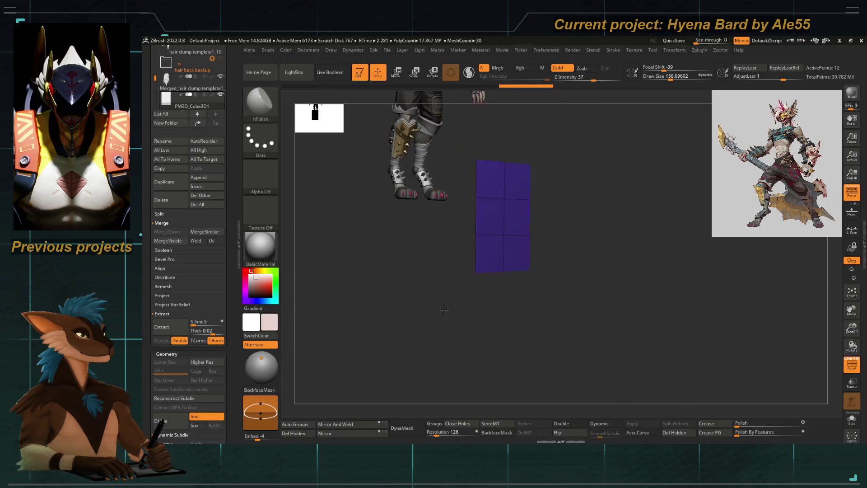
{"action": "key", "text": "w"}
Extrude the whole strip into a solid block with ZModeler Extrude on All Polygons
{"action": "left_click_drag", "start_coordinate": [435, 290], "coordinate": [436, 286]}
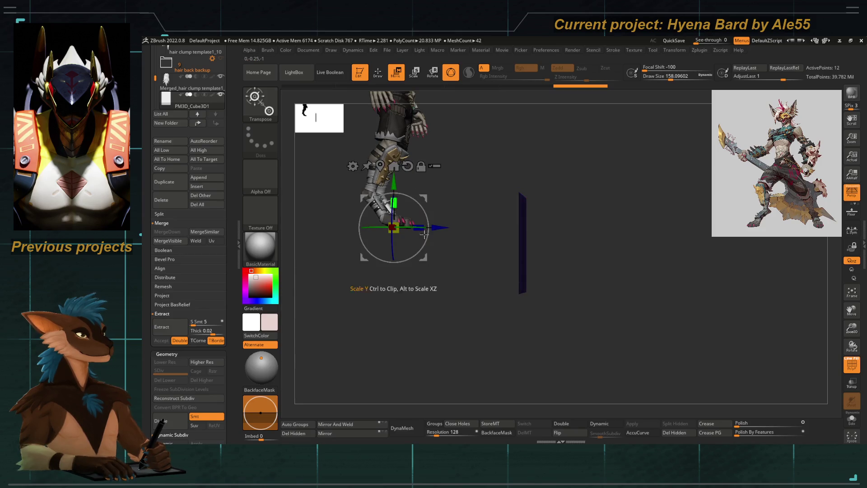
{"action": "left_click_drag", "start_coordinate": [447, 291], "coordinate": [461, 335]}
{"action": "key", "text": "w"}
{"action": "key", "text": "b"}
{"action": "key", "text": "z"}
{"action": "key", "text": "m"}
{"action": "key", "text": "space"}
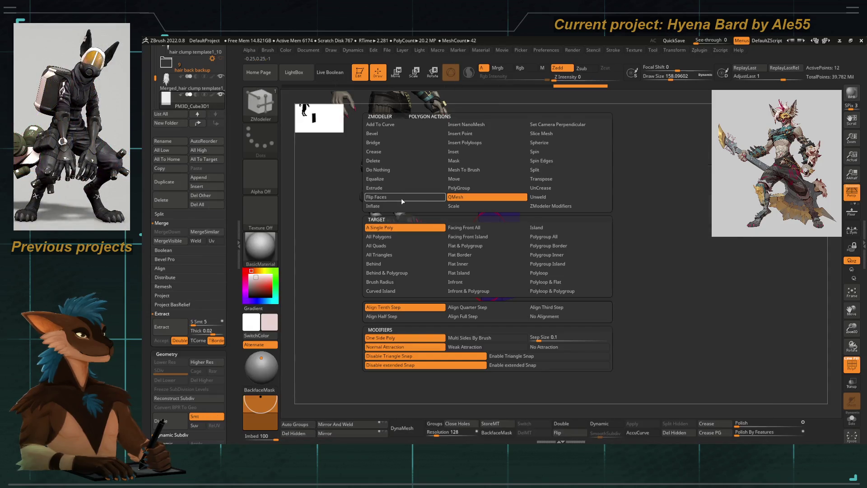
{"action": "left_click", "coordinate": [406, 189]}
{"action": "left_click", "coordinate": [406, 238]}
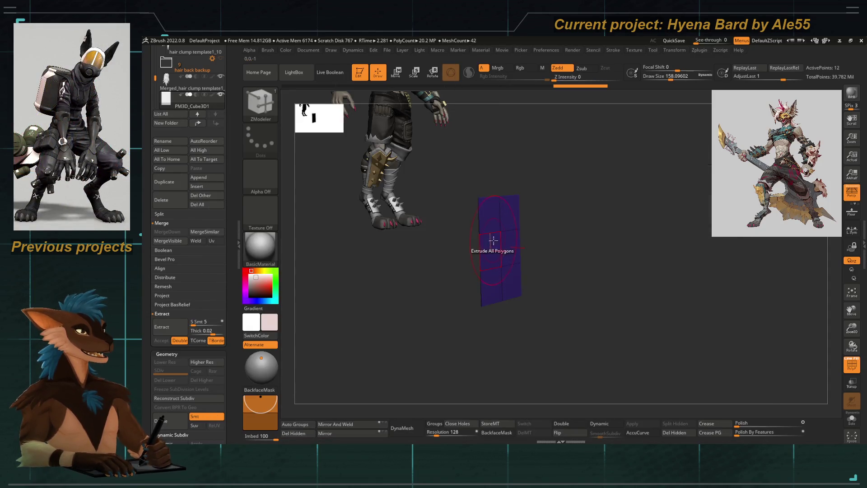
{"action": "left_click_drag", "start_coordinate": [609, 305], "coordinate": [582, 305]}
Switch to Move Topological and frame the character with the block below it
{"action": "key", "text": "b"}
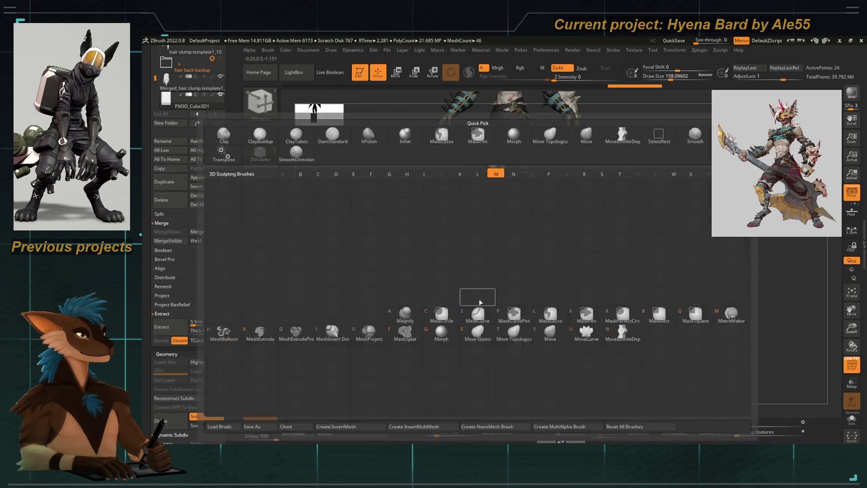
{"action": "key", "text": "m"}
{"action": "key", "text": "t"}
{"action": "right_click_drag", "start_coordinate": [495, 322], "coordinate": [459, 299]}
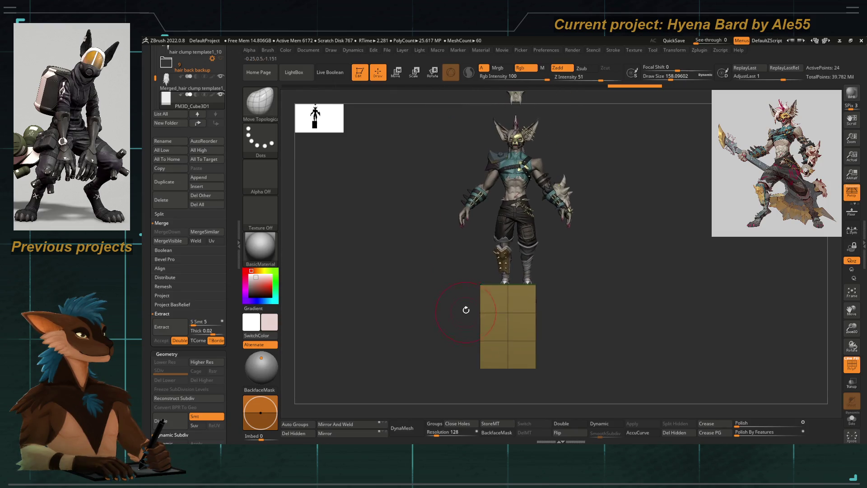
Shrink the block with the gizmo and place it over the lower skull between the fangs
{"action": "key", "text": "w"}
{"action": "right_click_drag", "start_coordinate": [467, 301], "coordinate": [509, 257]}
{"action": "left_click", "coordinate": [505, 252]}
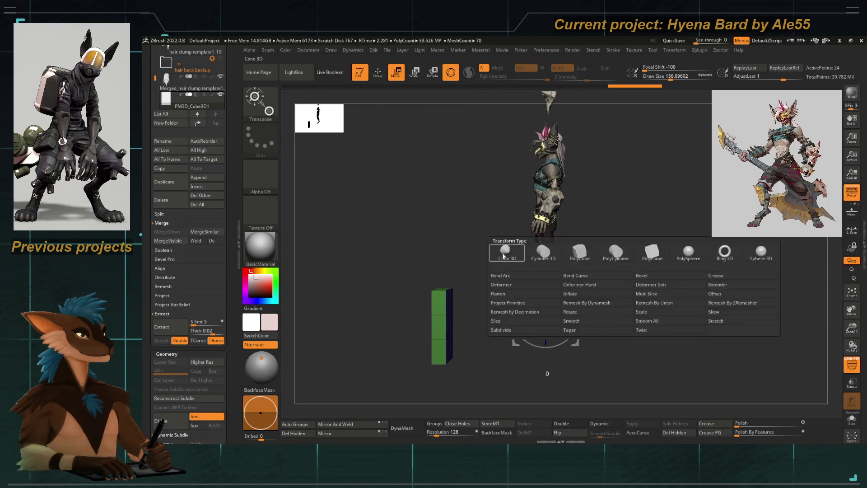
{"action": "right_click_drag", "start_coordinate": [409, 293], "coordinate": [441, 204]}
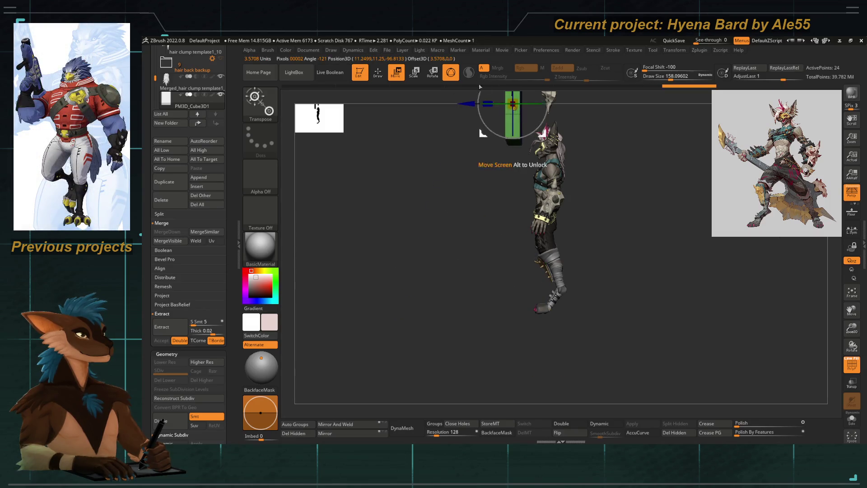
{"action": "mouse_move", "coordinate": [440, 237]}
{"action": "right_mouse_down"}
{"action": "mouse_move", "coordinate": [474, 271]}
{"action": "mouse_move", "coordinate": [488, 251]}
{"action": "right_mouse_up"}
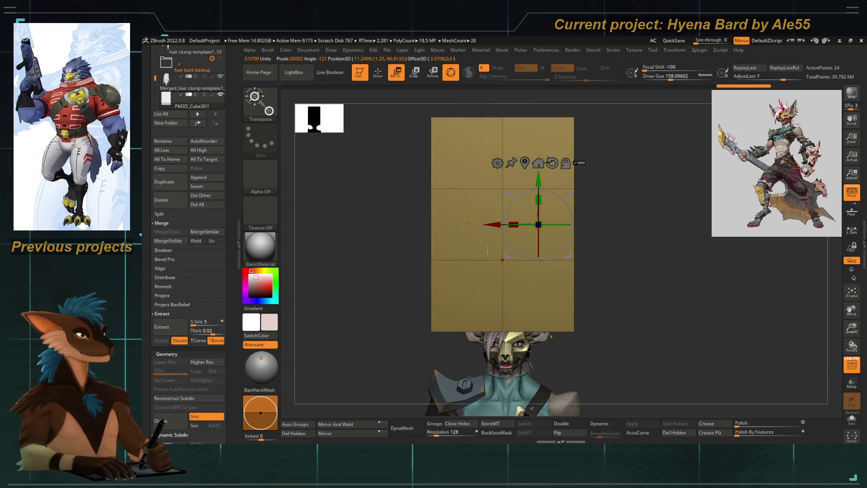
{"action": "left_click_drag", "start_coordinate": [536, 226], "coordinate": [580, 184]}
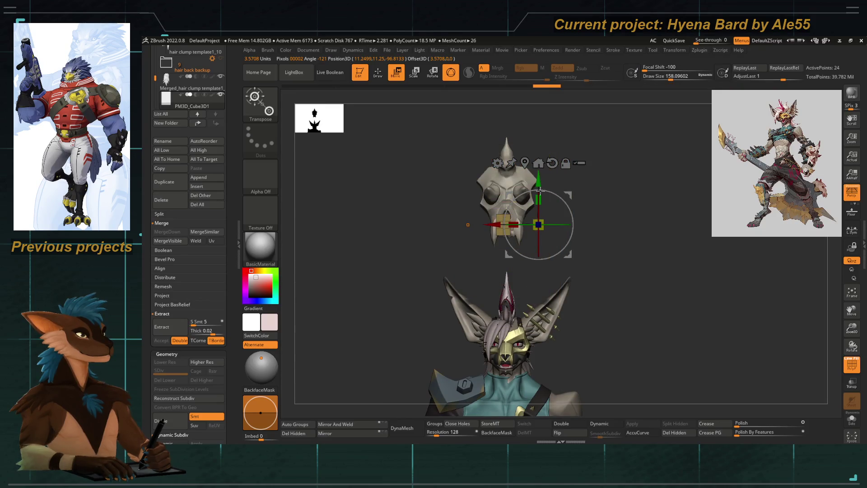
{"action": "right_click_drag", "start_coordinate": [467, 225], "coordinate": [507, 194], "text": "ctrl"}
{"action": "left_click", "coordinate": [517, 220], "text": "alt"}
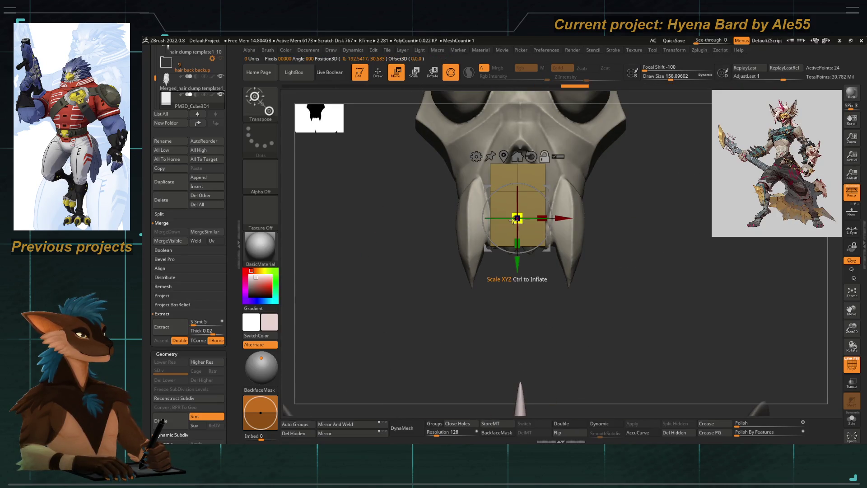
{"action": "left_click_drag", "start_coordinate": [518, 234], "coordinate": [522, 224]}
{"action": "right_click_drag", "start_coordinate": [515, 271], "coordinate": [509, 255], "text": "ctrl"}
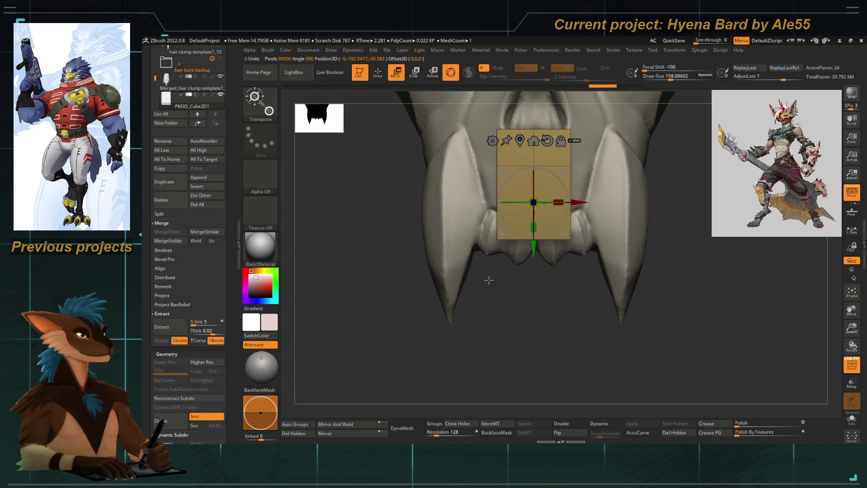
{"action": "key", "text": "w"}
Raise Draw Size to about 23 and view the block edge-on for bending
{"action": "key", "text": "space"}
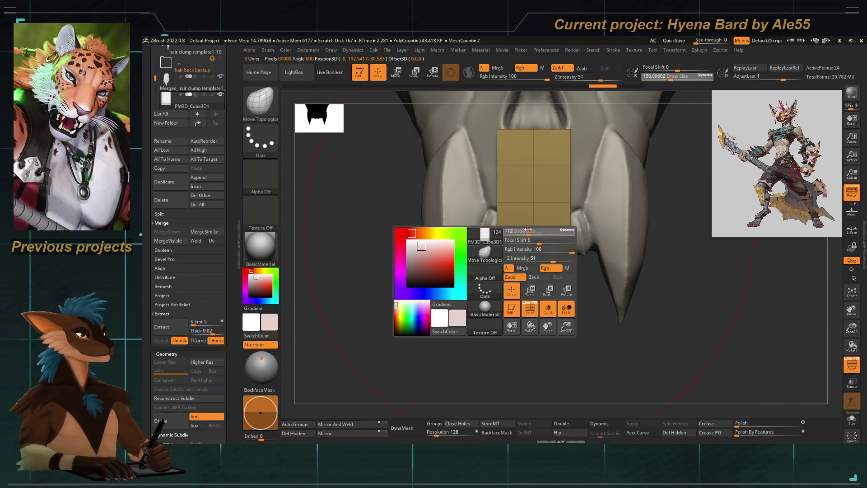
{"action": "mouse_move", "coordinate": [515, 231]}
{"action": "left_mouse_down"}
{"action": "mouse_move", "coordinate": [532, 238]}
{"action": "mouse_move", "coordinate": [535, 284]}
{"action": "left_mouse_up"}
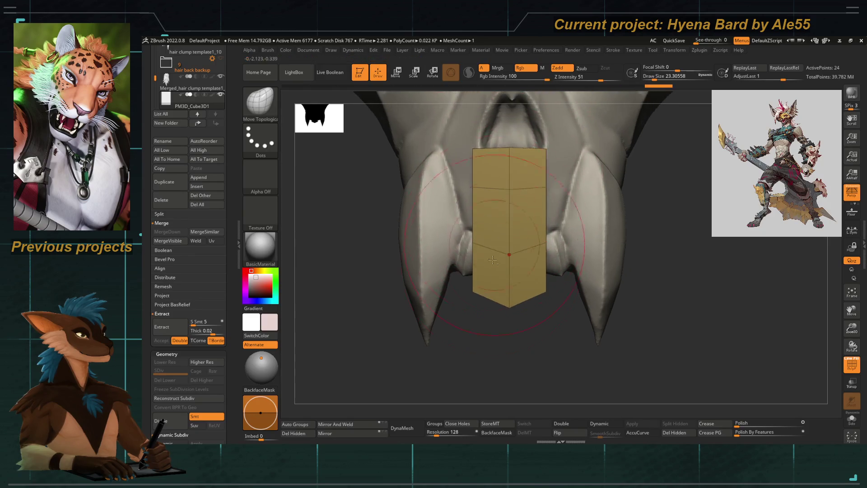
{"action": "left_click_drag", "start_coordinate": [406, 285], "coordinate": [450, 305]}
{"action": "left_click_drag", "start_coordinate": [484, 248], "coordinate": [406, 204]}
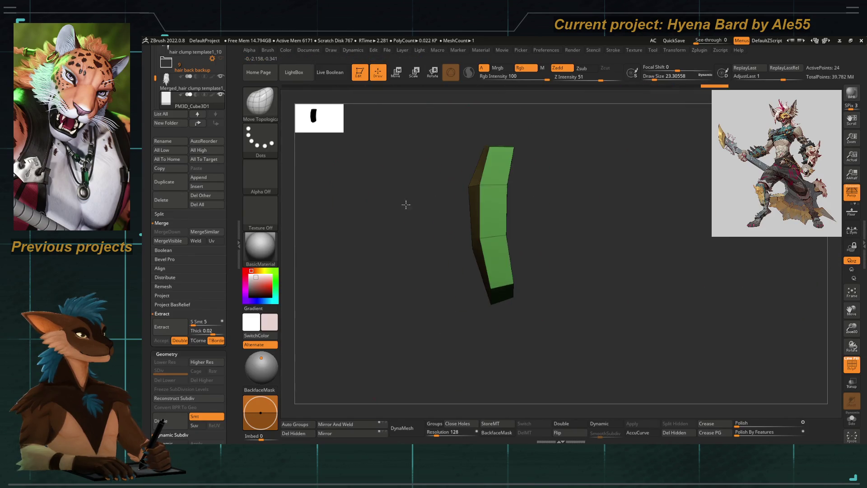
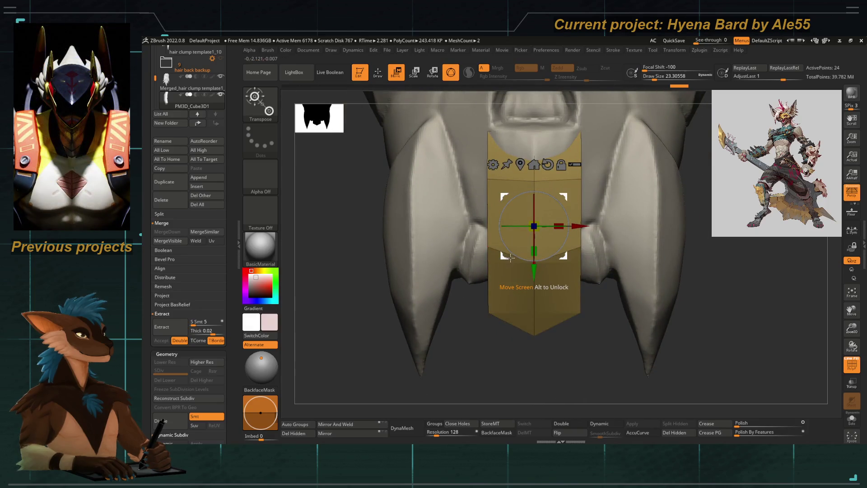
Resize the tan tooth block with the Gizmo and duplicate it into a row of copies
{"action": "left_click_drag", "start_coordinate": [512, 258], "coordinate": [531, 213]}
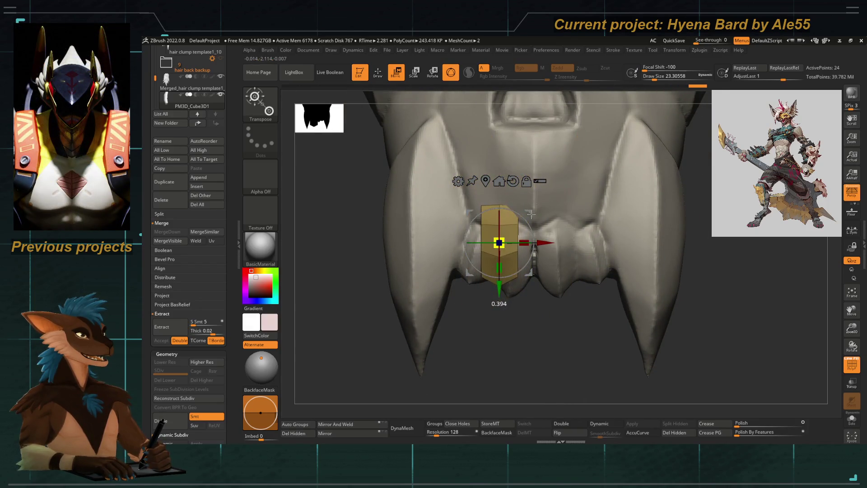
{"action": "left_click_drag", "start_coordinate": [498, 271], "coordinate": [499, 291]}
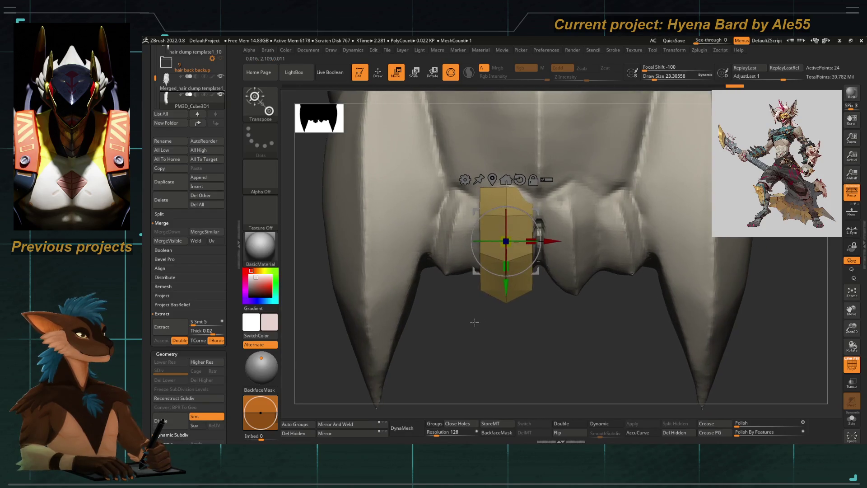
{"action": "mouse_move", "coordinate": [525, 240]}
{"action": "left_mouse_down", "text": "ctrl"}
{"action": "mouse_move", "coordinate": [474, 224]}
{"action": "mouse_move", "coordinate": [399, 220]}
{"action": "left_mouse_up", "text": "ctrl"}
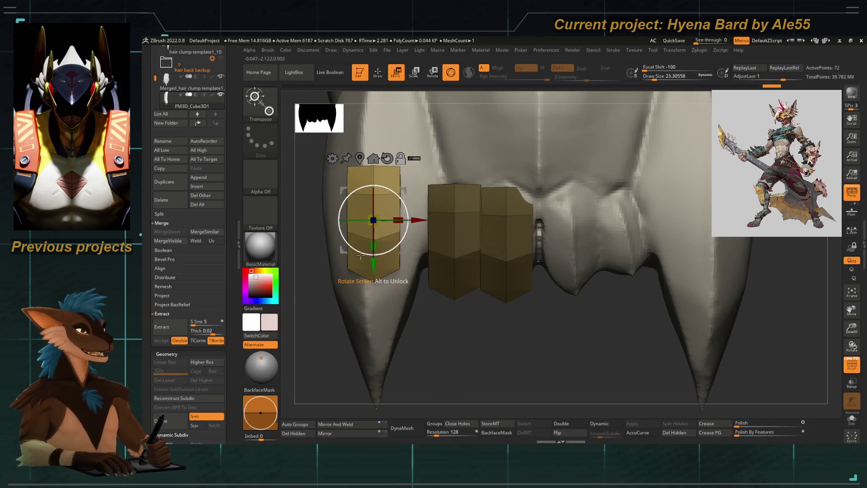
Stretch the outer blocks taller so they read as fangs beside the incisors
{"action": "right_click_drag", "start_coordinate": [372, 257], "coordinate": [373, 223]}
{"action": "left_click_drag", "start_coordinate": [364, 252], "coordinate": [364, 284]}
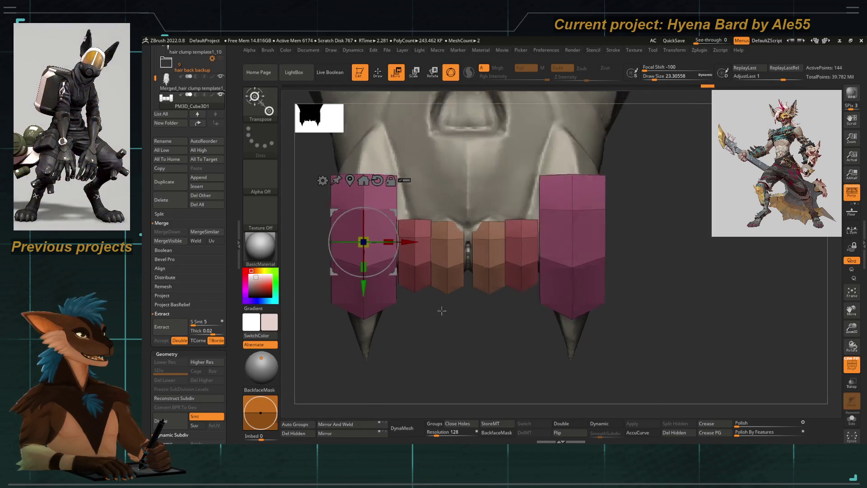
{"action": "right_click_drag", "start_coordinate": [442, 311], "coordinate": [467, 305]}
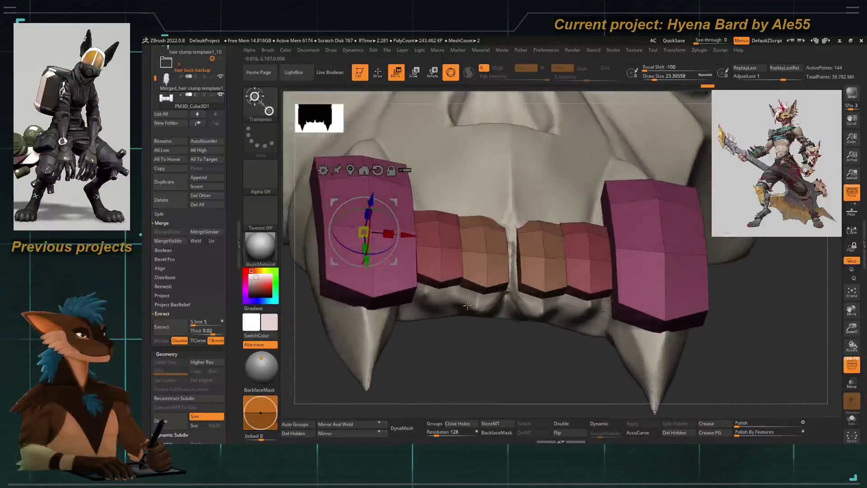
{"action": "scroll", "coordinate": [203, 270], "scroll_direction": "down", "scroll_amount": 5}
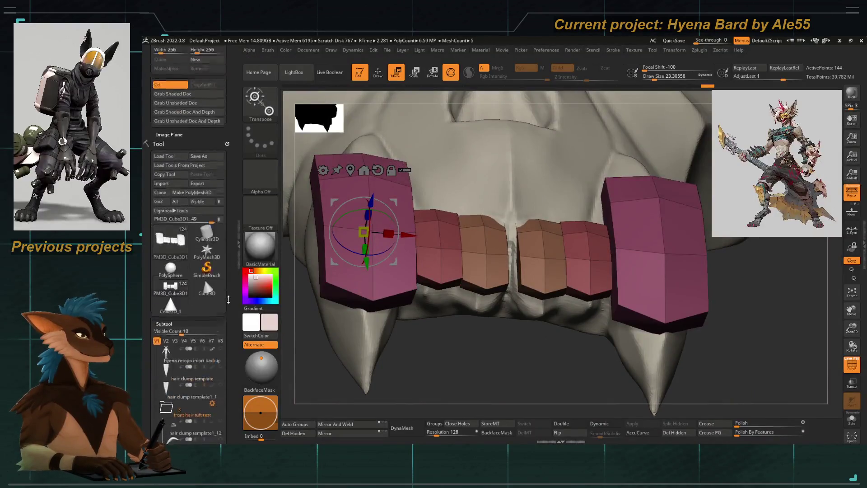
{"action": "left_click", "coordinate": [165, 344]}
{"action": "scroll", "coordinate": [202, 237], "scroll_direction": "down", "scroll_amount": 5}
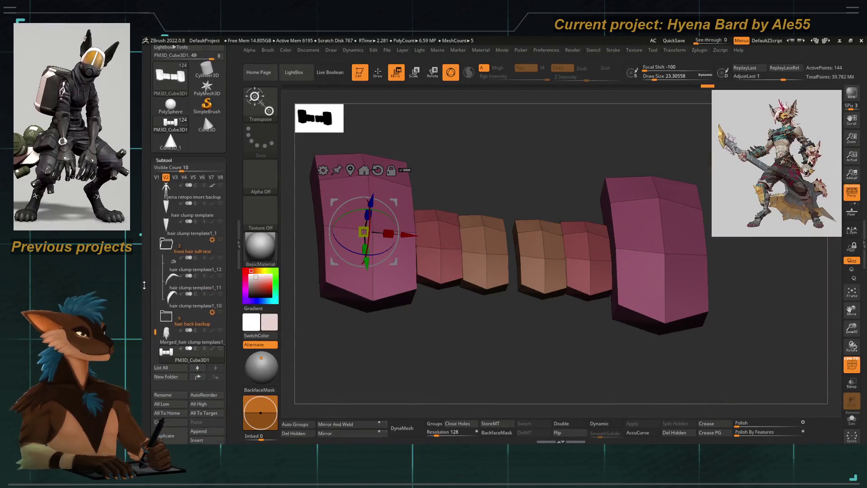
{"action": "left_click", "coordinate": [220, 348]}
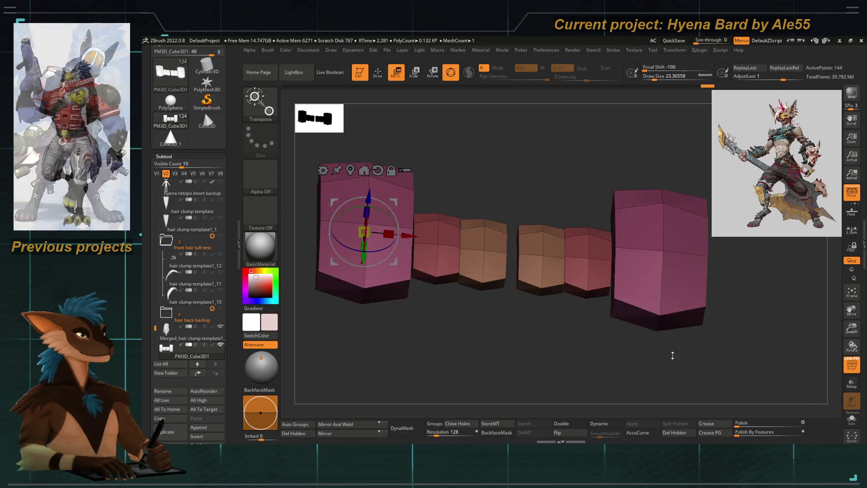
{"action": "scroll", "coordinate": [441, 350], "scroll_direction": "down", "scroll_amount": 5}
{"action": "scroll", "coordinate": [196, 319], "scroll_direction": "down", "scroll_amount": 1}
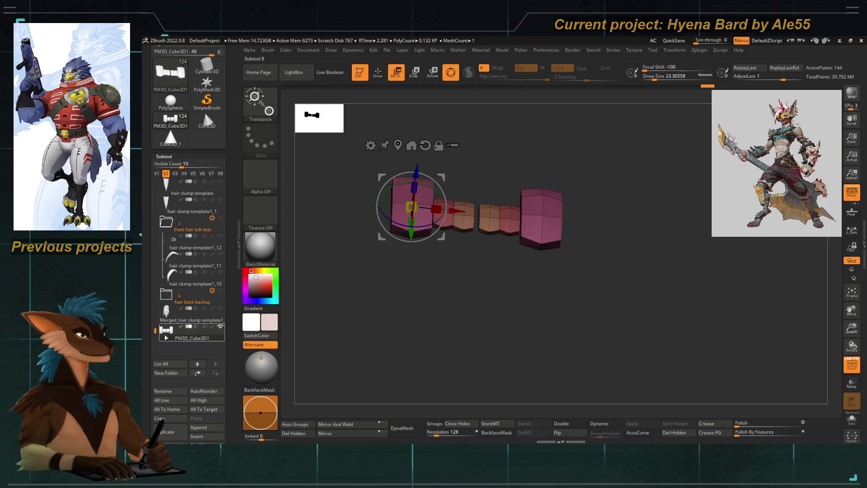
{"action": "scroll", "coordinate": [194, 318], "scroll_direction": "up", "scroll_amount": 5}
{"action": "scroll", "coordinate": [193, 271], "scroll_direction": "up", "scroll_amount": 3}
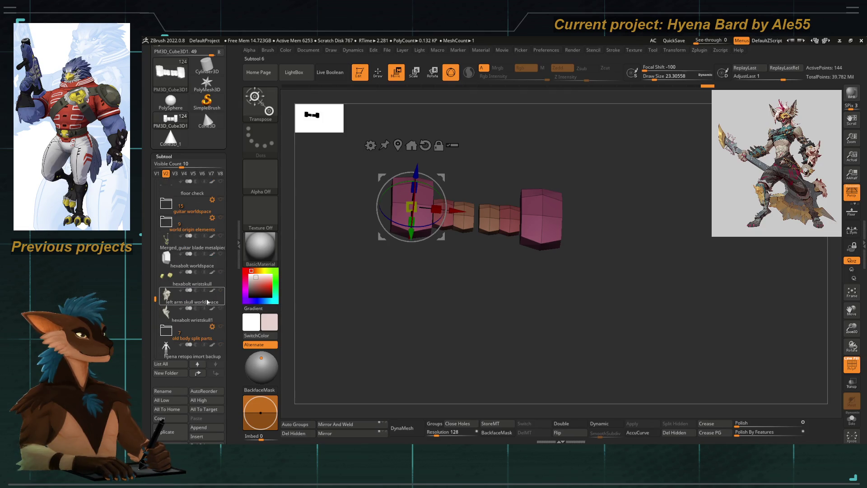
{"action": "key", "text": "shift+s"}
{"action": "key", "text": "w"}
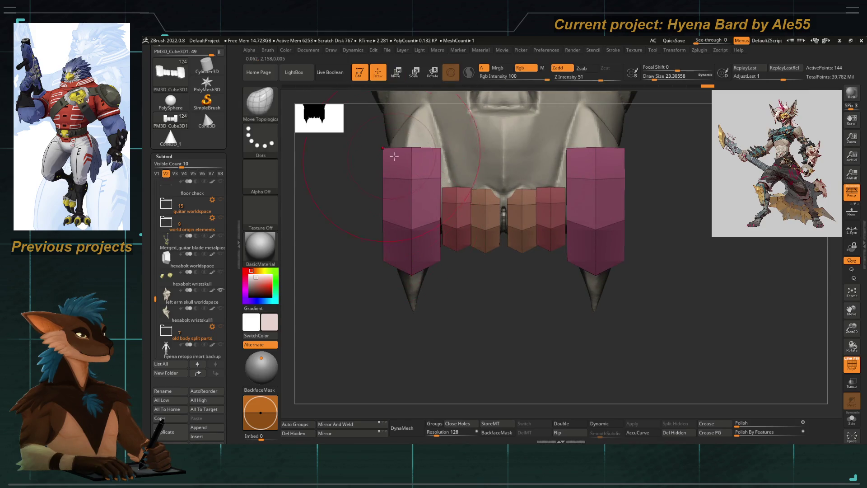
With ZModeler, crease the complete edge loops of the tooth blocks
{"action": "key", "text": "space"}
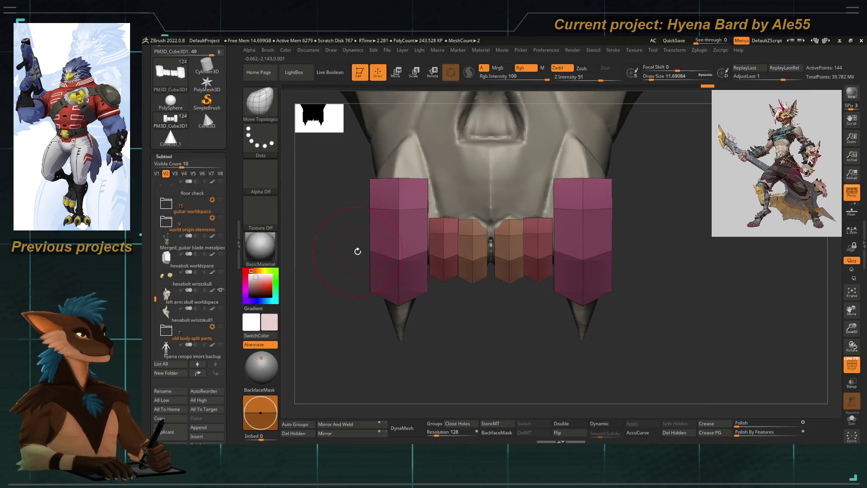
{"action": "key", "text": "b"}
{"action": "key", "text": "z"}
{"action": "key", "text": "m"}
{"action": "key", "text": "space"}
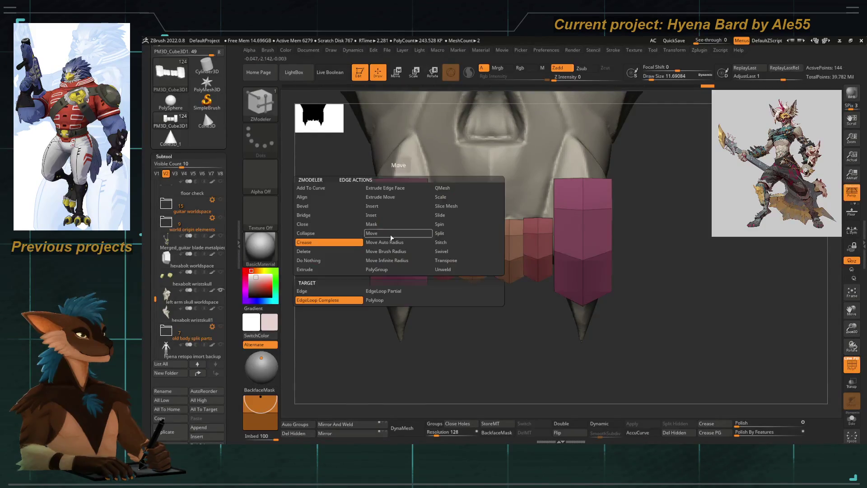
{"action": "left_click", "coordinate": [321, 301]}
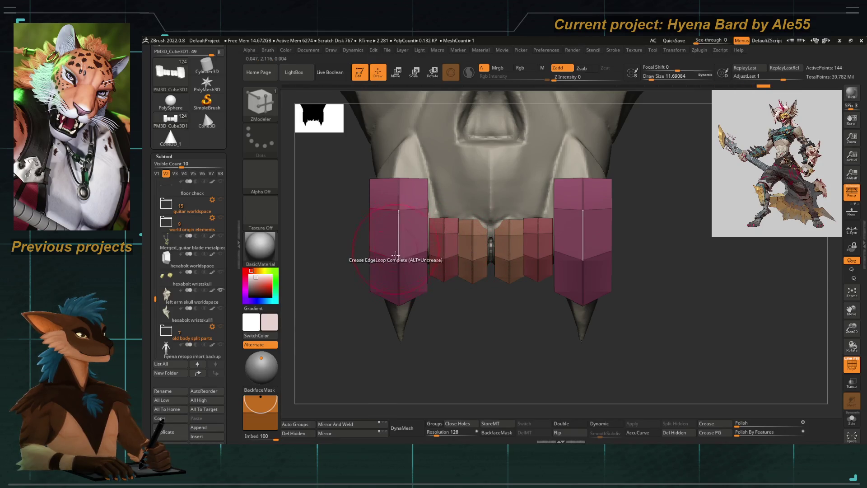
Enable Dynamic Subdiv and start pulling the side teeth upward into fangs with Move Topological
{"action": "key", "text": "d"}
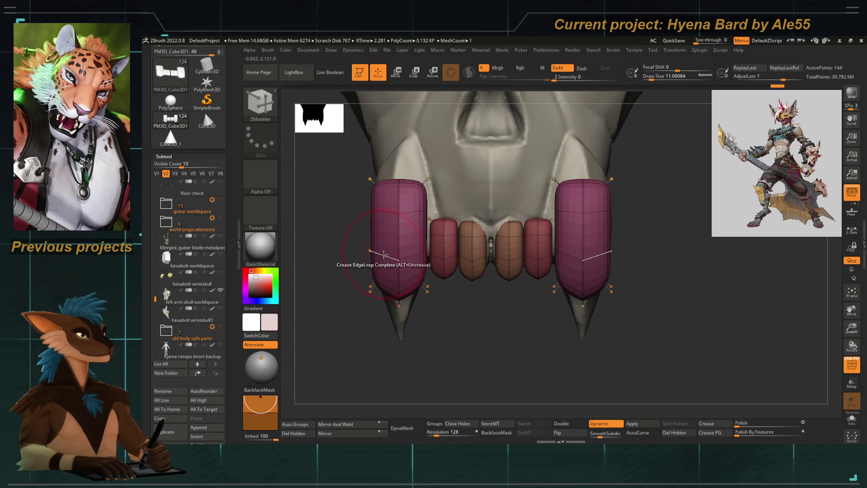
{"action": "key", "text": "b"}
{"action": "key", "text": "m"}
{"action": "key", "text": "t"}
{"action": "left_click_drag", "start_coordinate": [400, 190], "coordinate": [400, 149]}
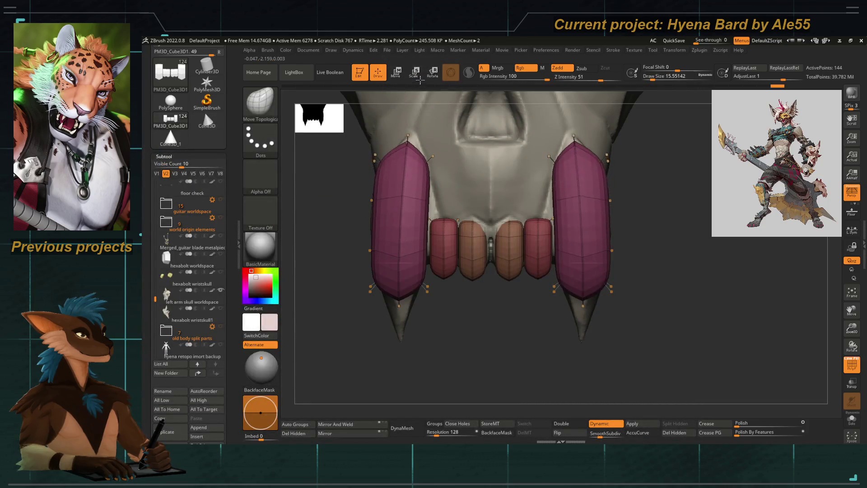
Lengthen the fang tips downward and slim them, checking the shape from the side
{"action": "right_click_drag", "start_coordinate": [395, 318], "coordinate": [395, 301]}
{"action": "left_click_drag", "start_coordinate": [395, 298], "coordinate": [395, 338]}
{"action": "right_click_drag", "start_coordinate": [643, 271], "coordinate": [542, 271]}
{"action": "mouse_move", "coordinate": [402, 260]}
{"action": "left_mouse_down"}
{"action": "mouse_move", "coordinate": [379, 203]}
{"action": "mouse_move", "coordinate": [379, 176]}
{"action": "left_mouse_up"}
{"action": "right_click_drag", "start_coordinate": [610, 270], "coordinate": [508, 271]}
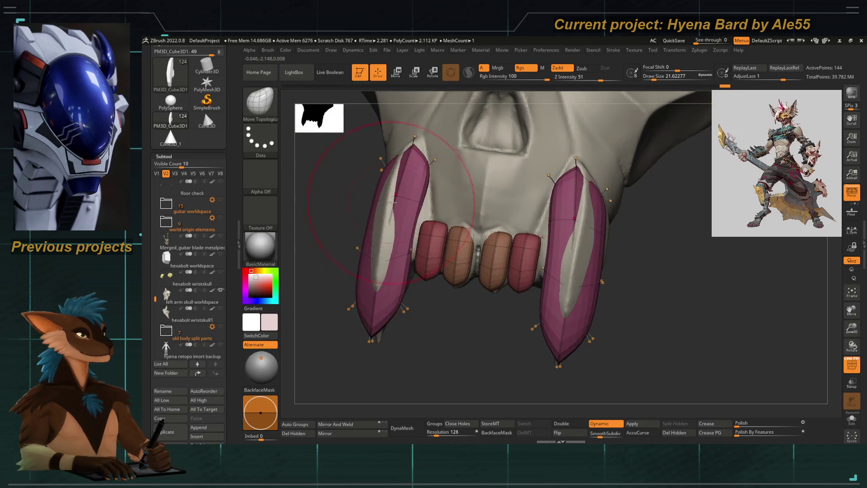
{"action": "left_click_drag", "start_coordinate": [379, 230], "coordinate": [369, 257]}
Inspect the jaw from below and reshape the fangs to follow its curve
{"action": "right_click_drag", "start_coordinate": [508, 339], "coordinate": [508, 237]}
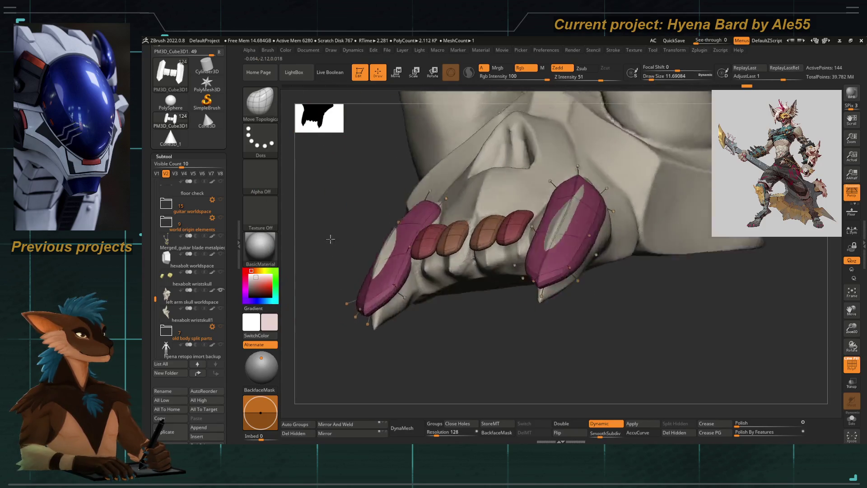
{"action": "left_click_drag", "start_coordinate": [369, 298], "coordinate": [387, 310]}
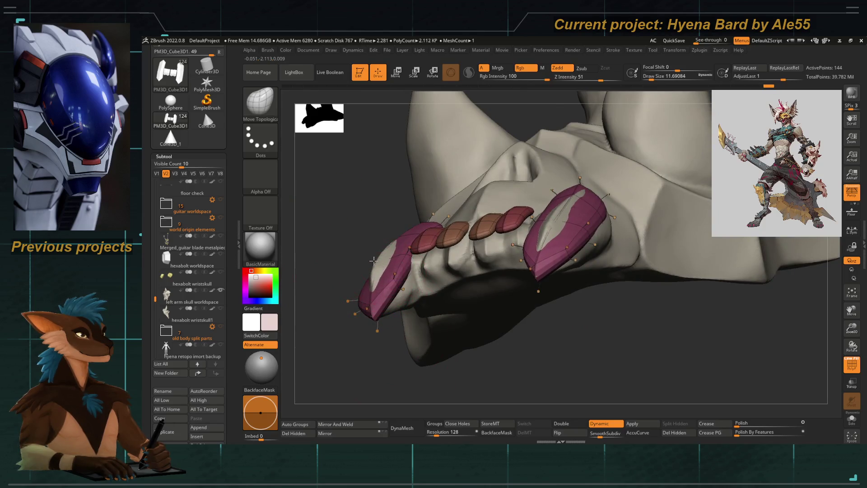
{"action": "right_click_drag", "start_coordinate": [349, 223], "coordinate": [434, 204]}
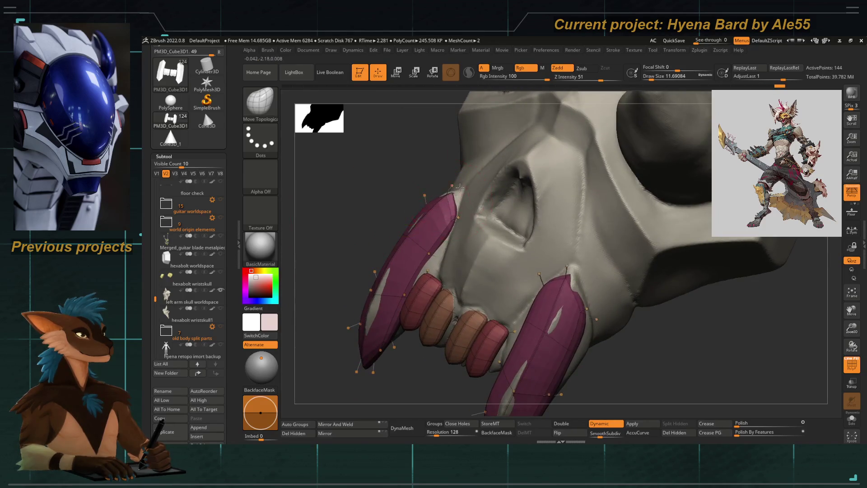
{"action": "mouse_move", "coordinate": [488, 168]}
{"action": "right_mouse_down"}
{"action": "mouse_move", "coordinate": [474, 271]}
{"action": "mouse_move", "coordinate": [420, 203]}
{"action": "mouse_move", "coordinate": [380, 264]}
{"action": "right_mouse_up"}
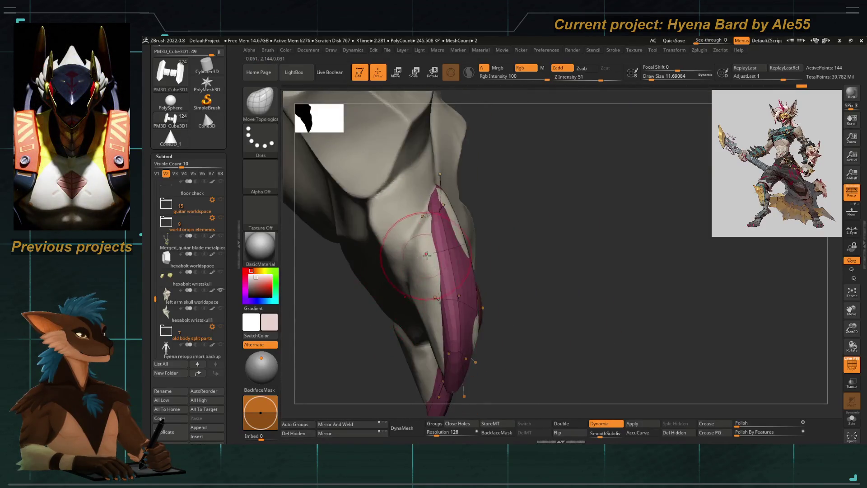
{"action": "left_click_drag", "start_coordinate": [419, 243], "coordinate": [433, 326]}
{"action": "mouse_move", "coordinate": [434, 326]}
{"action": "right_mouse_down"}
{"action": "mouse_move", "coordinate": [398, 309]}
{"action": "mouse_move", "coordinate": [442, 268]}
{"action": "mouse_move", "coordinate": [521, 310]}
{"action": "mouse_move", "coordinate": [451, 292]}
{"action": "right_mouse_up"}
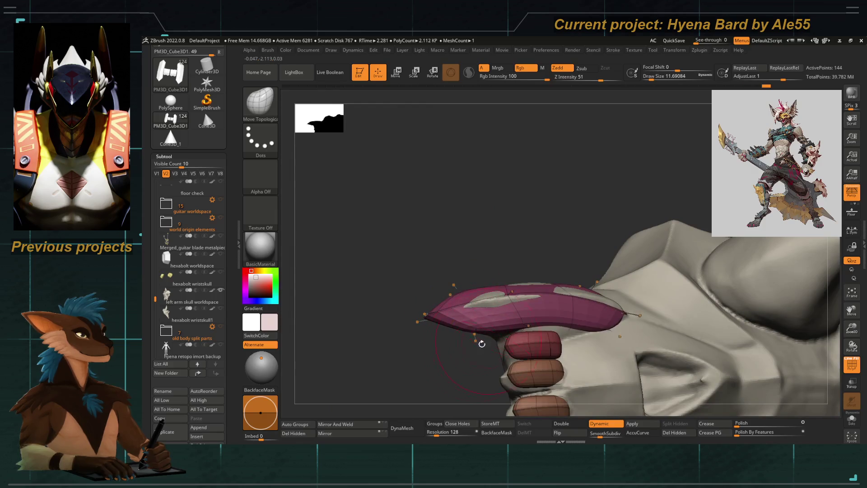
Tweak the fangs against the skull from angled views, refining the right fang's surface
{"action": "right_click_drag", "start_coordinate": [484, 334], "coordinate": [537, 323]}
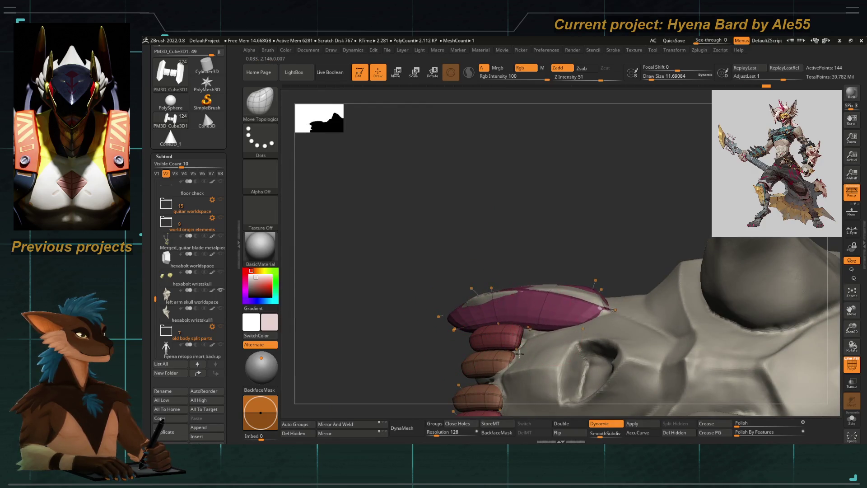
{"action": "mouse_move", "coordinate": [573, 271]}
{"action": "right_mouse_down"}
{"action": "mouse_move", "coordinate": [542, 258]}
{"action": "mouse_move", "coordinate": [526, 236]}
{"action": "mouse_move", "coordinate": [522, 264]}
{"action": "right_mouse_up"}
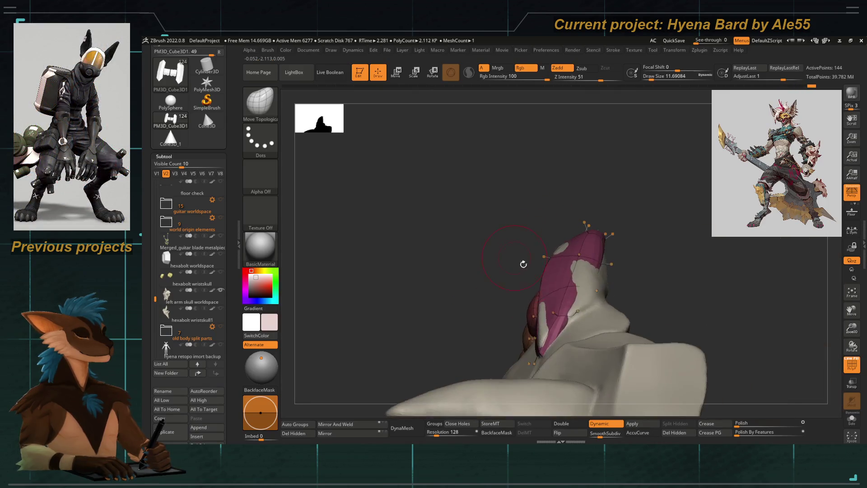
{"action": "mouse_move", "coordinate": [583, 284]}
{"action": "left_mouse_down"}
{"action": "mouse_move", "coordinate": [597, 277]}
{"action": "mouse_move", "coordinate": [611, 288]}
{"action": "mouse_move", "coordinate": [590, 298]}
{"action": "mouse_move", "coordinate": [603, 258]}
{"action": "left_mouse_up"}
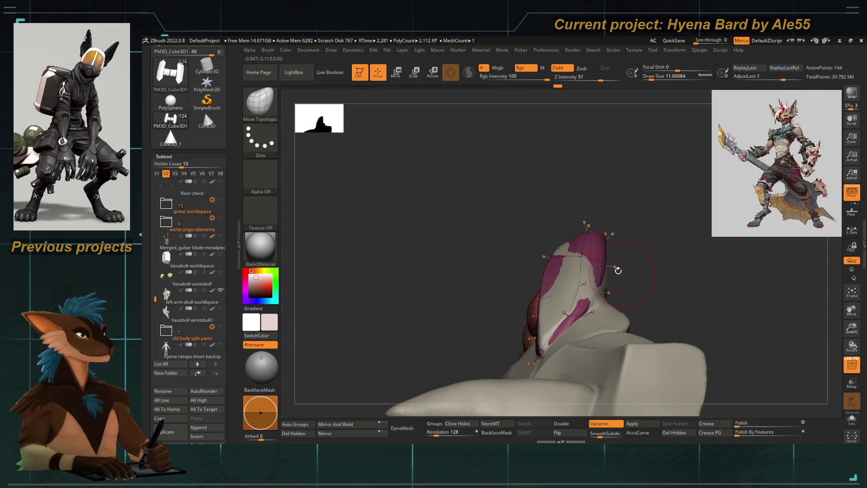
{"action": "right_click_drag", "start_coordinate": [508, 222], "coordinate": [515, 244]}
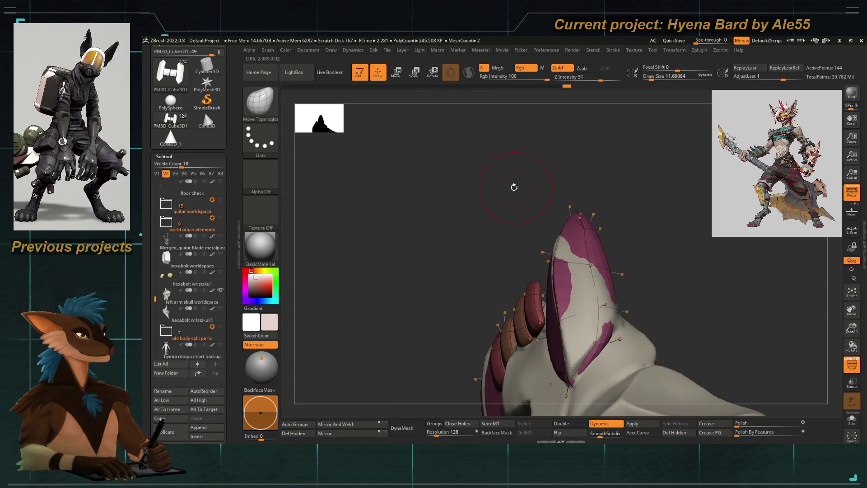
{"action": "right_click_drag", "start_coordinate": [512, 187], "coordinate": [556, 218]}
{"action": "left_click_drag", "start_coordinate": [555, 219], "coordinate": [562, 244]}
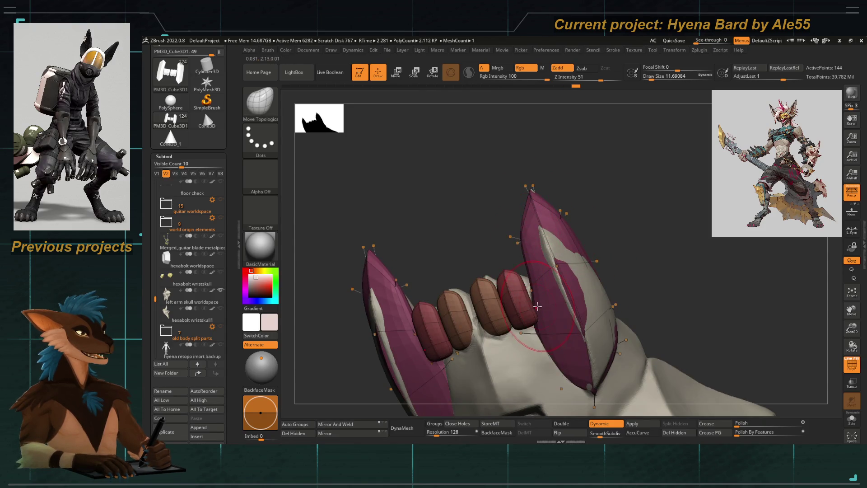
{"action": "mouse_move", "coordinate": [484, 270]}
{"action": "right_mouse_down"}
{"action": "mouse_move", "coordinate": [404, 260]}
{"action": "mouse_move", "coordinate": [447, 320]}
{"action": "mouse_move", "coordinate": [488, 197]}
{"action": "right_mouse_up"}
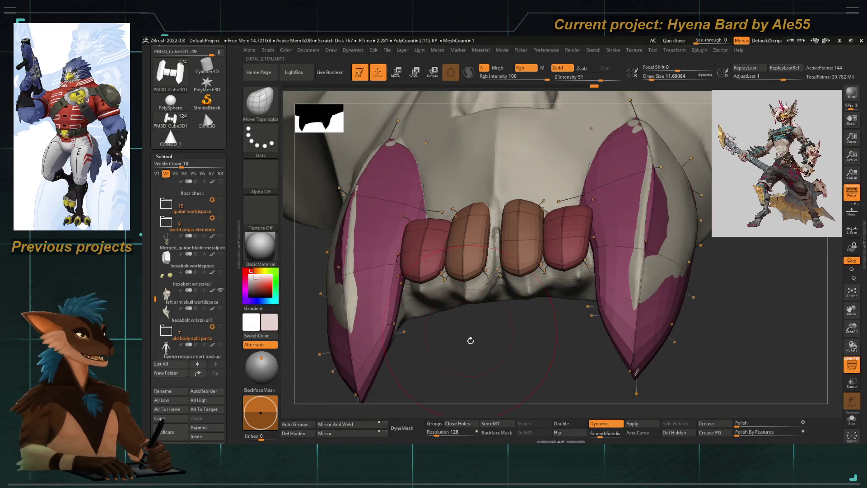
Stretch the two middle incisors longer and add another incisor block to the row
{"action": "right_click_drag", "start_coordinate": [488, 197], "coordinate": [463, 271]}
{"action": "mouse_move", "coordinate": [463, 271]}
{"action": "left_mouse_down"}
{"action": "mouse_move", "coordinate": [469, 292]}
{"action": "mouse_move", "coordinate": [474, 271]}
{"action": "left_mouse_up"}
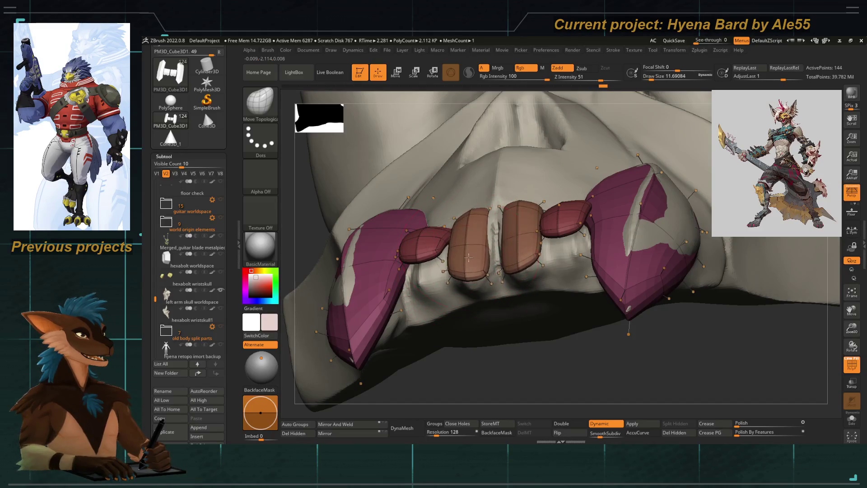
{"action": "right_click_drag", "start_coordinate": [487, 210], "coordinate": [450, 222]}
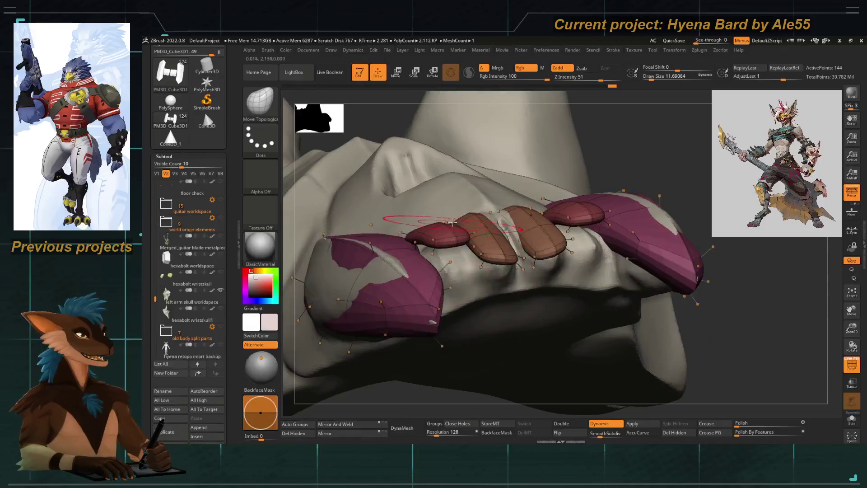
{"action": "left_click_drag", "start_coordinate": [454, 242], "coordinate": [442, 254]}
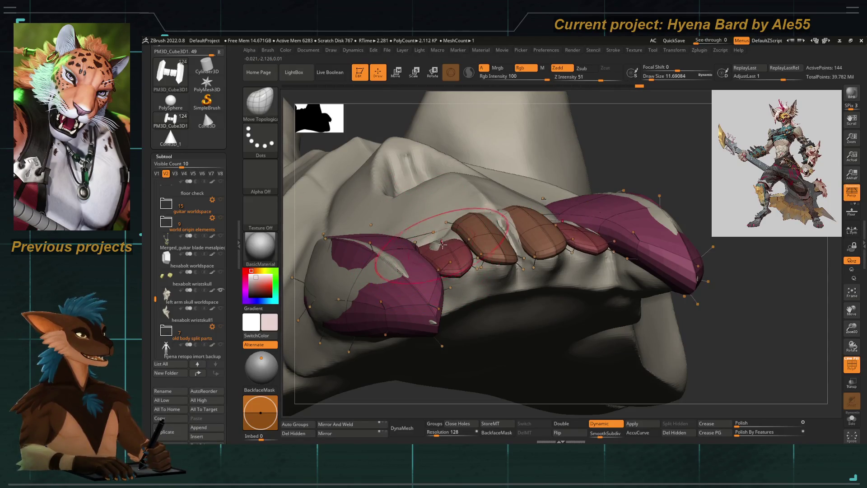
{"action": "key", "text": "shift"}
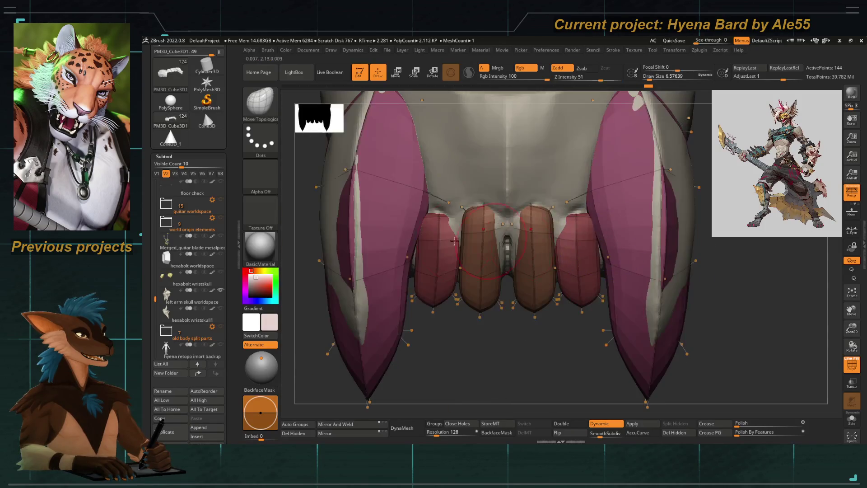
Solo the teeth pieces, isolate an incisor to check it, then show all parts again
{"action": "right_click_drag", "start_coordinate": [447, 338], "coordinate": [475, 325]}
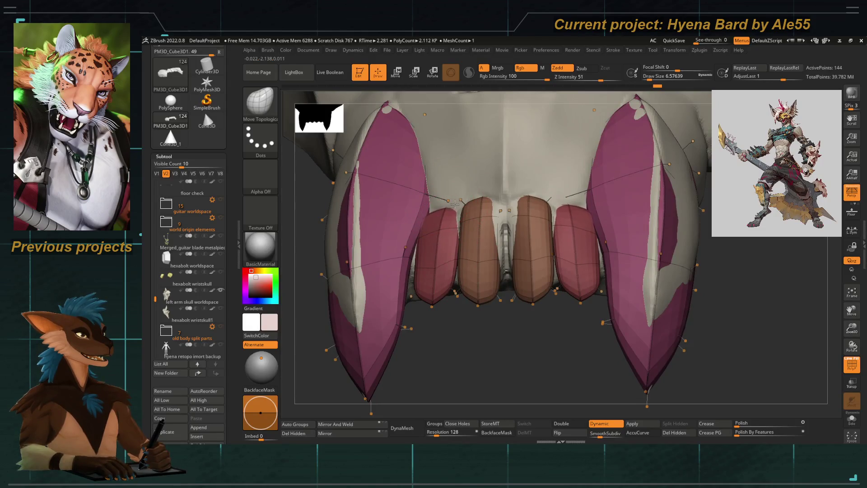
{"action": "mouse_move", "coordinate": [474, 352]}
{"action": "right_mouse_down"}
{"action": "mouse_move", "coordinate": [473, 318]}
{"action": "mouse_move", "coordinate": [434, 257]}
{"action": "right_mouse_up"}
{"action": "left_click", "coordinate": [852, 419]}
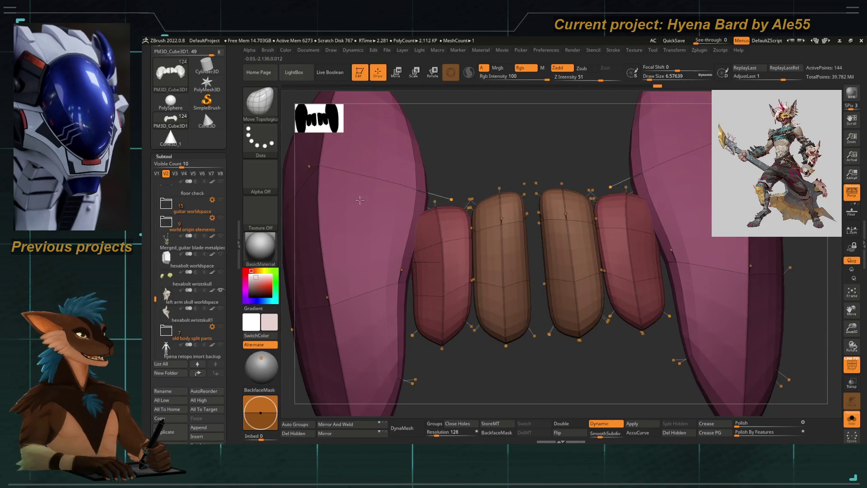
{"action": "right_click_drag", "start_coordinate": [360, 200], "coordinate": [415, 270]}
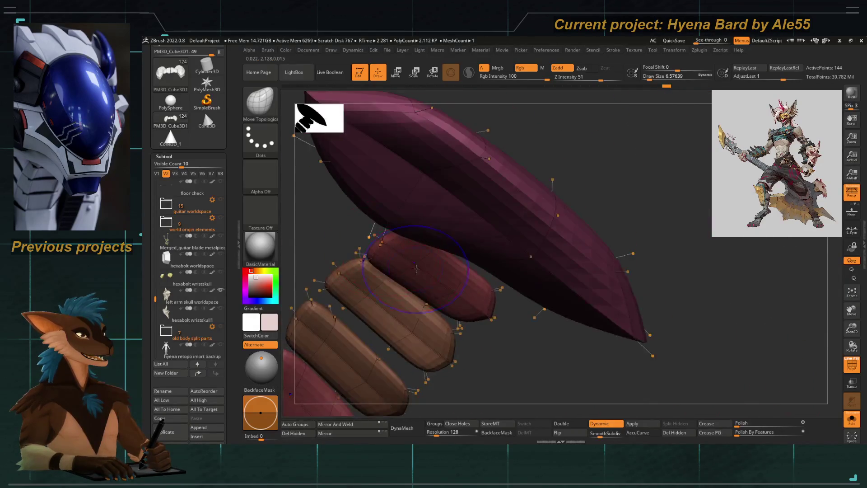
{"action": "left_click", "coordinate": [415, 270], "text": "alt"}
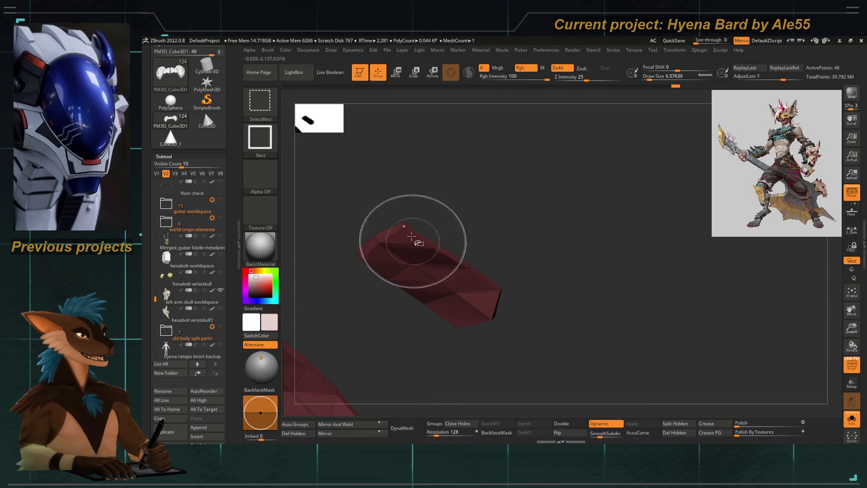
{"action": "left_click", "coordinate": [410, 224], "text": "alt"}
{"action": "right_click_drag", "start_coordinate": [521, 300], "coordinate": [579, 269]}
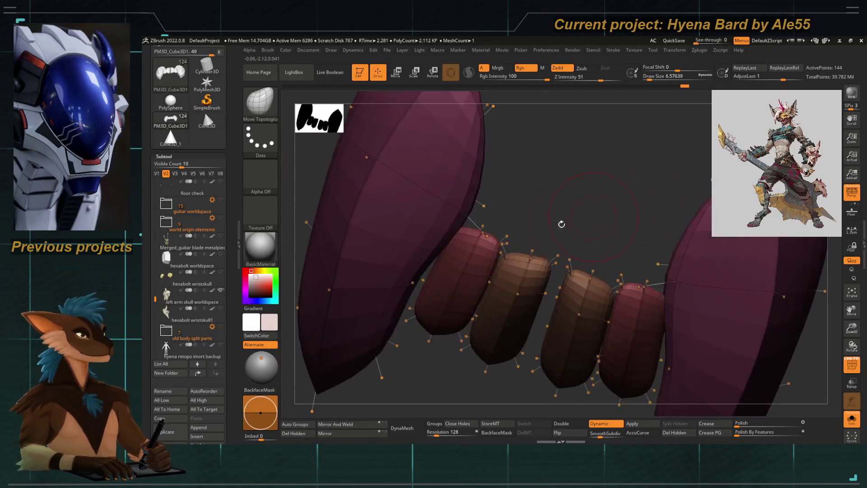
With the Inflat brush, slim the incisors and open small gaps between them
{"action": "key", "text": "b"}
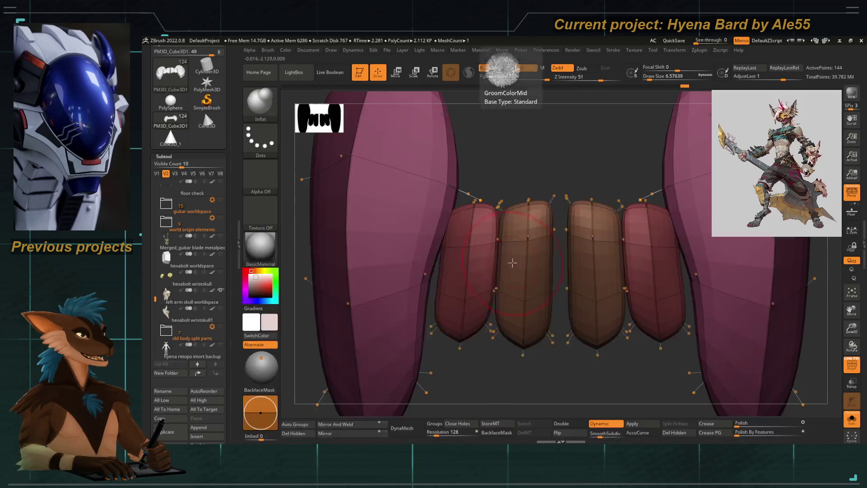
{"action": "left_click", "coordinate": [488, 305]}
{"action": "left_click_drag", "start_coordinate": [549, 223], "coordinate": [555, 298], "text": "alt"}
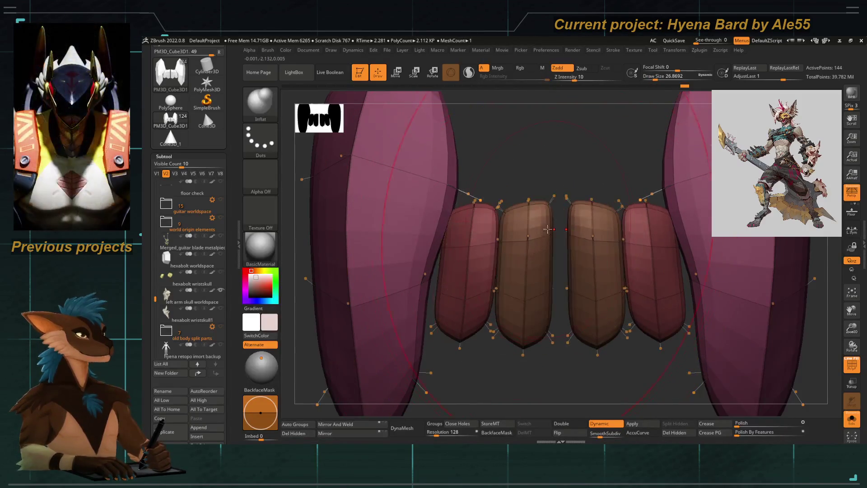
{"action": "right_click_drag", "start_coordinate": [556, 301], "coordinate": [569, 284]}
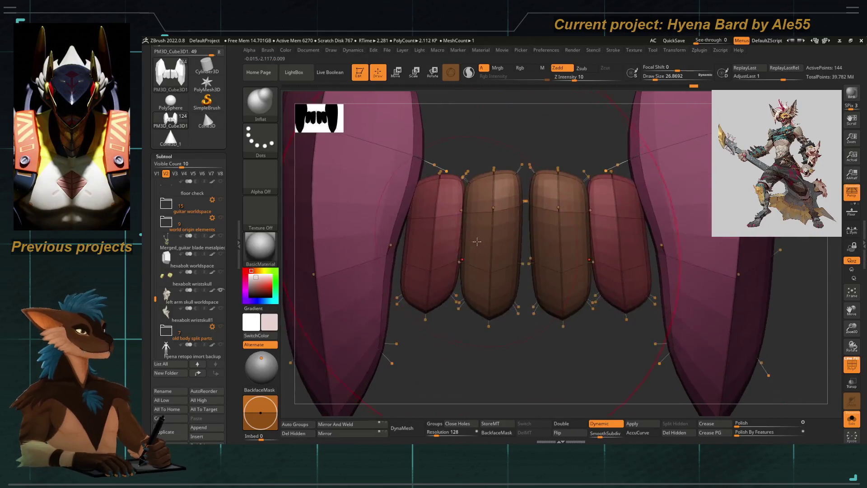
{"action": "key", "text": "b"}
{"action": "key", "text": "space"}
{"action": "key", "text": "space"}
{"action": "left_click_drag", "start_coordinate": [501, 203], "coordinate": [494, 176]}
{"action": "key", "text": "space"}
{"action": "key", "text": "space"}
{"action": "key", "text": "space"}
{"action": "key", "text": "space"}
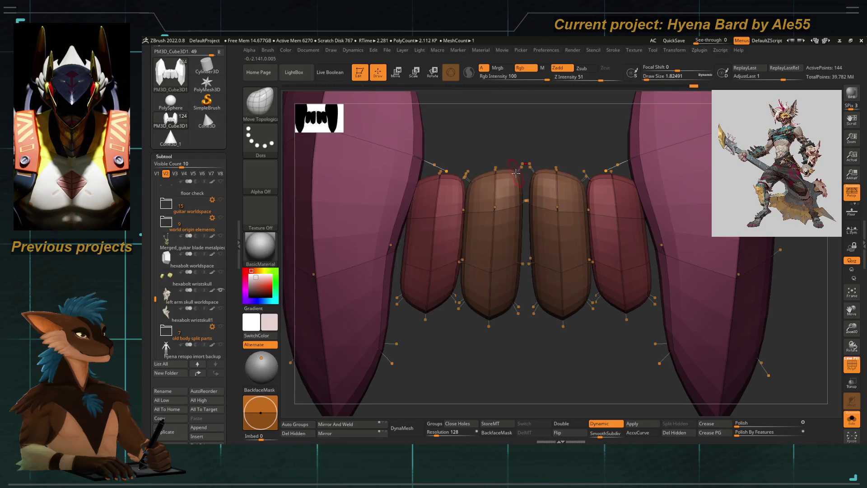
Nudge with the Transpose gizmo, hide polyframe, set Inflat size 20 and turn Solo off to view the whole skull
{"action": "key", "text": "w"}
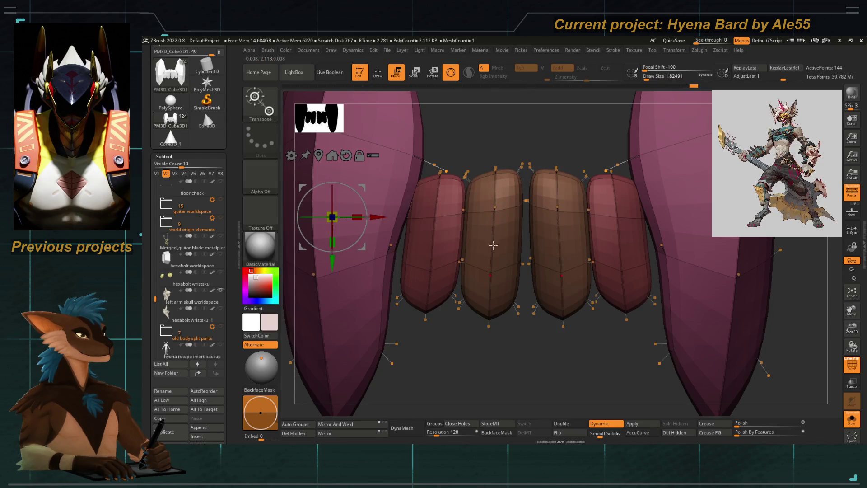
{"action": "key", "text": "shift+f"}
{"action": "scroll", "coordinate": [677, 330], "scroll_direction": "down", "scroll_amount": 3}
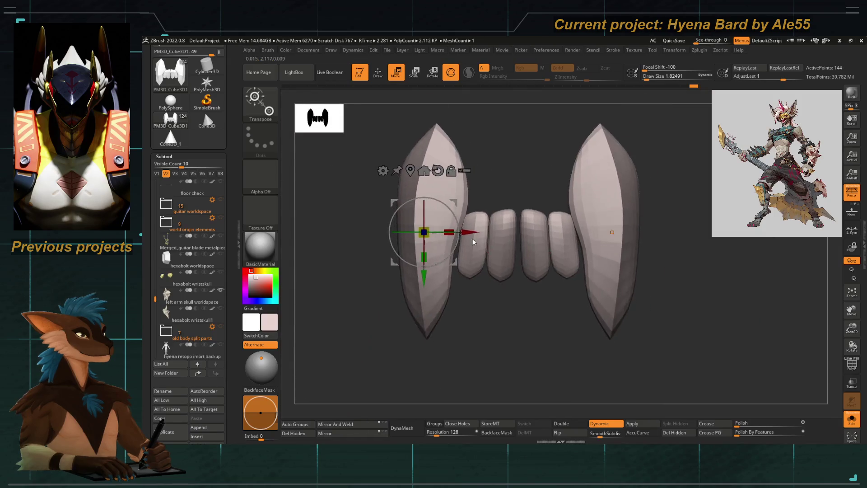
{"action": "key", "text": "b"}
{"action": "key", "text": "i"}
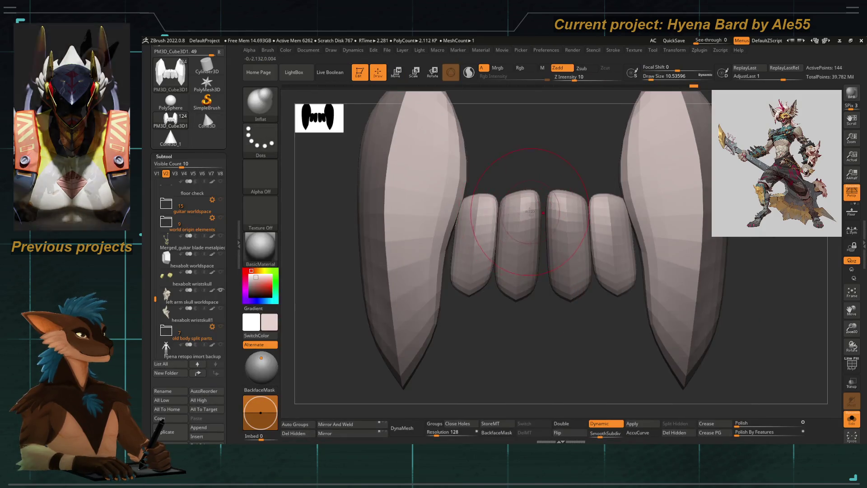
{"action": "key", "text": "bracketright"}
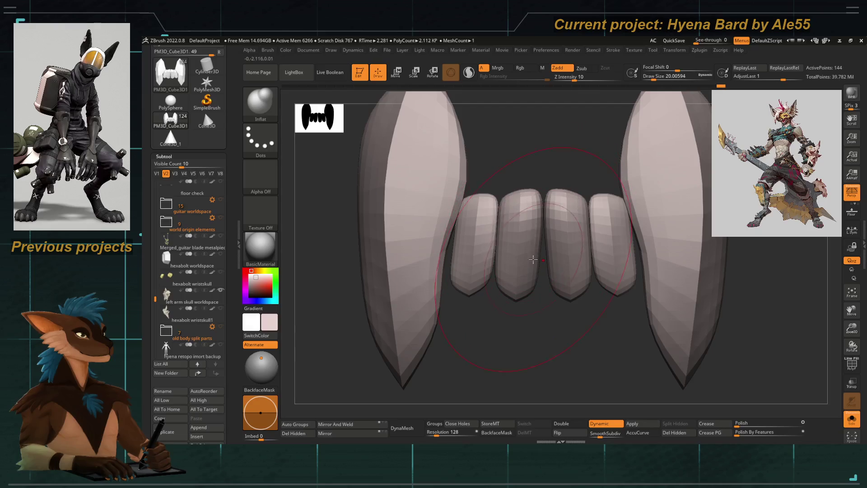
{"action": "left_click", "coordinate": [854, 366]}
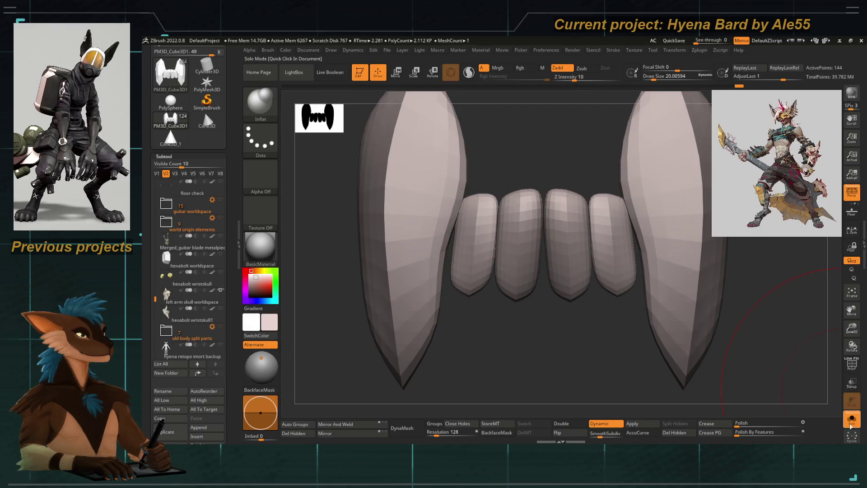
{"action": "mouse_move", "coordinate": [610, 271]}
{"action": "right_mouse_down"}
{"action": "mouse_move", "coordinate": [481, 245]}
{"action": "mouse_move", "coordinate": [461, 190]}
{"action": "right_mouse_up"}
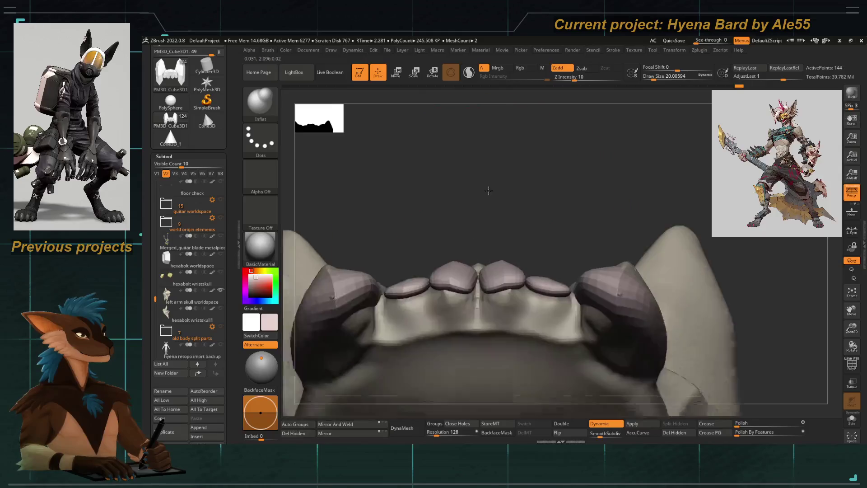
With a smaller Move Topological brush, push the outer incisors down and outward along the jaw line
{"action": "key", "text": "b"}
{"action": "key", "text": "m"}
{"action": "key", "text": "t"}
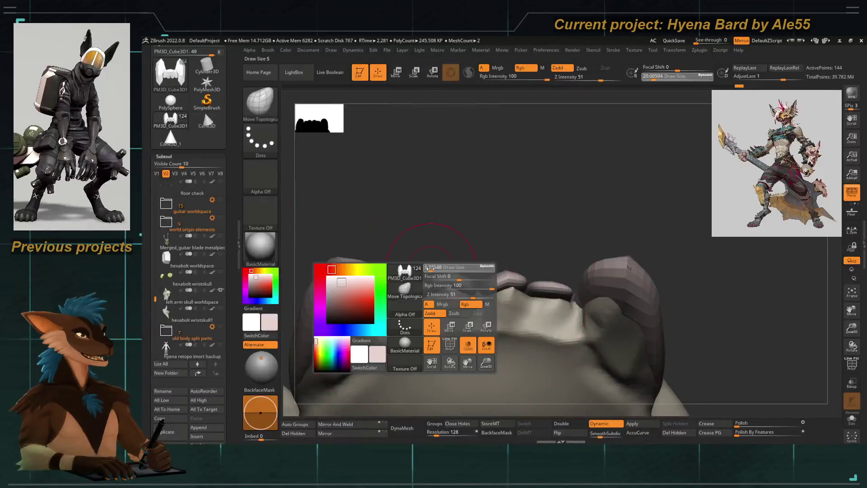
{"action": "right_click_drag", "start_coordinate": [432, 271], "coordinate": [379, 223]}
{"action": "right_click", "coordinate": [372, 250]}
{"action": "left_click", "coordinate": [395, 169]}
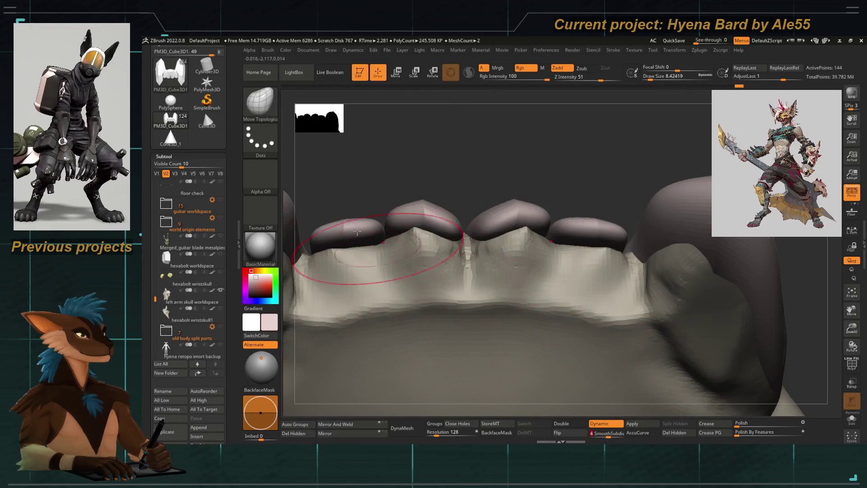
{"action": "right_click_drag", "start_coordinate": [602, 359], "coordinate": [434, 271]}
{"action": "mouse_move", "coordinate": [389, 210]}
{"action": "left_mouse_down"}
{"action": "mouse_move", "coordinate": [379, 223]}
{"action": "mouse_move", "coordinate": [374, 212]}
{"action": "left_mouse_up"}
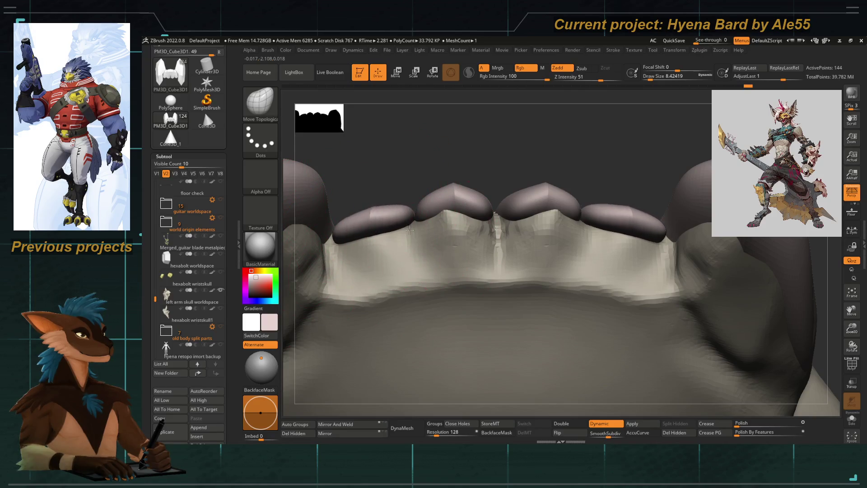
Inspect the fangs and jaw underside, show polyframe and drop to the low-res tooth mesh
{"action": "mouse_move", "coordinate": [376, 218]}
{"action": "right_mouse_down"}
{"action": "mouse_move", "coordinate": [450, 303]}
{"action": "mouse_move", "coordinate": [463, 256]}
{"action": "right_mouse_up"}
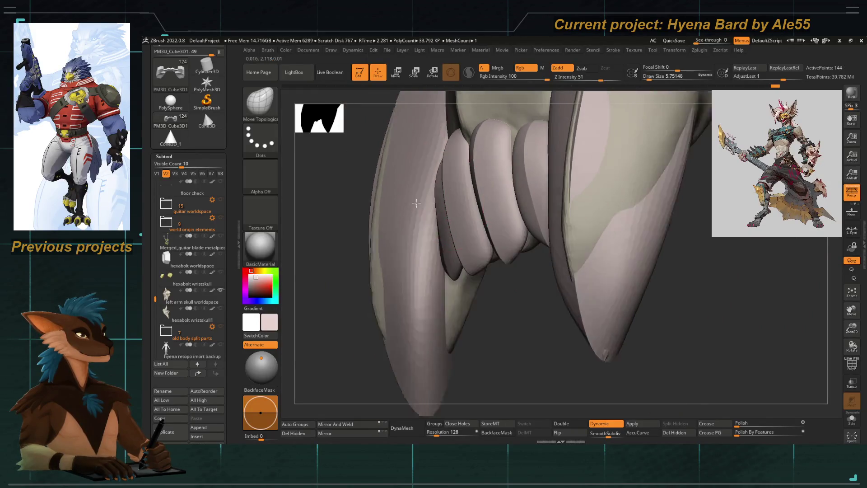
{"action": "right_click_drag", "start_coordinate": [446, 192], "coordinate": [435, 239]}
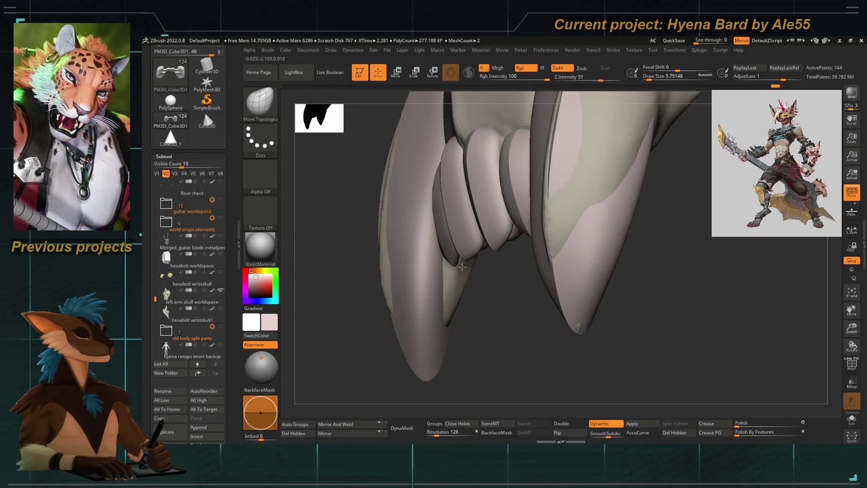
{"action": "right_click_drag", "start_coordinate": [489, 294], "coordinate": [630, 337]}
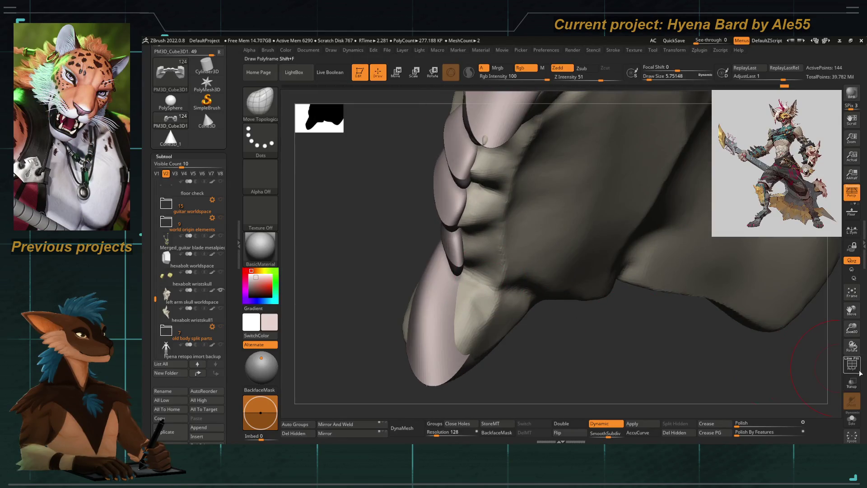
{"action": "key", "text": "shift+f"}
{"action": "mouse_move", "coordinate": [379, 285]}
{"action": "right_mouse_down"}
{"action": "mouse_move", "coordinate": [340, 247]}
{"action": "mouse_move", "coordinate": [366, 261]}
{"action": "right_mouse_up"}
{"action": "key", "text": "shift+d"}
Pick ZModeler and set the edge action target to polyloop for inserting loops
{"action": "key", "text": "b"}
{"action": "key", "text": "h"}
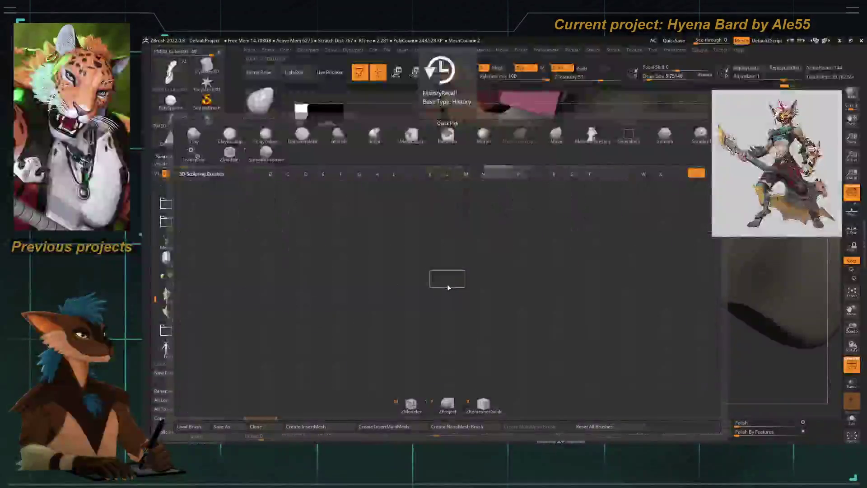
{"action": "key", "text": "z"}
{"action": "key", "text": "space"}
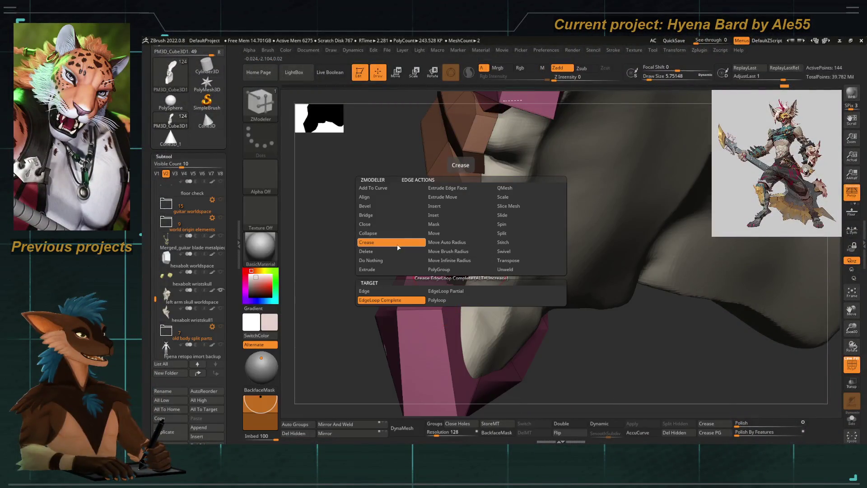
{"action": "key", "text": "space"}
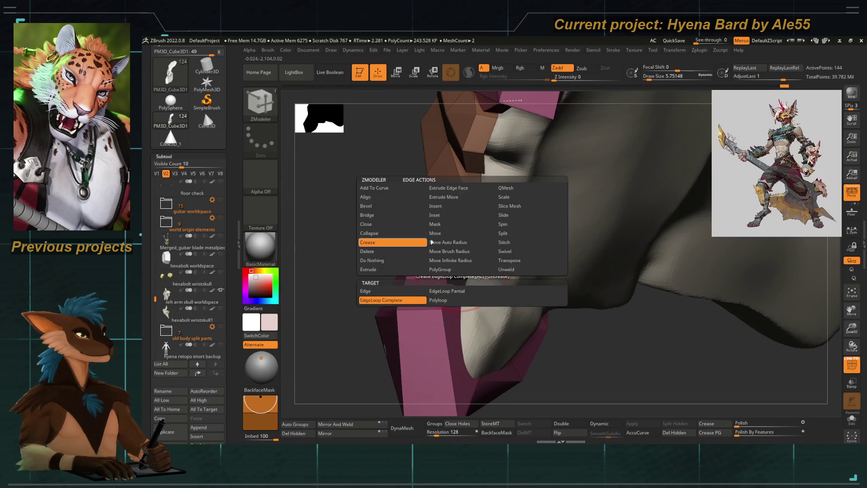
{"action": "left_click", "coordinate": [447, 300]}
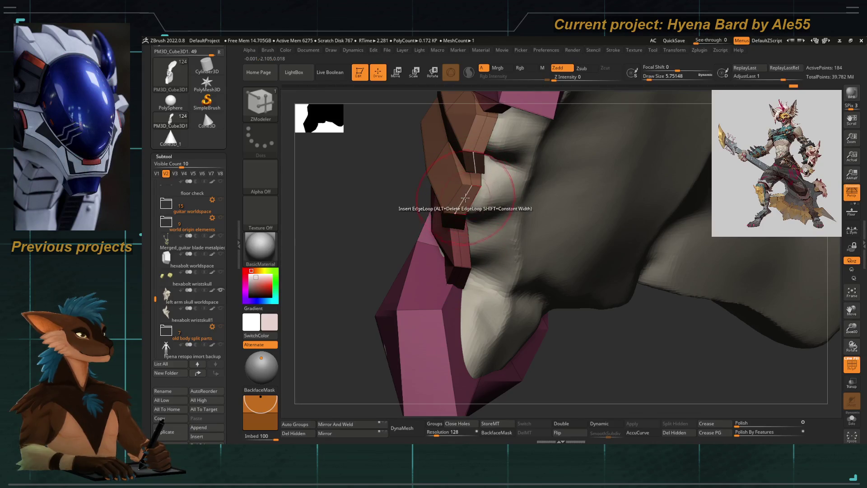
Crease the complete edge loop on the tooth and preview the tighter tip with Dynamic subdivision
{"action": "key", "text": "space"}
{"action": "left_click", "coordinate": [393, 299]}
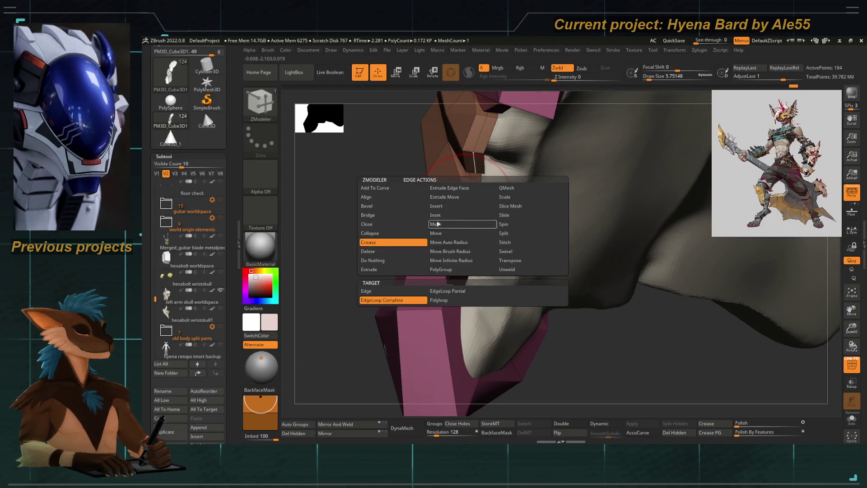
{"action": "left_click", "coordinate": [505, 241]}
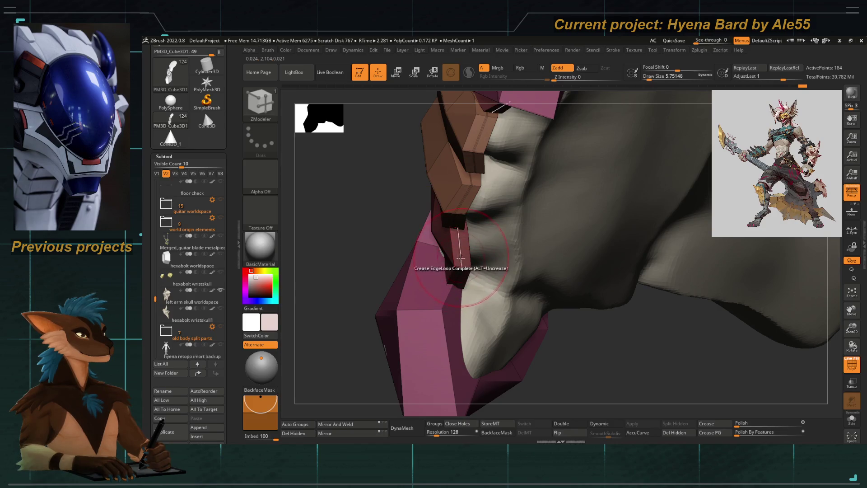
{"action": "key", "text": "d"}
{"action": "mouse_move", "coordinate": [460, 271]}
{"action": "right_mouse_down"}
{"action": "mouse_move", "coordinate": [431, 225]}
{"action": "mouse_move", "coordinate": [457, 261]}
{"action": "right_mouse_up"}
{"action": "key", "text": "space"}
{"action": "key", "text": "b"}
{"action": "key", "text": "m"}
{"action": "key", "text": "t"}
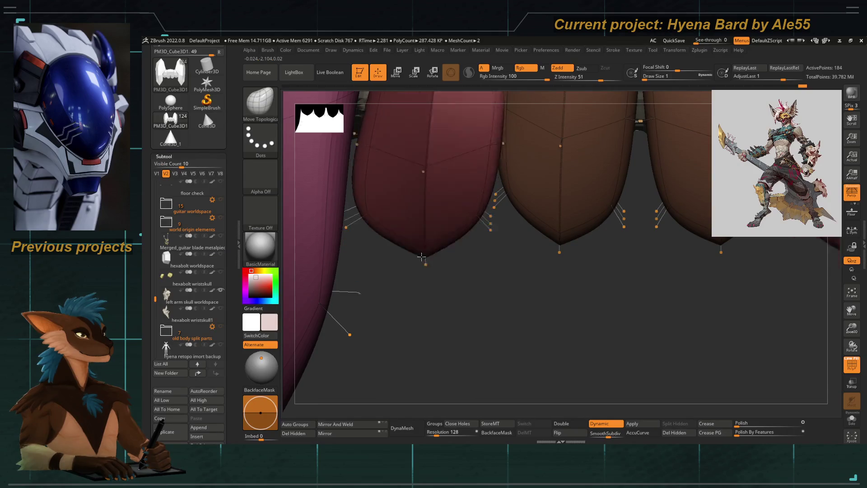
With Dynamic off, reshape a tooth block's bottom and add faces along the gap between the brown blocks
{"action": "key", "text": "d"}
{"action": "right_click_drag", "start_coordinate": [426, 225], "coordinate": [418, 202]}
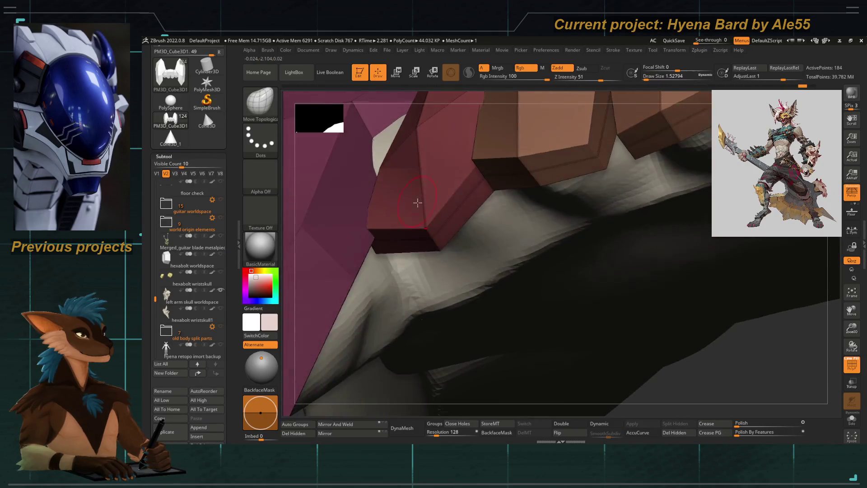
{"action": "left_click_drag", "start_coordinate": [433, 239], "coordinate": [426, 223]}
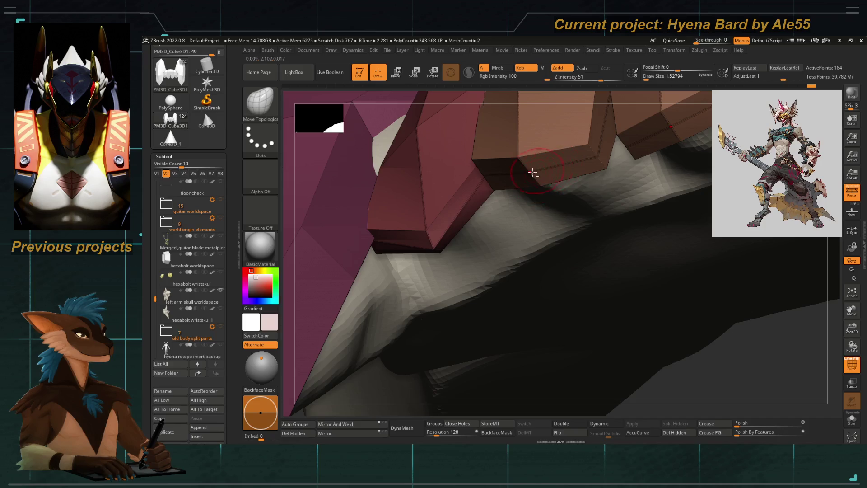
{"action": "right_click_drag", "start_coordinate": [533, 173], "coordinate": [515, 224]}
{"action": "mouse_move", "coordinate": [515, 312]}
{"action": "right_mouse_down"}
{"action": "mouse_move", "coordinate": [479, 258]}
{"action": "mouse_move", "coordinate": [516, 218]}
{"action": "right_mouse_up"}
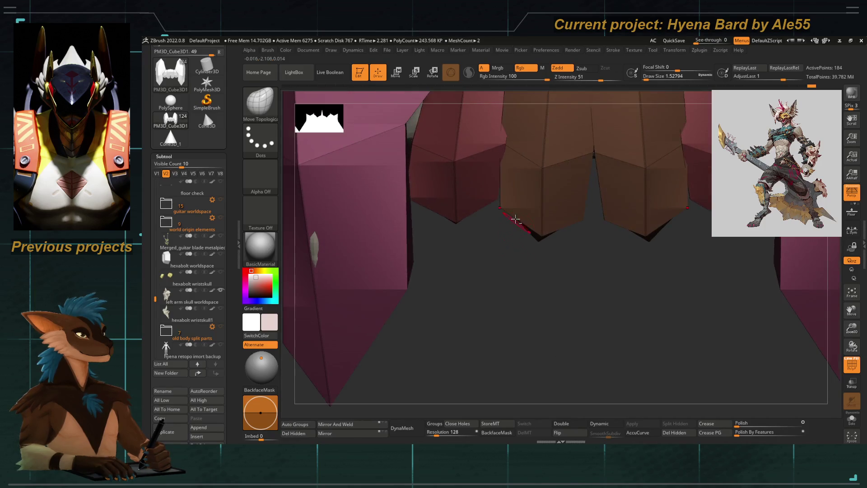
{"action": "left_click", "coordinate": [579, 216]}
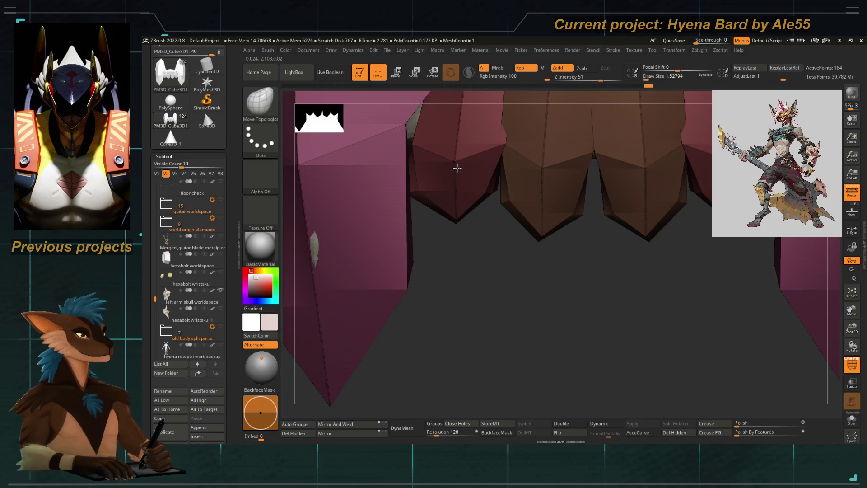
Review the incisor row and turn Dynamic subdivision back on for rounded teeth
{"action": "right_click_drag", "start_coordinate": [465, 174], "coordinate": [477, 202]}
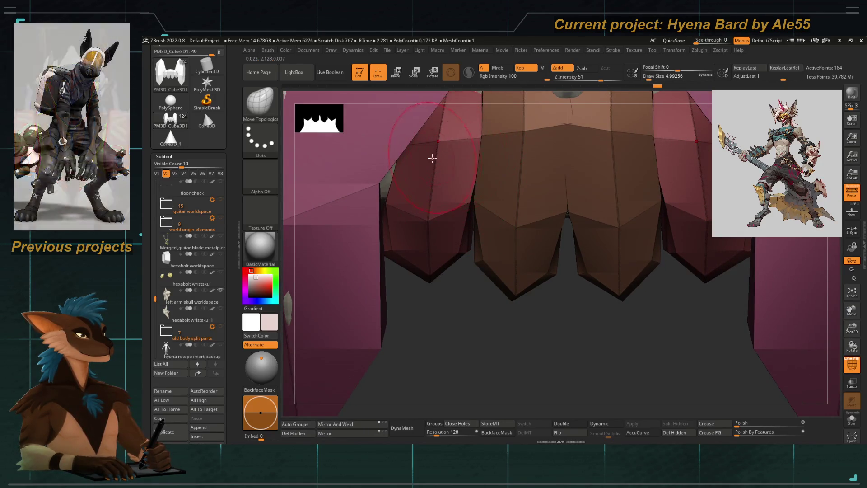
{"action": "mouse_move", "coordinate": [456, 142]}
{"action": "right_mouse_down"}
{"action": "mouse_move", "coordinate": [410, 190]}
{"action": "mouse_move", "coordinate": [478, 193]}
{"action": "right_mouse_up"}
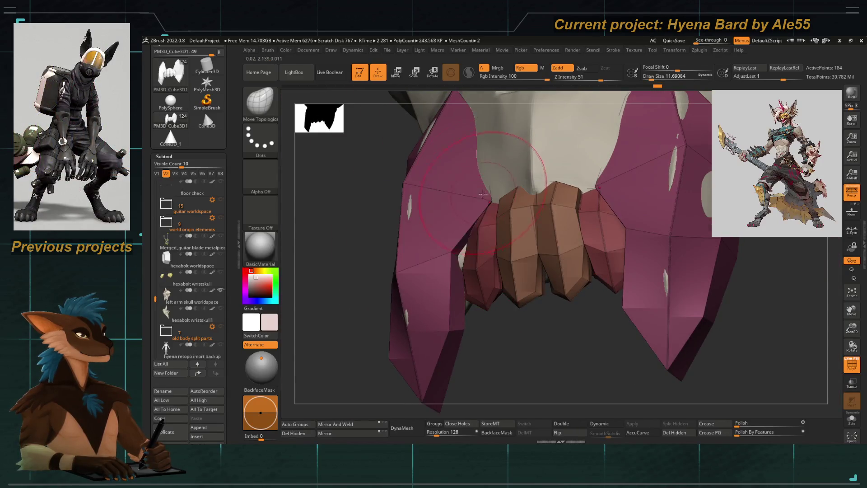
{"action": "key", "text": "d"}
{"action": "mouse_move", "coordinate": [479, 193]}
{"action": "right_mouse_down"}
{"action": "mouse_move", "coordinate": [472, 266]}
{"action": "mouse_move", "coordinate": [434, 298]}
{"action": "right_mouse_up"}
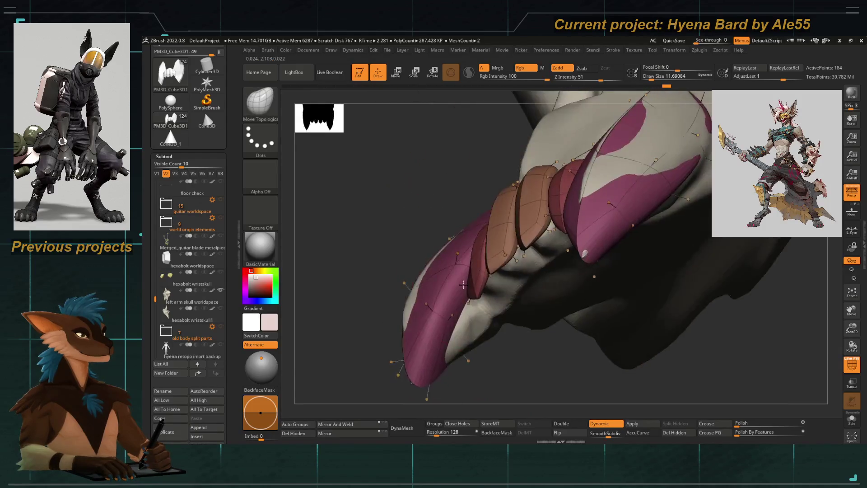
With Dynamic off, insert edge loops on the fangs and crease the complete loops in ZModeler
{"action": "key", "text": "d"}
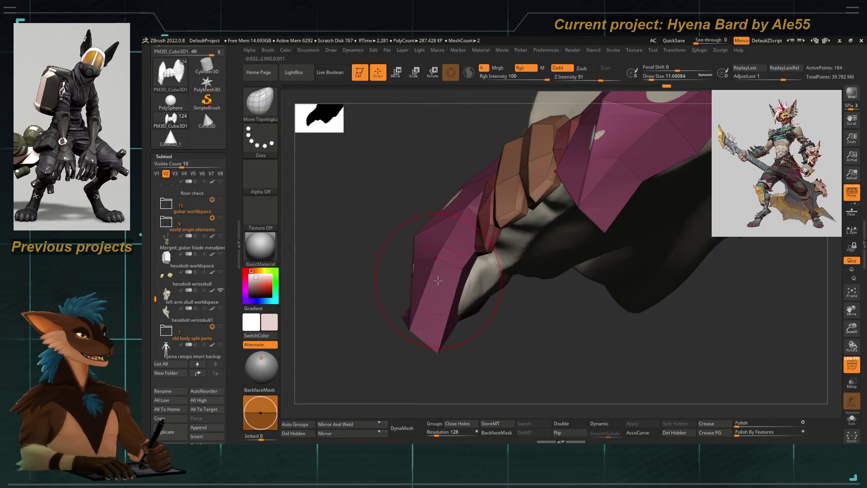
{"action": "key", "text": "b"}
{"action": "key", "text": "z"}
{"action": "key", "text": "m"}
{"action": "key", "text": "space"}
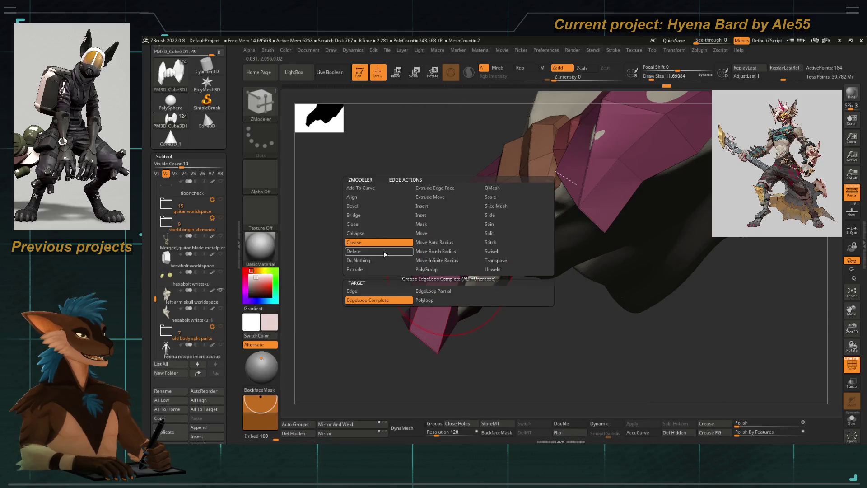
{"action": "left_click", "coordinate": [430, 204]}
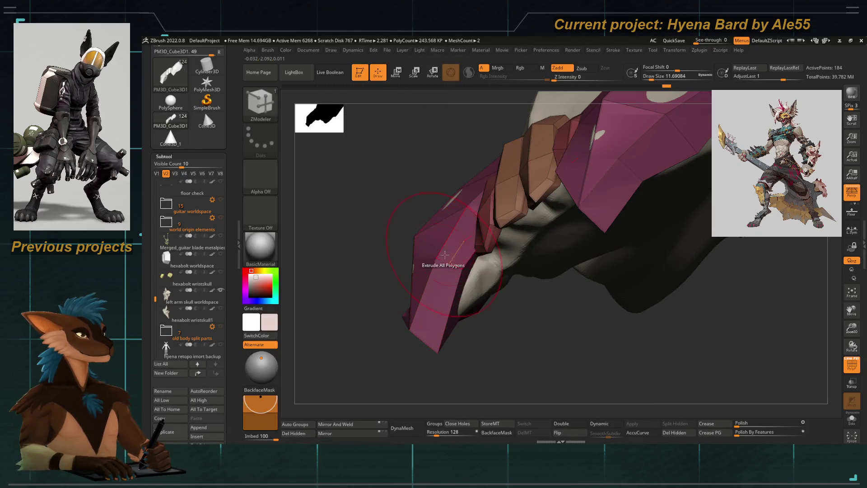
{"action": "key", "text": "space"}
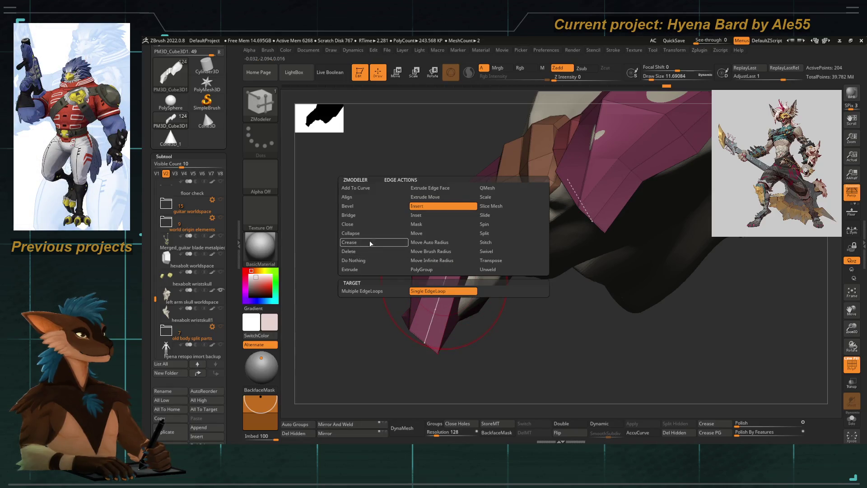
{"action": "left_click", "coordinate": [369, 242]}
{"action": "left_click_drag", "start_coordinate": [352, 224], "coordinate": [416, 255]}
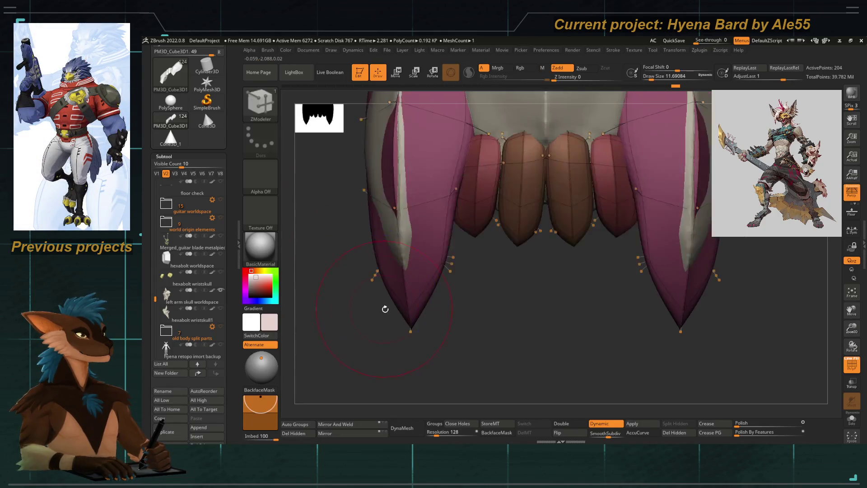
With a doubled Move Topological brush, nudge the outer fang tips symmetrically and check from several angles
{"action": "key", "text": "b"}
{"action": "key", "text": "m"}
{"action": "key", "text": "t"}
{"action": "key", "text": "space"}
{"action": "left_click_drag", "start_coordinate": [467, 205], "coordinate": [500, 203]}
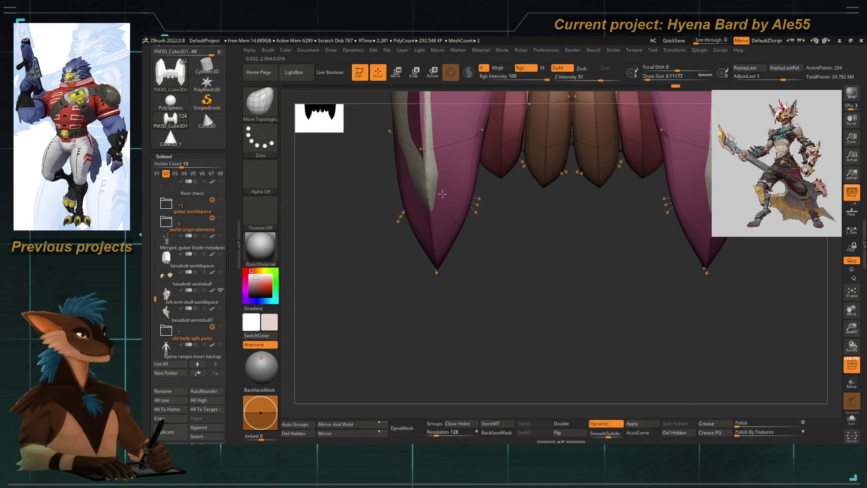
{"action": "left_click_drag", "start_coordinate": [469, 179], "coordinate": [454, 235]}
{"action": "right_click_drag", "start_coordinate": [461, 257], "coordinate": [470, 248]}
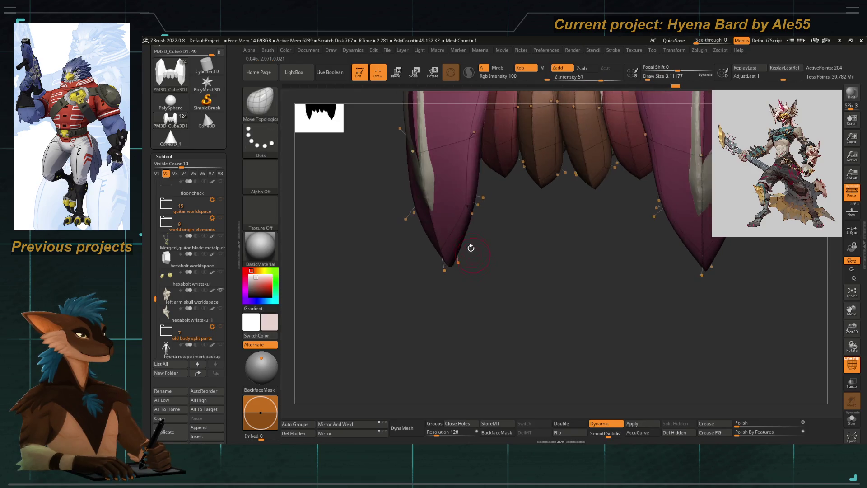
{"action": "mouse_move", "coordinate": [412, 182]}
{"action": "right_mouse_down"}
{"action": "mouse_move", "coordinate": [380, 237]}
{"action": "mouse_move", "coordinate": [411, 220]}
{"action": "right_mouse_up"}
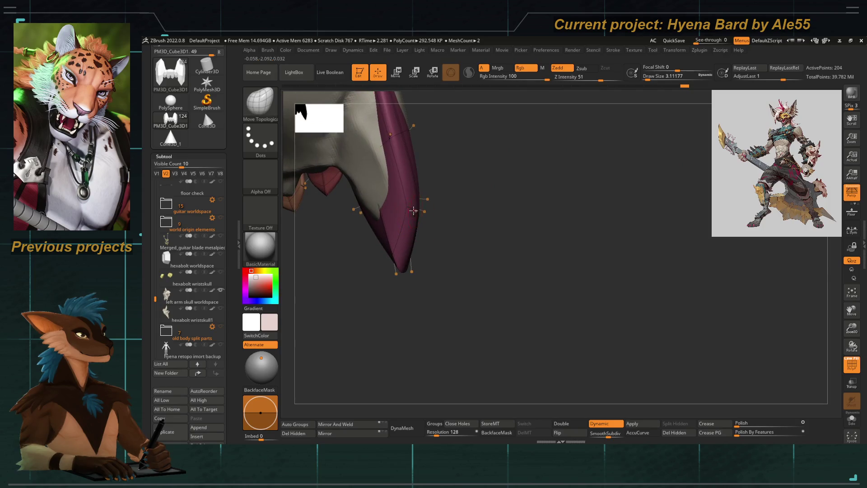
Inspect the left fang from the side and hide the PolyF overlay to see the smooth skull
{"action": "mouse_move", "coordinate": [346, 183]}
{"action": "right_mouse_down", "text": "ctrl"}
{"action": "mouse_move", "coordinate": [404, 201]}
{"action": "mouse_move", "coordinate": [406, 224]}
{"action": "mouse_move", "coordinate": [420, 203]}
{"action": "mouse_move", "coordinate": [415, 243]}
{"action": "right_mouse_up", "text": "ctrl"}
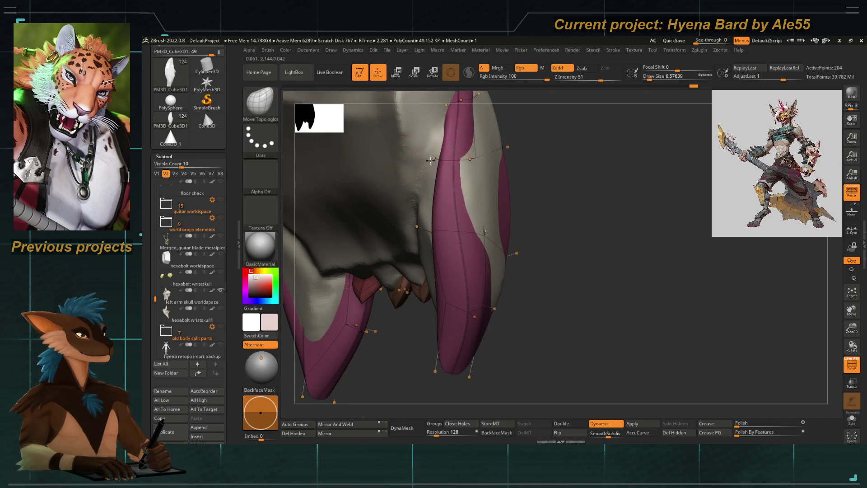
{"action": "mouse_move", "coordinate": [430, 159]}
{"action": "right_mouse_down"}
{"action": "mouse_move", "coordinate": [465, 169]}
{"action": "mouse_move", "coordinate": [501, 136]}
{"action": "mouse_move", "coordinate": [533, 248]}
{"action": "right_mouse_up"}
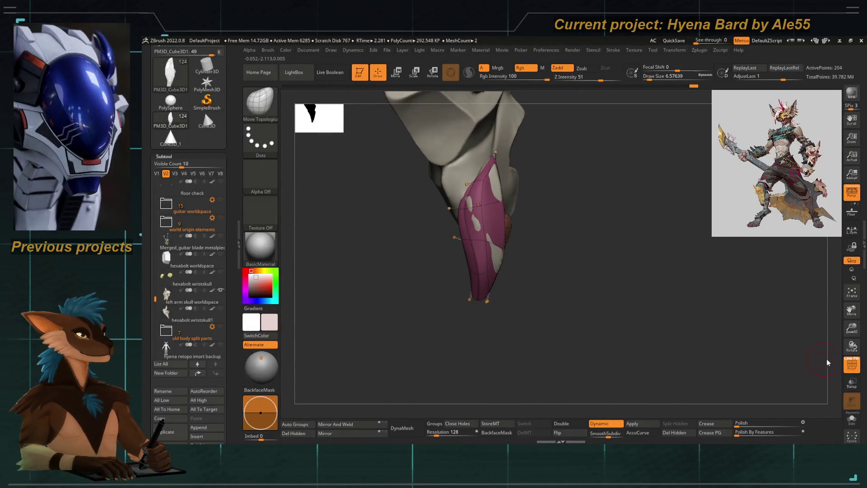
{"action": "left_click", "coordinate": [852, 365]}
{"action": "mouse_move", "coordinate": [643, 291]}
{"action": "right_mouse_down"}
{"action": "mouse_move", "coordinate": [542, 237]}
{"action": "mouse_move", "coordinate": [469, 285]}
{"action": "mouse_move", "coordinate": [433, 291]}
{"action": "mouse_move", "coordinate": [402, 267]}
{"action": "right_mouse_up"}
{"action": "key", "text": "space"}
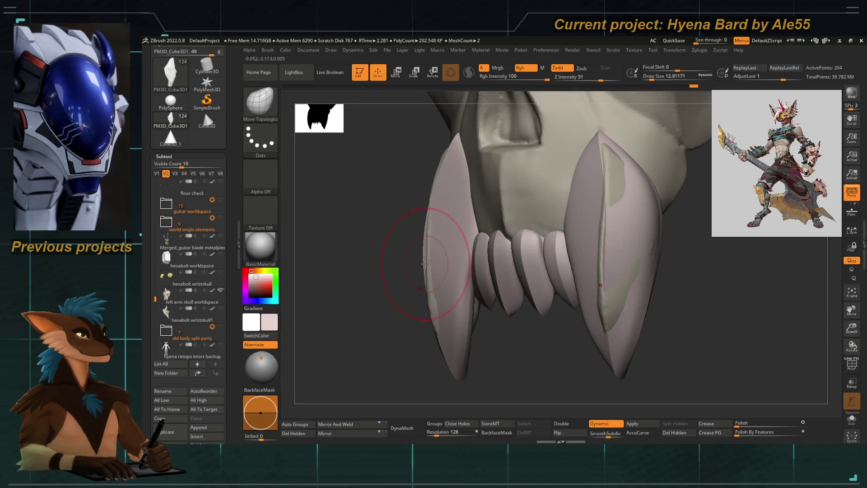
Polish the teeth with edge preservation and isolate them to inspect from below
{"action": "left_click", "coordinate": [737, 434]}
{"action": "right_click_drag", "start_coordinate": [548, 383], "coordinate": [468, 318]}
{"action": "key", "text": "space"}
{"action": "left_click_drag", "start_coordinate": [407, 292], "coordinate": [433, 291]}
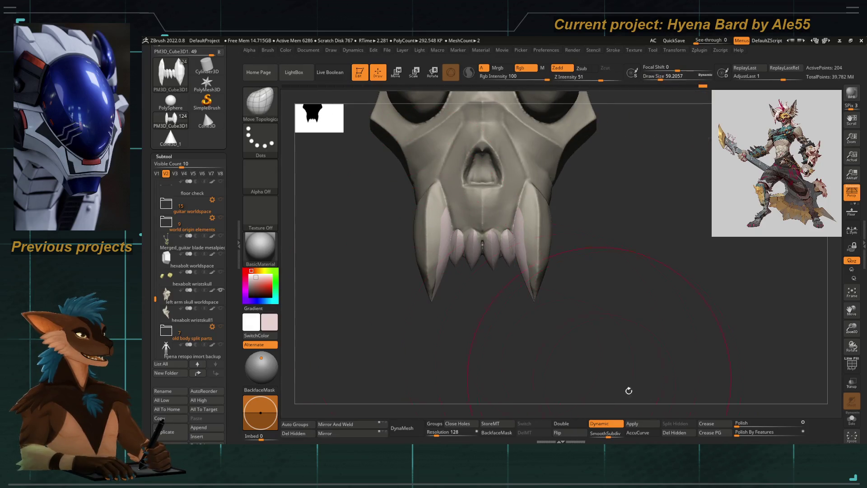
{"action": "mouse_move", "coordinate": [568, 327]}
{"action": "right_mouse_down"}
{"action": "mouse_move", "coordinate": [475, 271]}
{"action": "mouse_move", "coordinate": [453, 235]}
{"action": "mouse_move", "coordinate": [433, 244]}
{"action": "mouse_move", "coordinate": [403, 231]}
{"action": "right_mouse_up"}
{"action": "left_click", "coordinate": [851, 419]}
Tune the brush to about size 14 while inspecting the isolated fangs close up
{"action": "right_click_drag", "start_coordinate": [375, 261], "coordinate": [390, 224]}
{"action": "key", "text": "bracketleft"}
{"action": "mouse_move", "coordinate": [388, 256]}
{"action": "right_mouse_down"}
{"action": "mouse_move", "coordinate": [387, 224]}
{"action": "mouse_move", "coordinate": [389, 239]}
{"action": "right_mouse_up"}
{"action": "key", "text": "bracketleft"}
{"action": "right_click_drag", "start_coordinate": [413, 313], "coordinate": [399, 223]}
{"action": "right_click", "coordinate": [392, 204]}
{"action": "left_click_drag", "start_coordinate": [392, 204], "coordinate": [420, 205]}
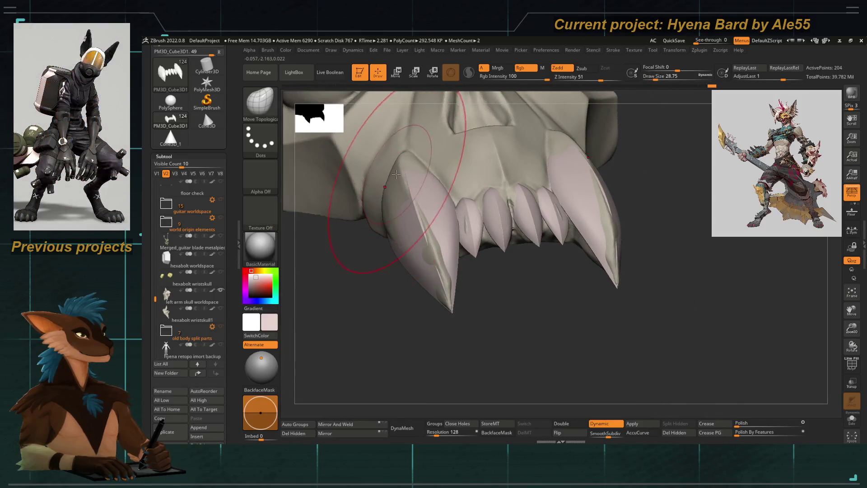
{"action": "mouse_move", "coordinate": [406, 258]}
{"action": "right_mouse_down"}
{"action": "mouse_move", "coordinate": [382, 175]}
{"action": "mouse_move", "coordinate": [406, 304]}
{"action": "mouse_move", "coordinate": [433, 284]}
{"action": "mouse_move", "coordinate": [426, 250]}
{"action": "mouse_move", "coordinate": [427, 369]}
{"action": "mouse_move", "coordinate": [416, 338]}
{"action": "mouse_move", "coordinate": [454, 332]}
{"action": "right_mouse_up"}
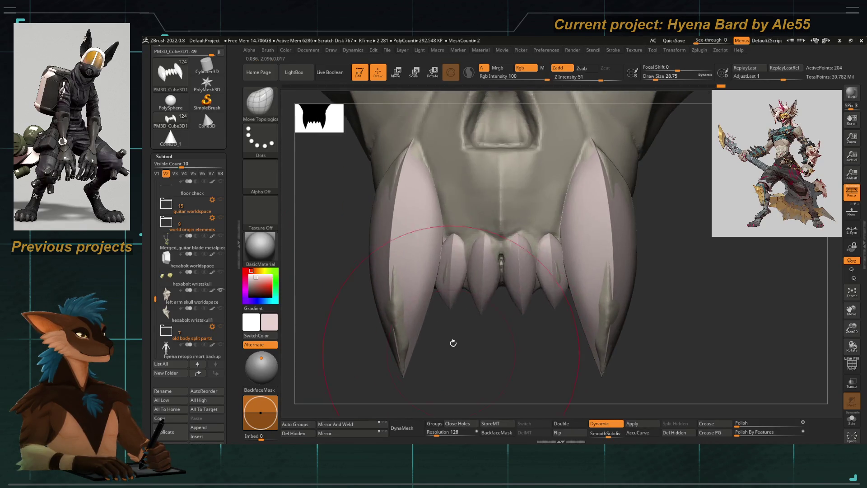
{"action": "right_click", "coordinate": [484, 219]}
{"action": "left_click_drag", "start_coordinate": [467, 215], "coordinate": [476, 215]}
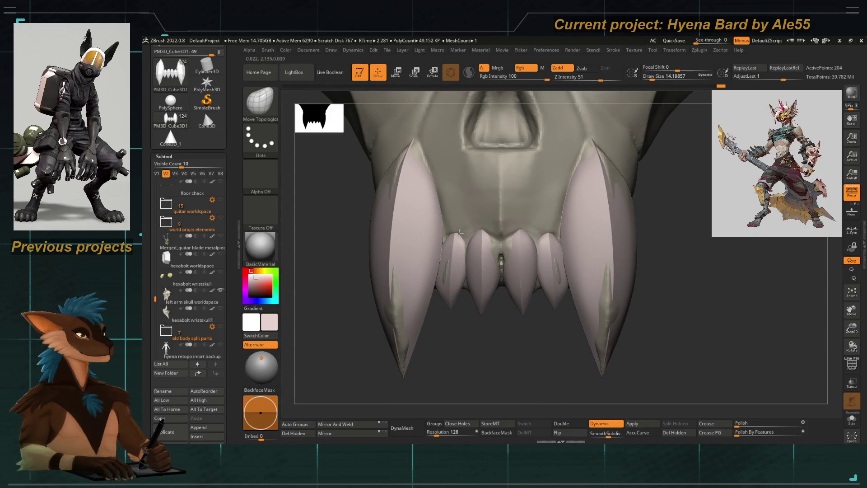
{"action": "right_click_drag", "start_coordinate": [470, 210], "coordinate": [441, 285]}
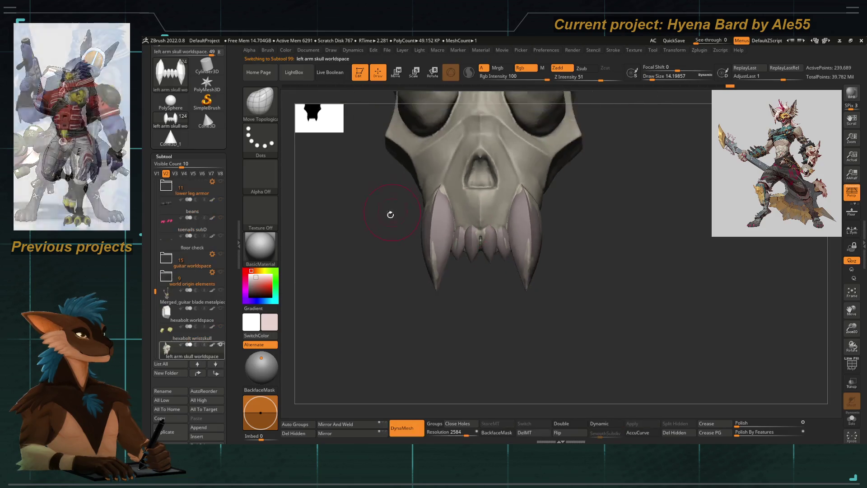
Build a gum ridge above the fang with ClayBuildup, smooth it, and hide the lower teeth
{"action": "left_click", "coordinate": [352, 312], "text": "alt"}
{"action": "right_click_drag", "start_coordinate": [351, 312], "coordinate": [400, 263]}
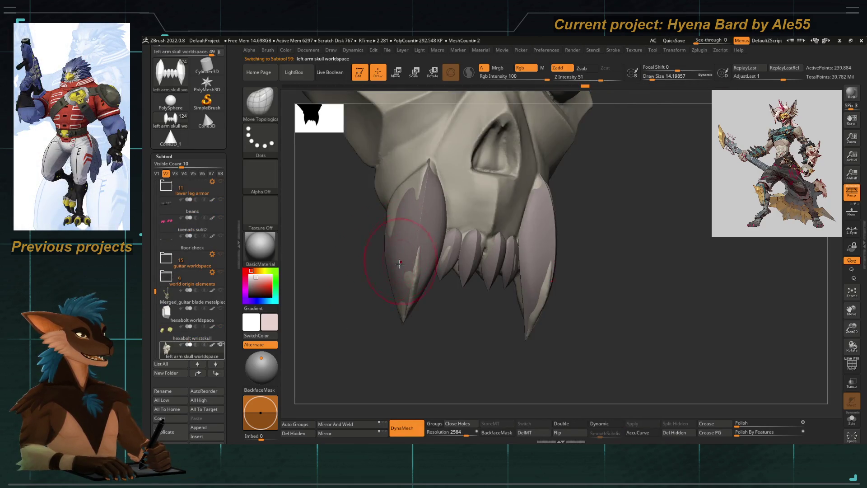
{"action": "key", "text": "b"}
{"action": "left_click_drag", "start_coordinate": [429, 166], "coordinate": [401, 208]}
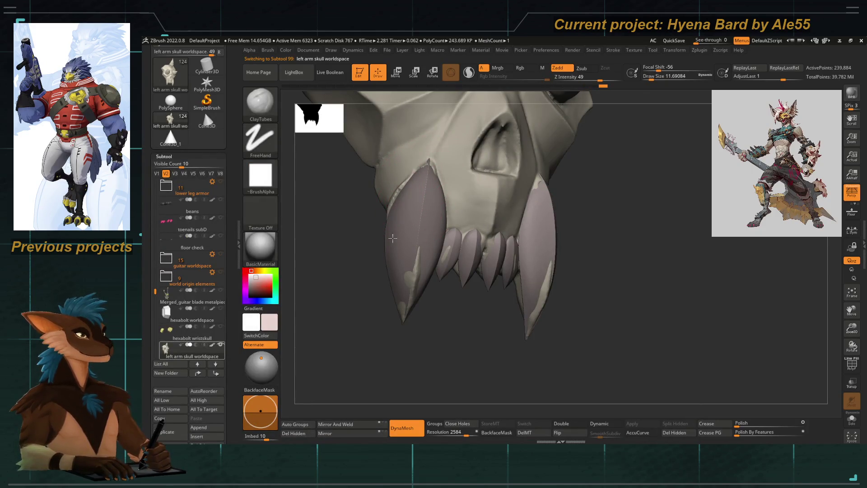
{"action": "left_click_drag", "start_coordinate": [410, 283], "coordinate": [407, 309], "text": "shift"}
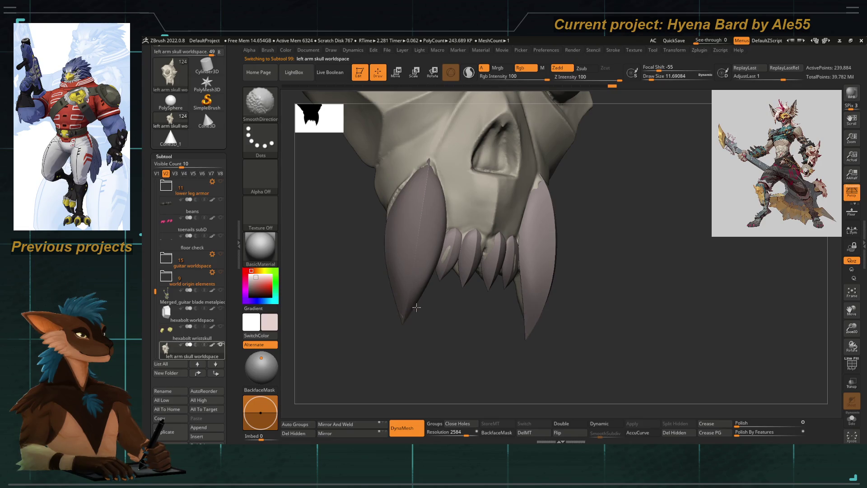
{"action": "mouse_move", "coordinate": [416, 318]}
{"action": "right_mouse_down"}
{"action": "mouse_move", "coordinate": [440, 323]}
{"action": "mouse_move", "coordinate": [386, 298]}
{"action": "right_mouse_up"}
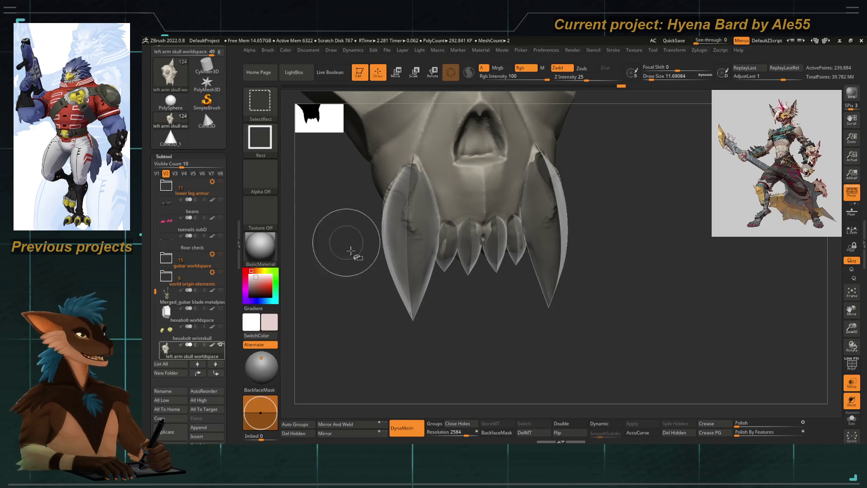
{"action": "left_click_drag", "start_coordinate": [343, 244], "coordinate": [547, 335], "text": "ctrl+shift"}
{"action": "mouse_move", "coordinate": [447, 284]}
{"action": "right_mouse_down", "text": "alt"}
{"action": "mouse_move", "coordinate": [309, 223]}
{"action": "mouse_move", "coordinate": [251, 163]}
{"action": "mouse_move", "coordinate": [253, 203]}
{"action": "right_mouse_up", "text": "alt"}
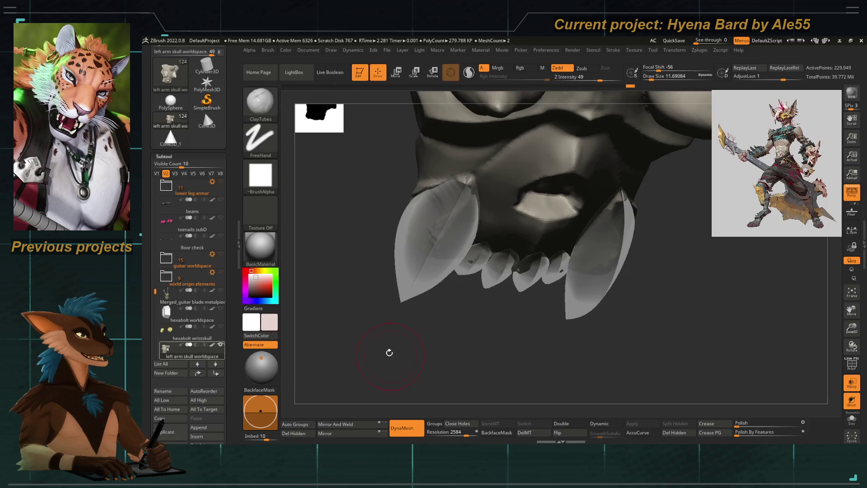
With see-through off, sculpt and smooth gum ridges at the left fang and along its length
{"action": "right_click_drag", "start_coordinate": [389, 352], "coordinate": [406, 319], "text": "shift"}
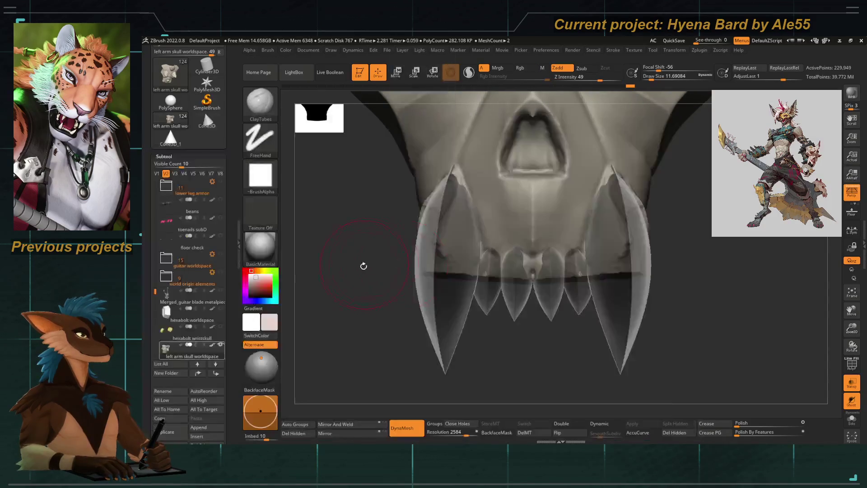
{"action": "right_click_drag", "start_coordinate": [421, 271], "coordinate": [798, 362]}
{"action": "left_click", "coordinate": [851, 398]}
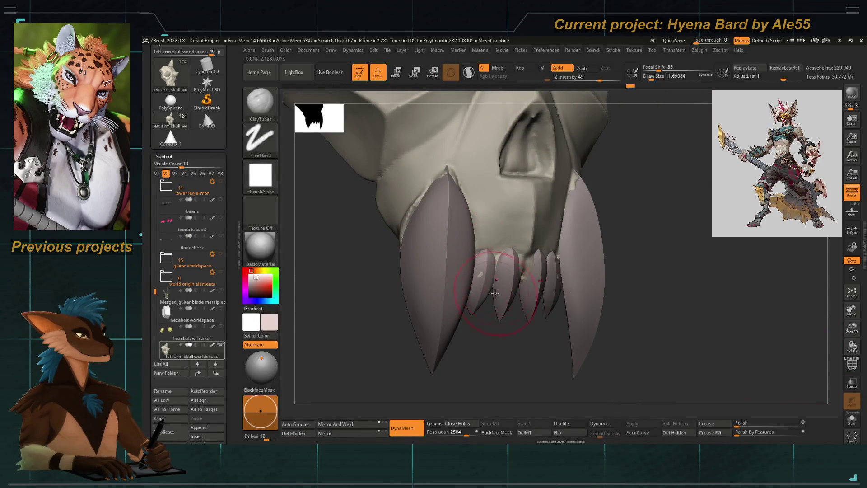
{"action": "right_click_drag", "start_coordinate": [489, 344], "coordinate": [525, 271]}
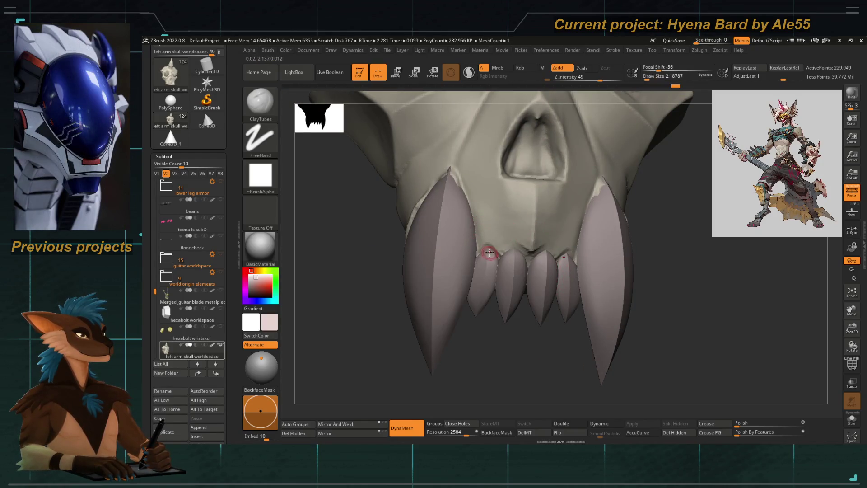
{"action": "right_click_drag", "start_coordinate": [487, 260], "coordinate": [497, 244], "text": "ctrl"}
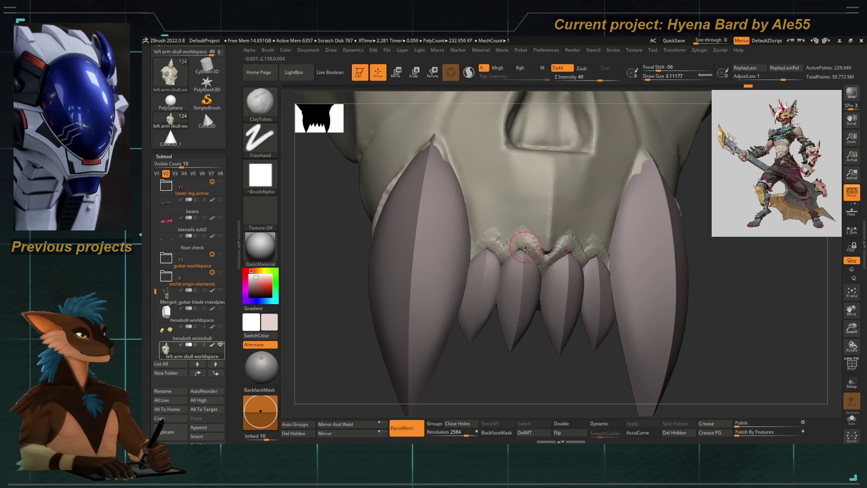
{"action": "mouse_move", "coordinate": [474, 284]}
{"action": "right_mouse_down"}
{"action": "mouse_move", "coordinate": [374, 300]}
{"action": "mouse_move", "coordinate": [441, 257]}
{"action": "right_mouse_up"}
{"action": "left_click_drag", "start_coordinate": [474, 230], "coordinate": [468, 203]}
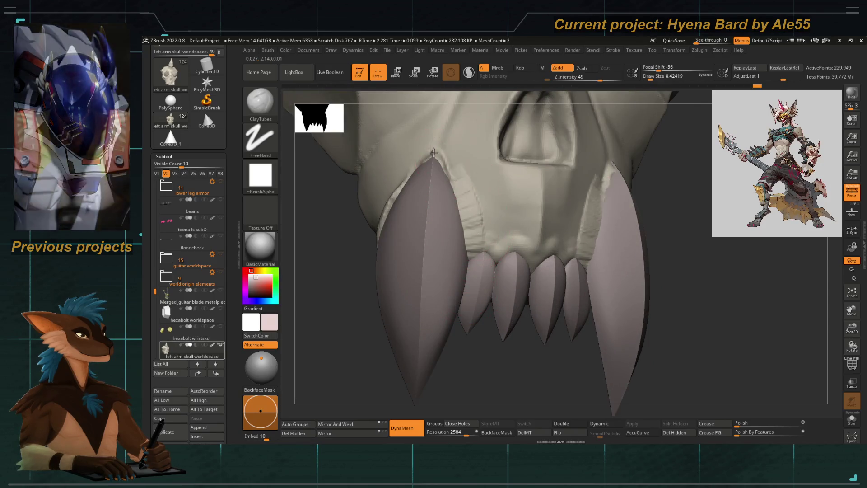
{"action": "left_click_drag", "start_coordinate": [434, 155], "coordinate": [474, 217], "text": "shift"}
{"action": "right_click_drag", "start_coordinate": [402, 275], "coordinate": [458, 175]}
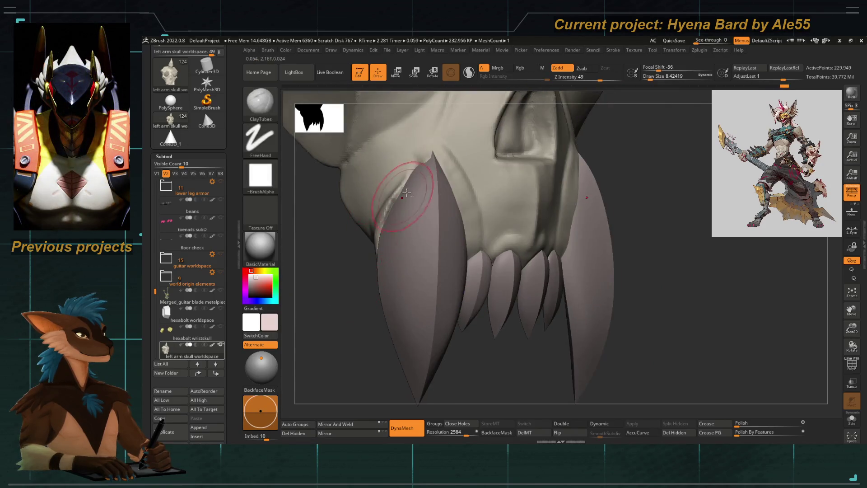
{"action": "right_click_drag", "start_coordinate": [433, 204], "coordinate": [418, 264]}
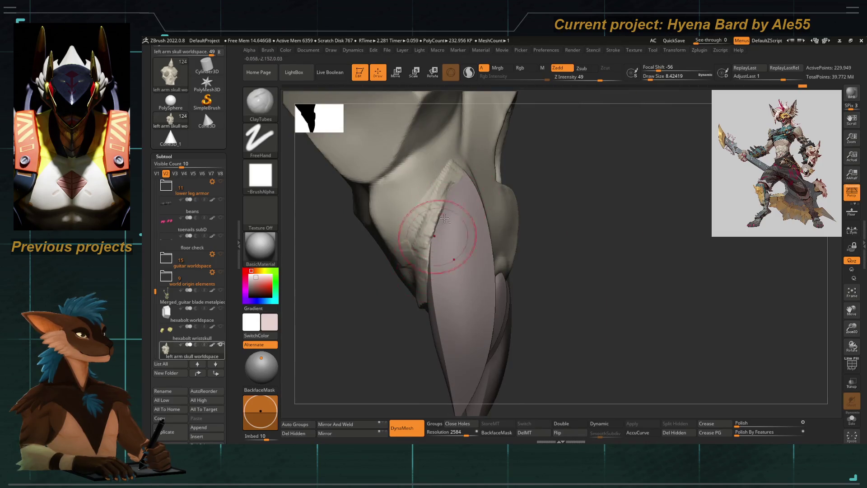
{"action": "left_click_drag", "start_coordinate": [427, 257], "coordinate": [445, 195], "text": "shift"}
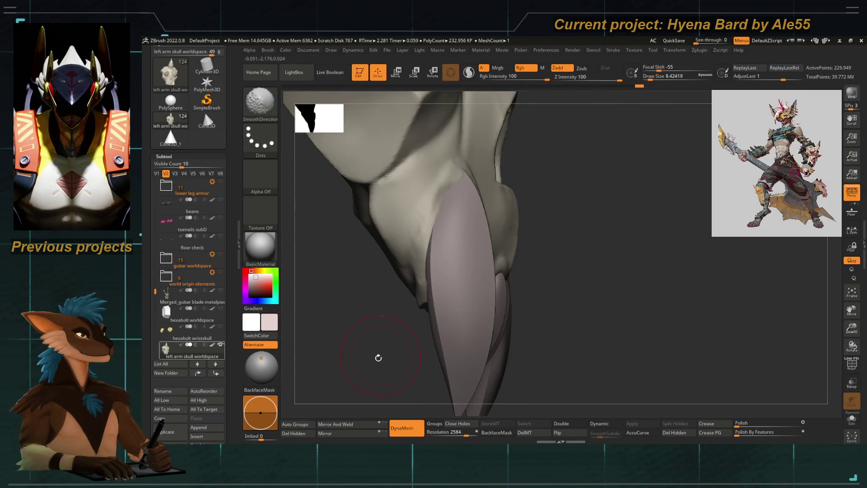
Sample the skull's beige bone tone as the active colour via C, ready for FillObject
{"action": "right_click_drag", "start_coordinate": [378, 357], "coordinate": [433, 257]}
{"action": "mouse_move", "coordinate": [474, 312]}
{"action": "right_mouse_down"}
{"action": "mouse_move", "coordinate": [463, 214]}
{"action": "mouse_move", "coordinate": [498, 298]}
{"action": "right_mouse_up"}
{"action": "key", "text": "c"}
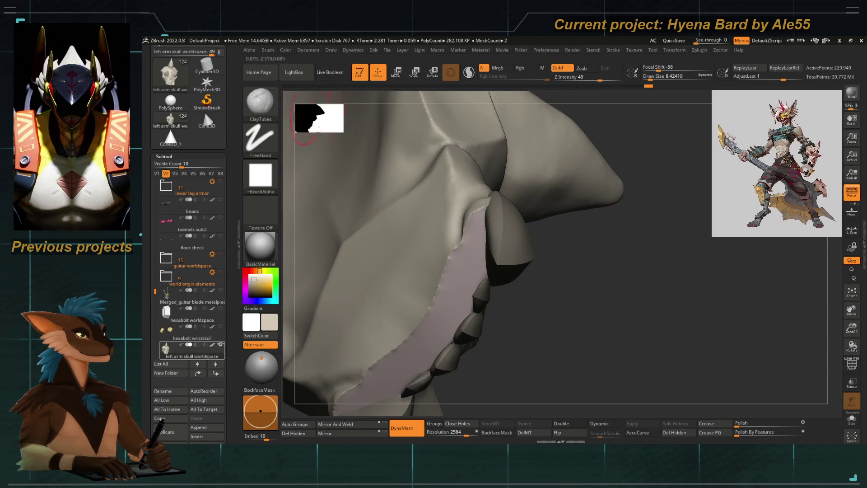
{"action": "left_click", "coordinate": [286, 50]}
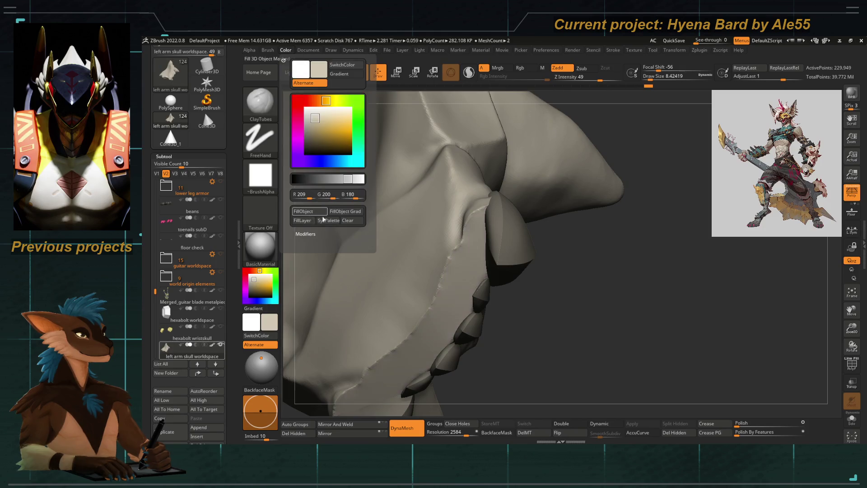
Fill the whole skull with the beige colour and touch up the strip along the gum
{"action": "left_click", "coordinate": [304, 211]}
{"action": "mouse_move", "coordinate": [515, 339]}
{"action": "right_mouse_down"}
{"action": "mouse_move", "coordinate": [535, 353]}
{"action": "mouse_move", "coordinate": [443, 249]}
{"action": "mouse_move", "coordinate": [433, 264]}
{"action": "right_mouse_up"}
{"action": "mouse_move", "coordinate": [424, 290]}
{"action": "left_mouse_down"}
{"action": "mouse_move", "coordinate": [379, 271]}
{"action": "mouse_move", "coordinate": [460, 238]}
{"action": "mouse_move", "coordinate": [478, 255]}
{"action": "mouse_move", "coordinate": [434, 257]}
{"action": "mouse_move", "coordinate": [400, 271]}
{"action": "mouse_move", "coordinate": [452, 265]}
{"action": "mouse_move", "coordinate": [325, 292]}
{"action": "mouse_move", "coordinate": [467, 203]}
{"action": "mouse_move", "coordinate": [454, 172]}
{"action": "mouse_move", "coordinate": [446, 198]}
{"action": "left_mouse_up"}
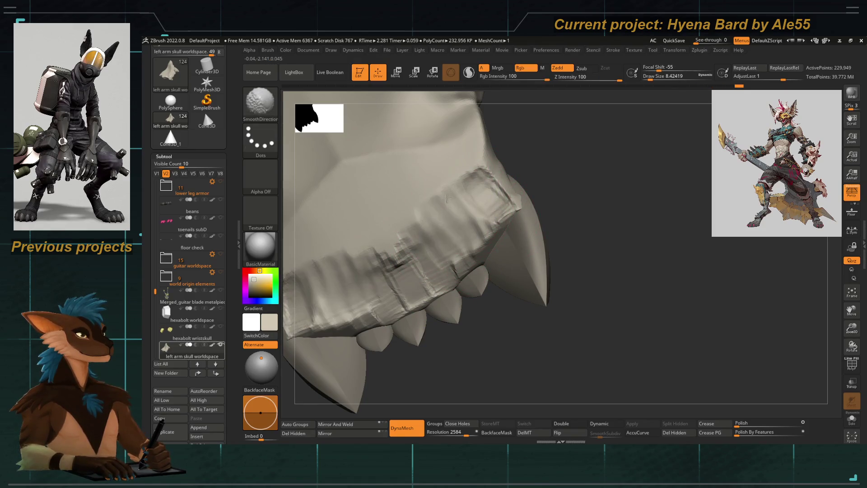
{"action": "mouse_move", "coordinate": [575, 305]}
{"action": "left_mouse_down"}
{"action": "mouse_move", "coordinate": [474, 325]}
{"action": "mouse_move", "coordinate": [389, 298]}
{"action": "mouse_move", "coordinate": [391, 266]}
{"action": "mouse_move", "coordinate": [459, 323]}
{"action": "mouse_move", "coordinate": [433, 265]}
{"action": "left_mouse_up"}
Polish the jaw surface smooth with hPolish, finishing on a front close-up of the fangs
{"action": "key", "text": "space"}
{"action": "left_click", "coordinate": [407, 223]}
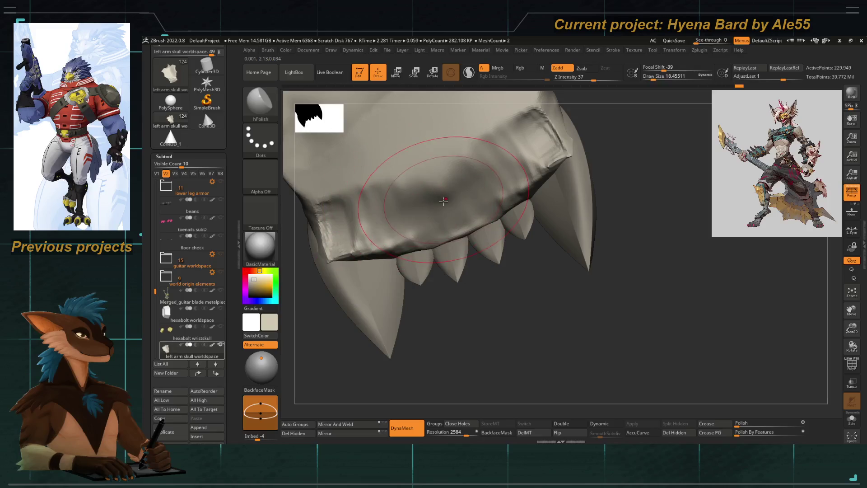
{"action": "mouse_move", "coordinate": [421, 183]}
{"action": "left_mouse_down"}
{"action": "mouse_move", "coordinate": [398, 217]}
{"action": "mouse_move", "coordinate": [332, 205]}
{"action": "mouse_move", "coordinate": [361, 214]}
{"action": "left_mouse_up"}
{"action": "right_click_drag", "start_coordinate": [333, 216], "coordinate": [475, 169]}
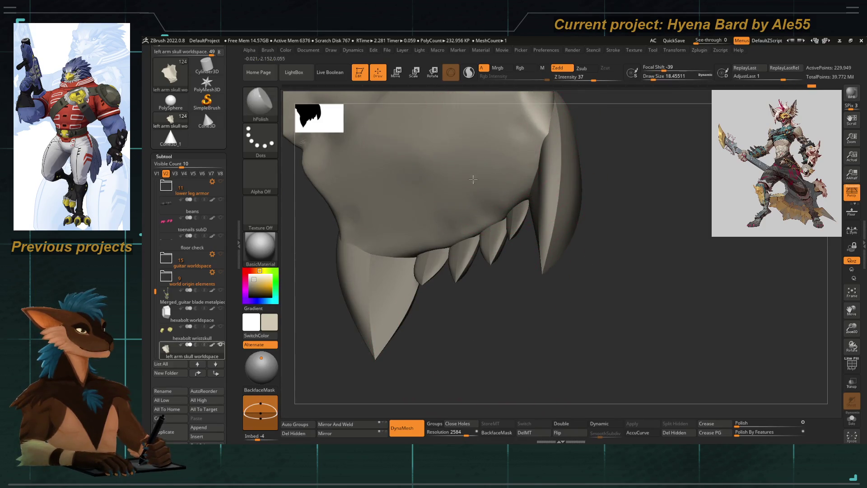
{"action": "key", "text": "bracketleft"}
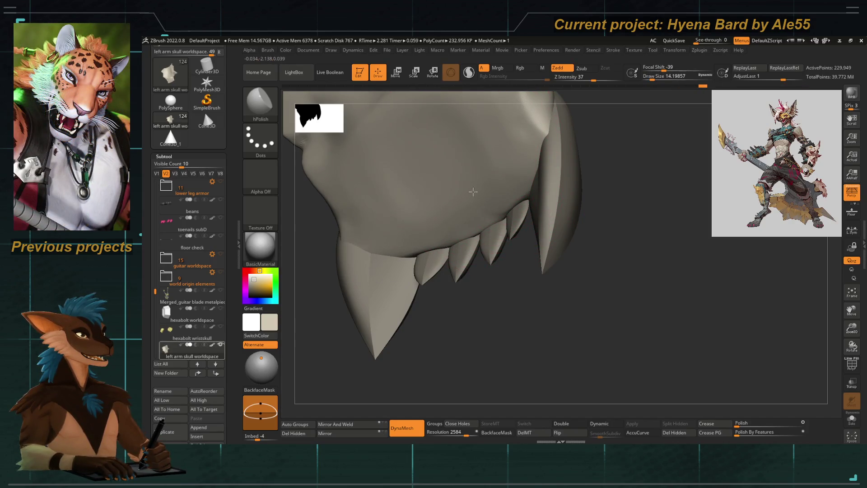
{"action": "mouse_move", "coordinate": [464, 284]}
{"action": "left_mouse_down"}
{"action": "mouse_move", "coordinate": [415, 331]}
{"action": "mouse_move", "coordinate": [448, 315]}
{"action": "left_mouse_up"}
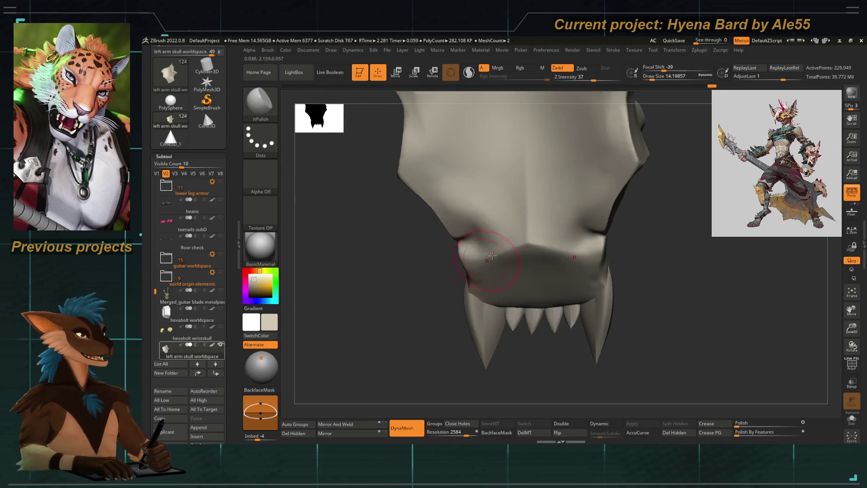
{"action": "mouse_move", "coordinate": [420, 297]}
{"action": "left_mouse_down"}
{"action": "mouse_move", "coordinate": [393, 339]}
{"action": "mouse_move", "coordinate": [389, 318]}
{"action": "mouse_move", "coordinate": [425, 290]}
{"action": "mouse_move", "coordinate": [366, 338]}
{"action": "mouse_move", "coordinate": [441, 271]}
{"action": "mouse_move", "coordinate": [496, 241]}
{"action": "mouse_move", "coordinate": [399, 203]}
{"action": "mouse_move", "coordinate": [406, 217]}
{"action": "mouse_move", "coordinate": [433, 170]}
{"action": "mouse_move", "coordinate": [413, 212]}
{"action": "mouse_move", "coordinate": [379, 224]}
{"action": "mouse_move", "coordinate": [406, 289]}
{"action": "left_mouse_up"}
{"action": "left_click_drag", "start_coordinate": [481, 244], "coordinate": [502, 271], "text": "alt"}
Pick DamStandard at a small size and work along the fang bases
{"action": "key", "text": "b"}
{"action": "left_click", "coordinate": [501, 264]}
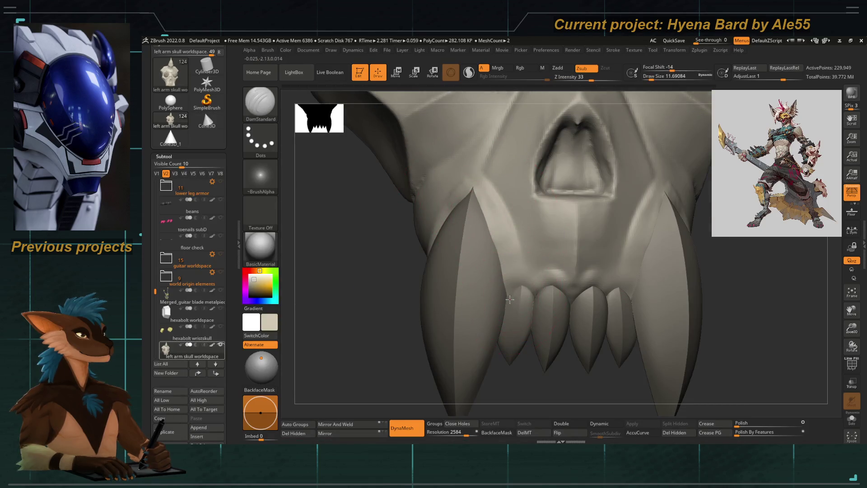
{"action": "key", "text": "space"}
{"action": "left_click", "coordinate": [502, 271]}
{"action": "left_click_drag", "start_coordinate": [500, 253], "coordinate": [535, 298], "text": "shift"}
{"action": "left_click_drag", "start_coordinate": [474, 142], "coordinate": [522, 266], "text": "shift"}
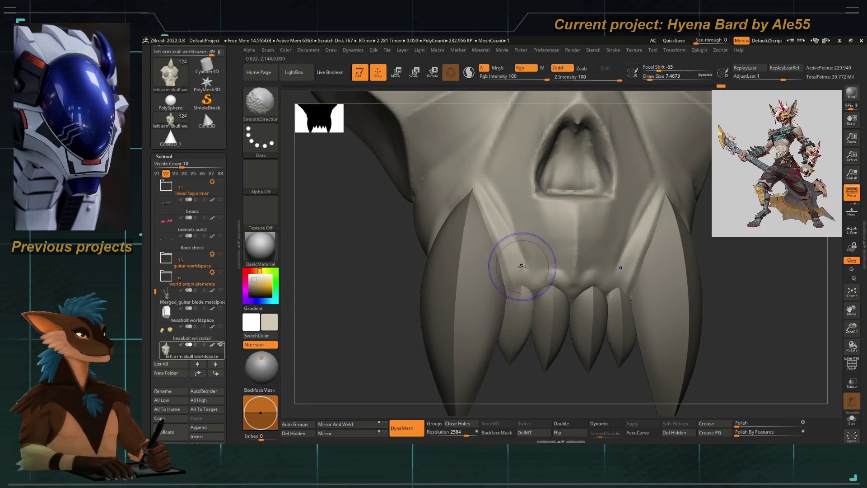
{"action": "right_click_drag", "start_coordinate": [497, 206], "coordinate": [420, 230]}
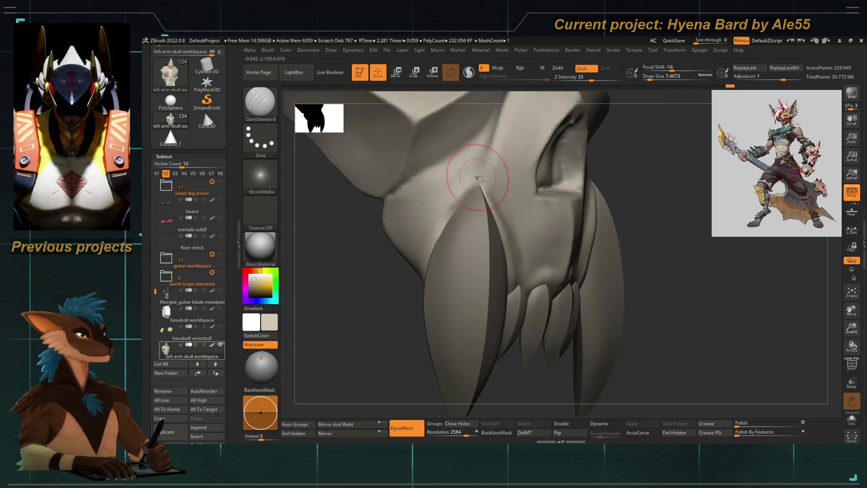
Carve the gum line symmetrically along the tusk bases, smooth it, and clear the mask
{"action": "key", "text": "shift"}
{"action": "right_click_drag", "start_coordinate": [381, 329], "coordinate": [406, 312], "text": "shift"}
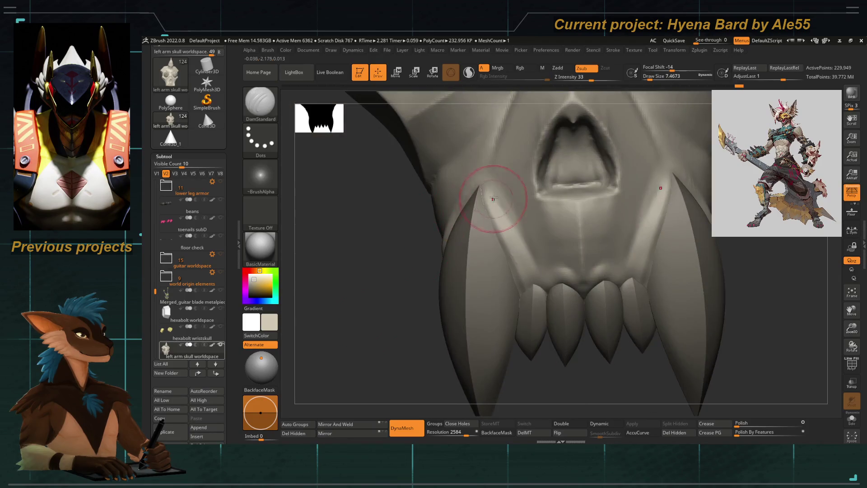
{"action": "left_click_drag", "start_coordinate": [486, 202], "coordinate": [478, 175]}
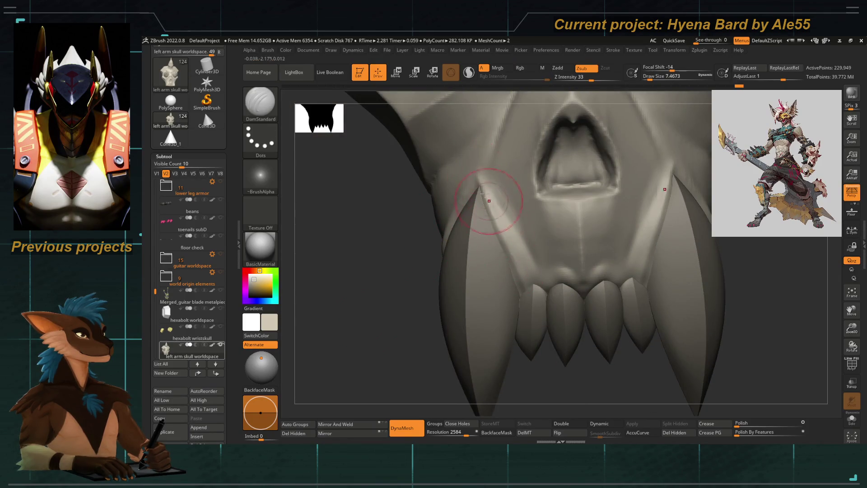
{"action": "mouse_move", "coordinate": [506, 291]}
{"action": "right_mouse_down"}
{"action": "mouse_move", "coordinate": [468, 190]}
{"action": "mouse_move", "coordinate": [498, 222]}
{"action": "right_mouse_up"}
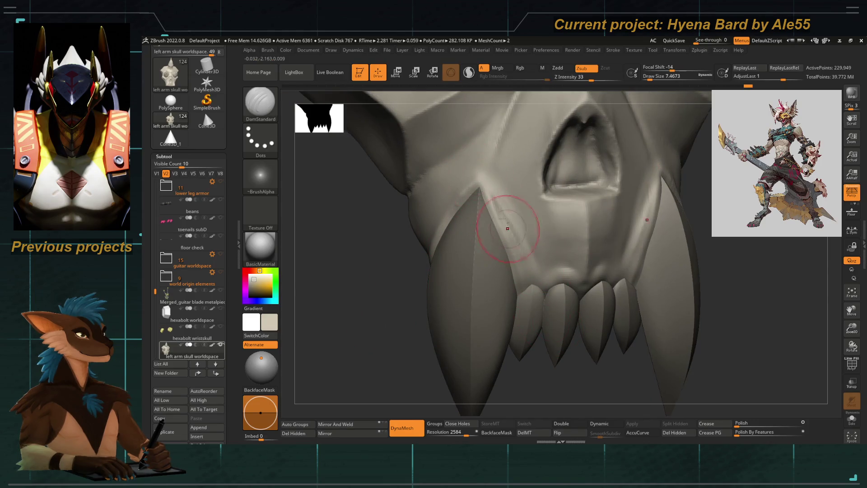
{"action": "mouse_move", "coordinate": [474, 271]}
{"action": "right_mouse_down"}
{"action": "mouse_move", "coordinate": [385, 273]}
{"action": "mouse_move", "coordinate": [433, 244]}
{"action": "right_mouse_up"}
{"action": "right_click_drag", "start_coordinate": [434, 325], "coordinate": [518, 239], "text": "alt"}
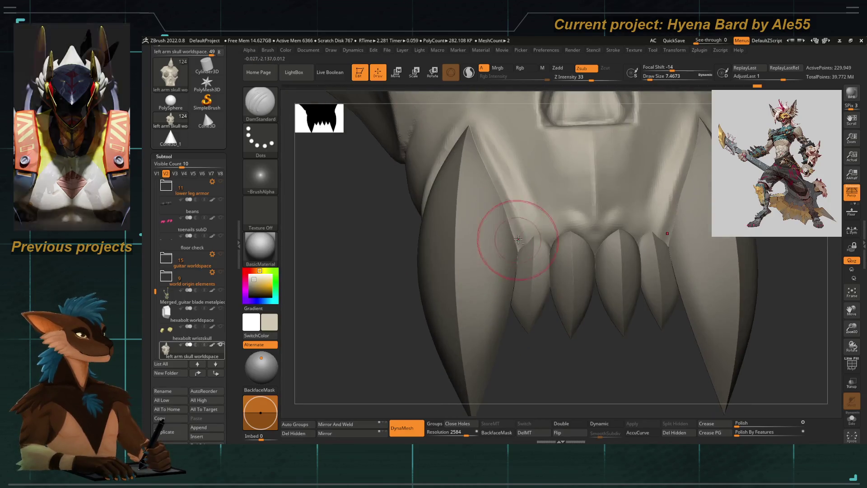
{"action": "key", "text": "bracketleft"}
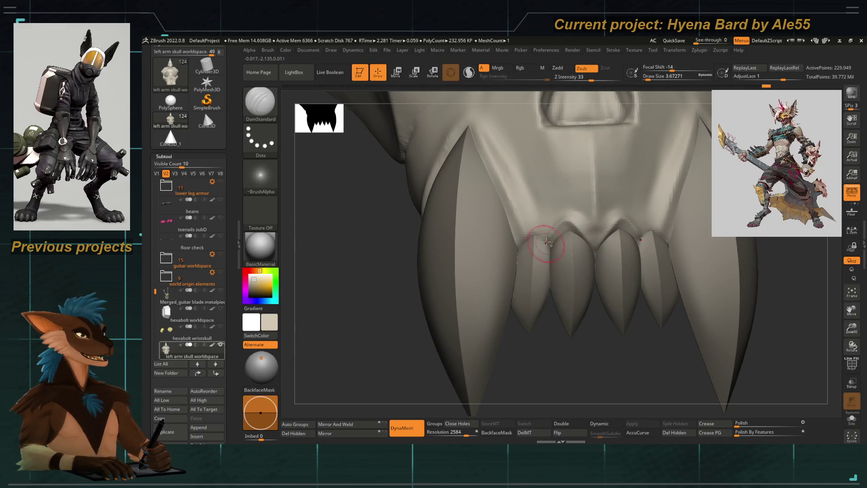
{"action": "left_click_drag", "start_coordinate": [581, 243], "coordinate": [596, 254], "text": "ctrl+alt"}
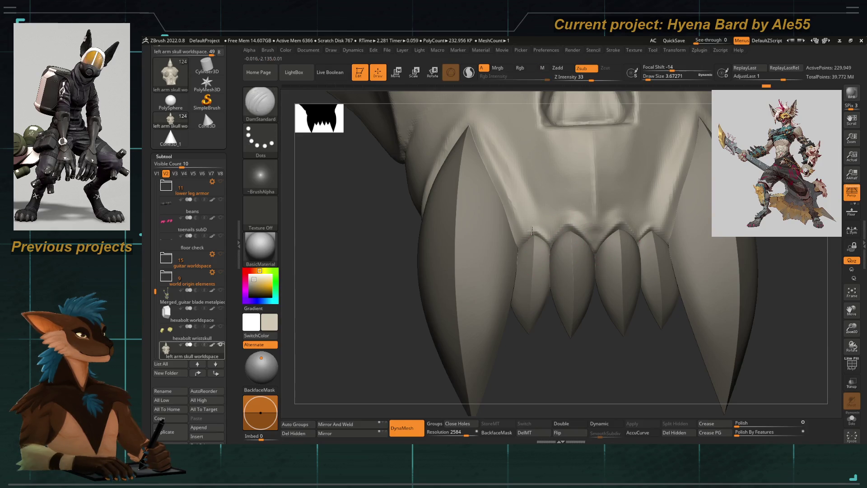
Switch to the hPolish brush at a reduced size over the upper gum bone
{"action": "mouse_move", "coordinate": [577, 233]}
{"action": "right_mouse_down"}
{"action": "mouse_move", "coordinate": [477, 229]}
{"action": "mouse_move", "coordinate": [488, 271]}
{"action": "right_mouse_up"}
{"action": "key", "text": "space"}
{"action": "left_click_drag", "start_coordinate": [474, 278], "coordinate": [496, 280]}
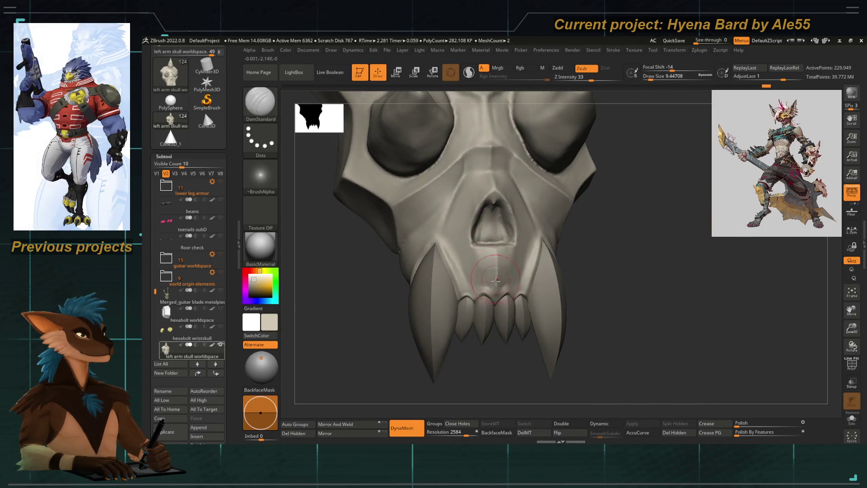
{"action": "mouse_move", "coordinate": [496, 280]}
{"action": "right_mouse_down"}
{"action": "mouse_move", "coordinate": [474, 325]}
{"action": "mouse_move", "coordinate": [482, 296]}
{"action": "mouse_move", "coordinate": [494, 318]}
{"action": "right_mouse_up"}
{"action": "key", "text": "b"}
{"action": "key", "text": "h"}
{"action": "key", "text": "p"}
{"action": "key", "text": "space"}
{"action": "left_click_drag", "start_coordinate": [515, 298], "coordinate": [501, 298]}
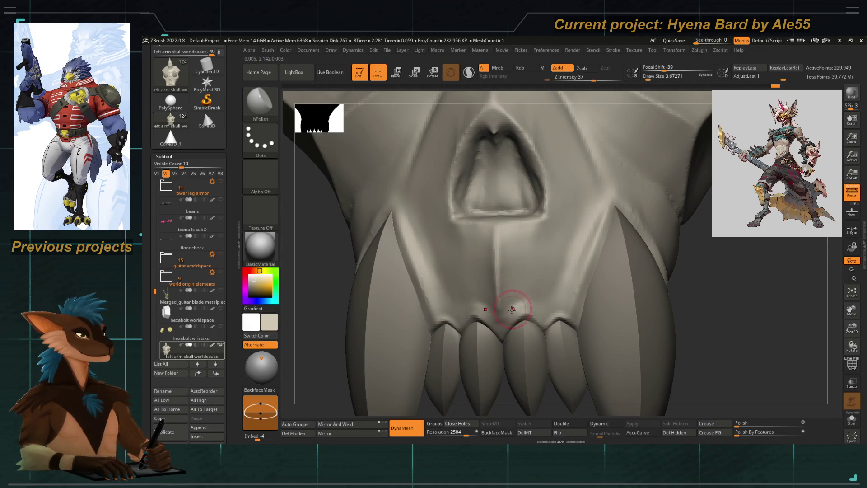
Re-DynaMesh the skull at resolution 3120 and polish the nasal cavity edge
{"action": "mouse_move", "coordinate": [525, 314]}
{"action": "right_mouse_down"}
{"action": "mouse_move", "coordinate": [483, 241]}
{"action": "mouse_move", "coordinate": [474, 257]}
{"action": "right_mouse_up"}
{"action": "key", "text": "space"}
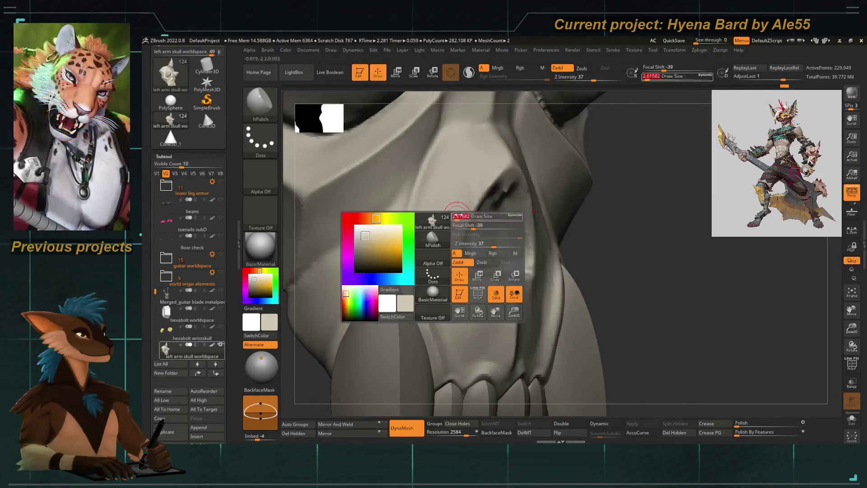
{"action": "left_click_drag", "start_coordinate": [474, 258], "coordinate": [450, 238]}
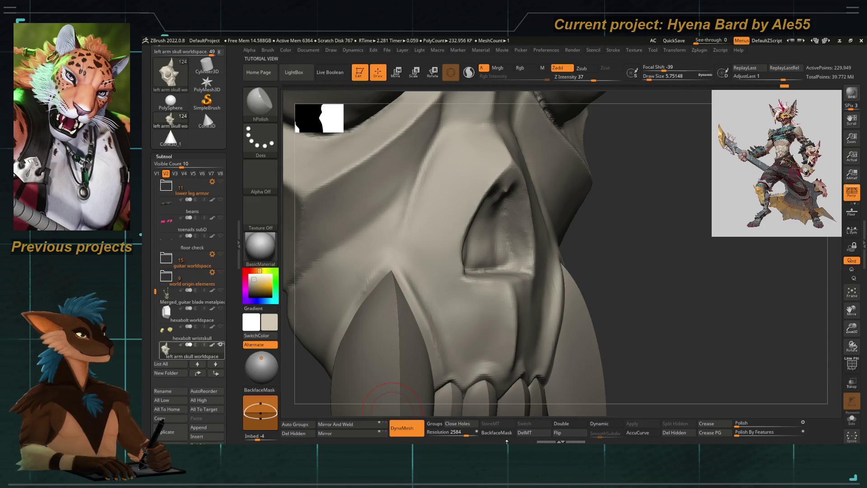
{"action": "left_click", "coordinate": [466, 431]}
{"action": "type", "text": "3120"}
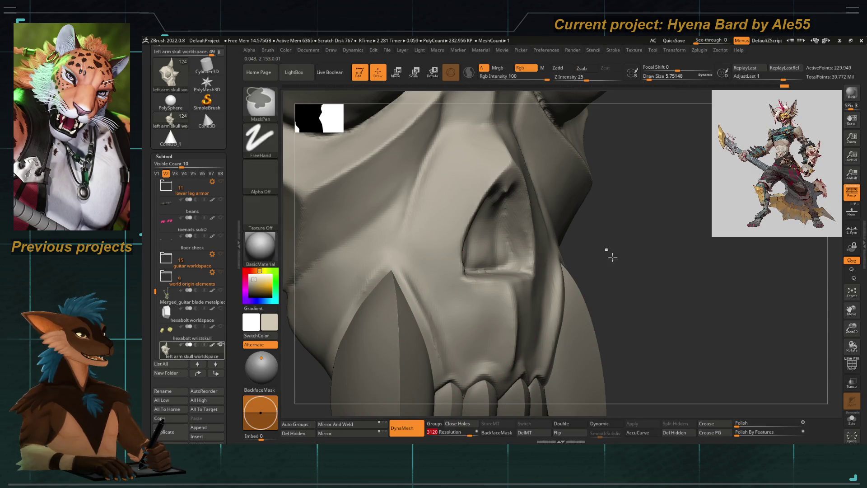
{"action": "left_click_drag", "start_coordinate": [467, 216], "coordinate": [462, 280]}
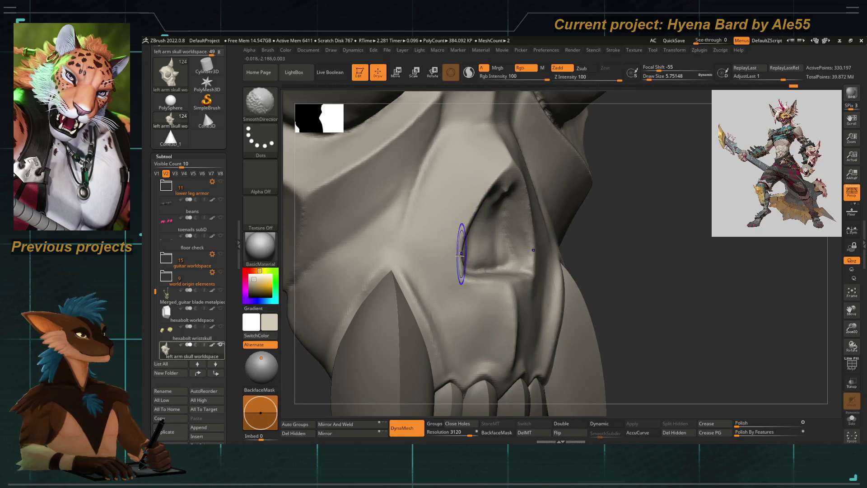
Check the new topology with PolyFrame on a close-up, then shrink the brush
{"action": "left_click_drag", "start_coordinate": [308, 377], "coordinate": [454, 283]}
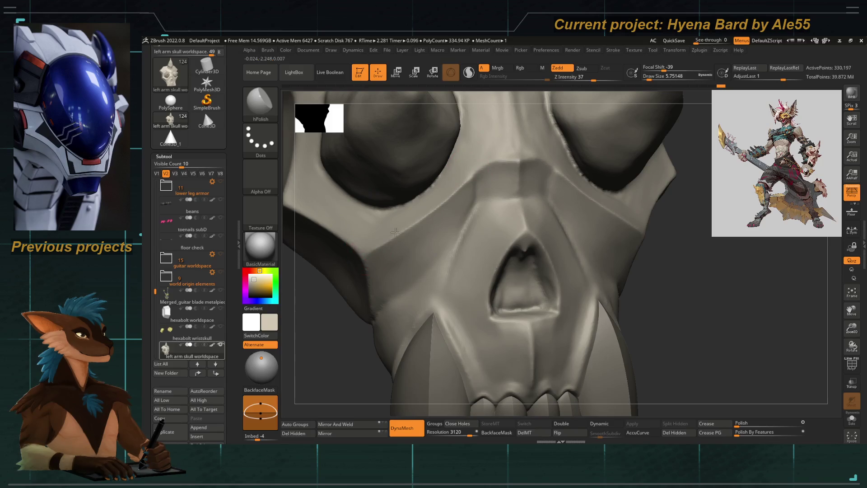
{"action": "right_click_drag", "start_coordinate": [440, 221], "coordinate": [379, 298]}
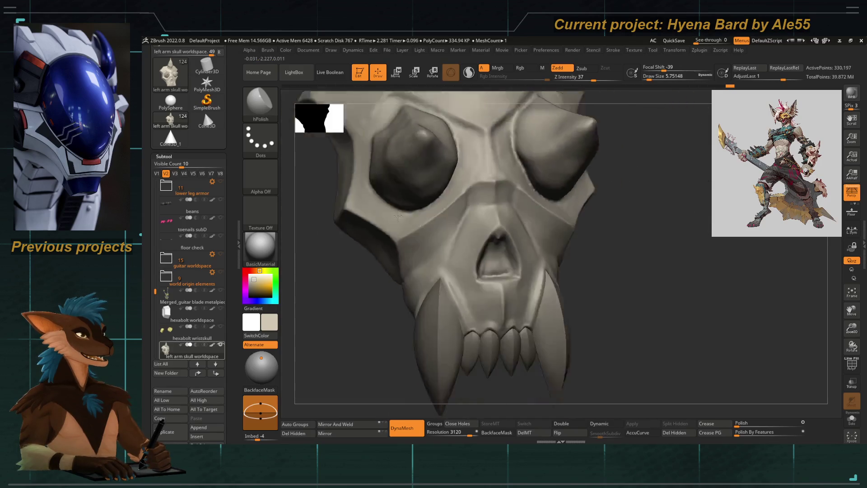
{"action": "mouse_move", "coordinate": [450, 241]}
{"action": "right_mouse_down"}
{"action": "mouse_move", "coordinate": [379, 271]}
{"action": "mouse_move", "coordinate": [379, 352]}
{"action": "right_mouse_up"}
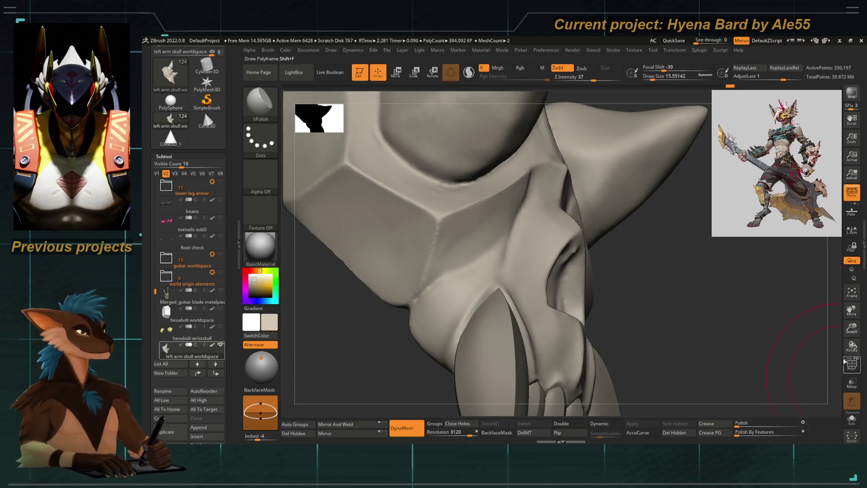
{"action": "right_click_drag", "start_coordinate": [451, 235], "coordinate": [452, 305], "text": "alt"}
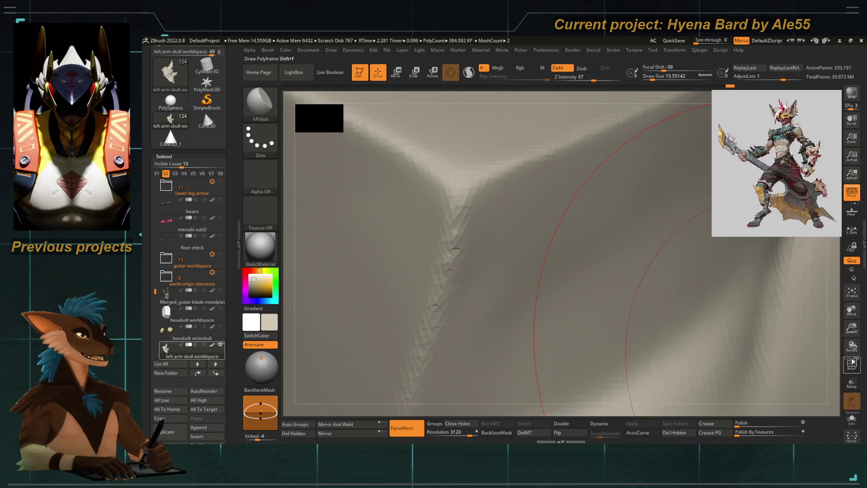
{"action": "key", "text": "shift+f"}
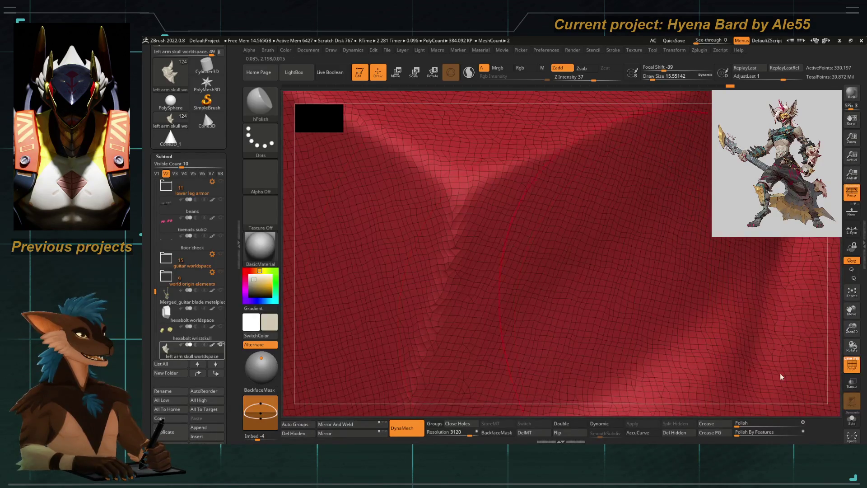
{"action": "key", "text": "shift+f"}
{"action": "right_click_drag", "start_coordinate": [379, 257], "coordinate": [379, 203], "text": "alt"}
{"action": "mouse_move", "coordinate": [434, 271]}
{"action": "right_mouse_down"}
{"action": "mouse_move", "coordinate": [406, 305]}
{"action": "mouse_move", "coordinate": [474, 357]}
{"action": "mouse_move", "coordinate": [461, 237]}
{"action": "right_mouse_up"}
{"action": "key", "text": "space"}
{"action": "left_click_drag", "start_coordinate": [475, 217], "coordinate": [447, 217]}
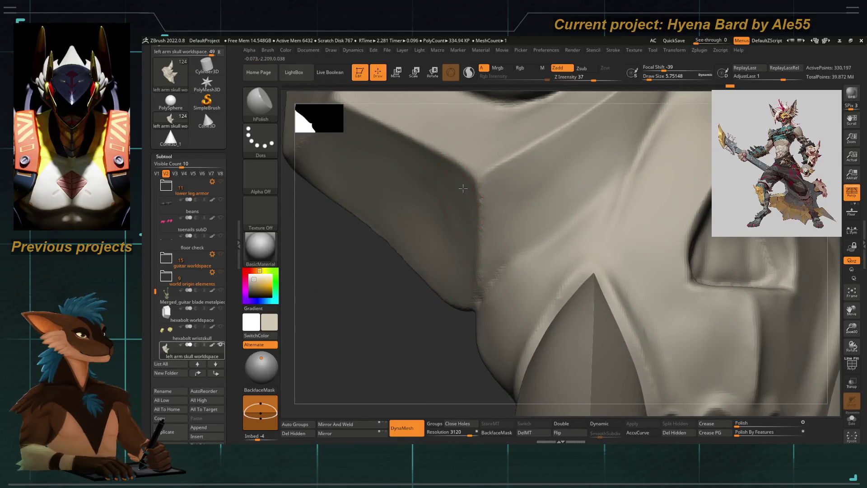